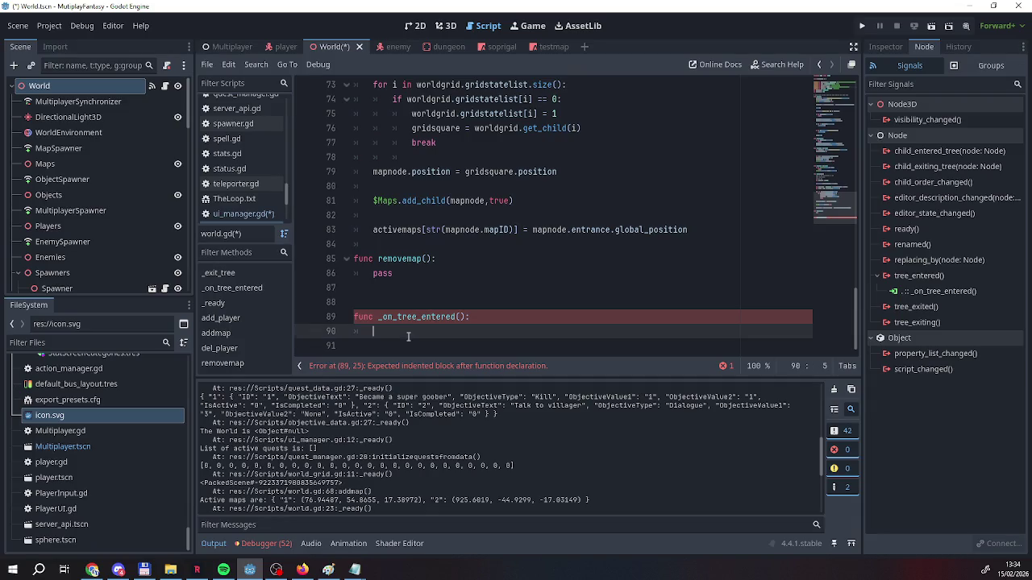
In world.gd's _on_tree_entered, declare var uimanager = $"/root/Multiplayer/Data/MapData"
text(var )
text(yu)
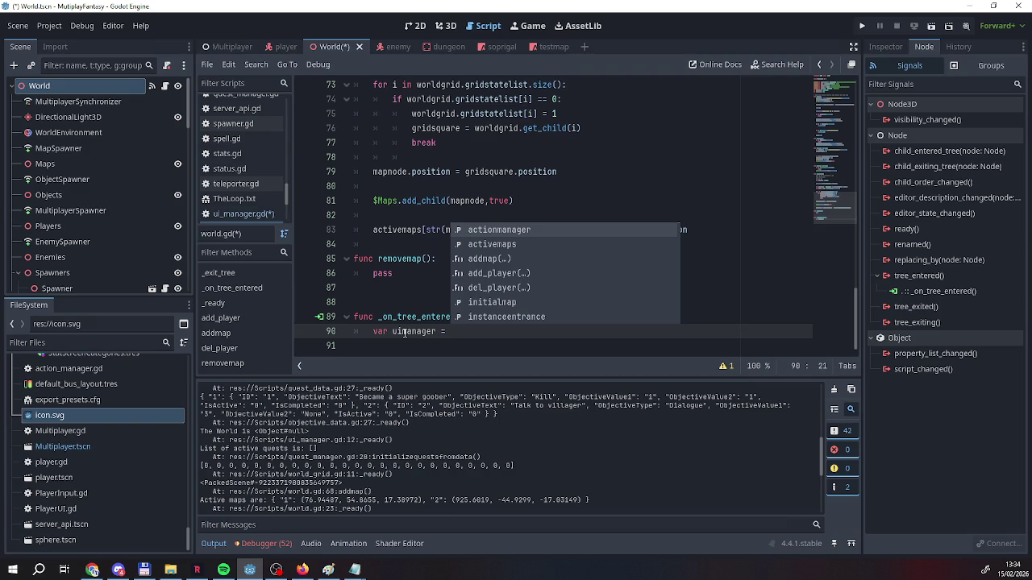
text($"/root/Multiplayer/Data/MapData")
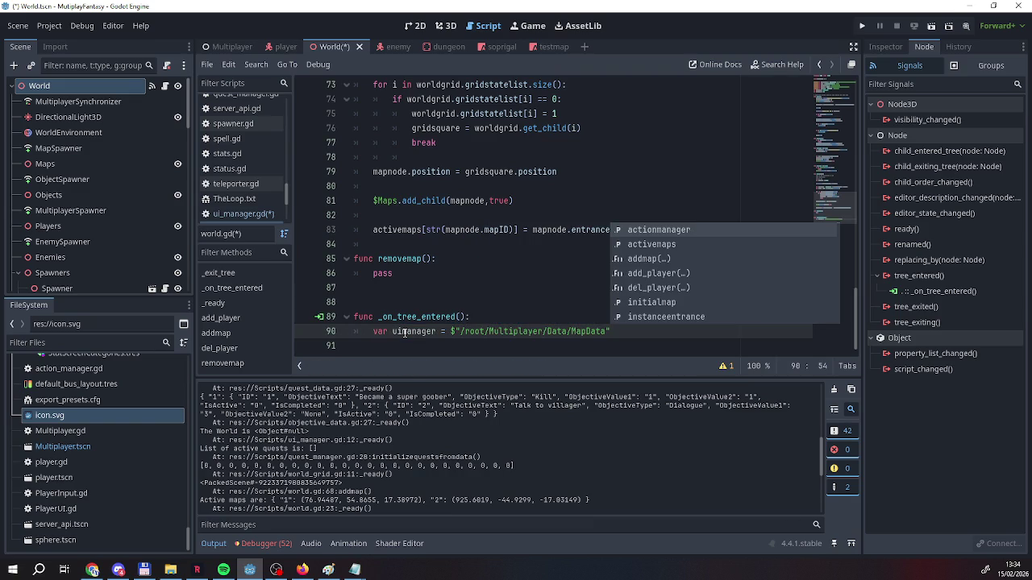
key(Left)
key(Left)
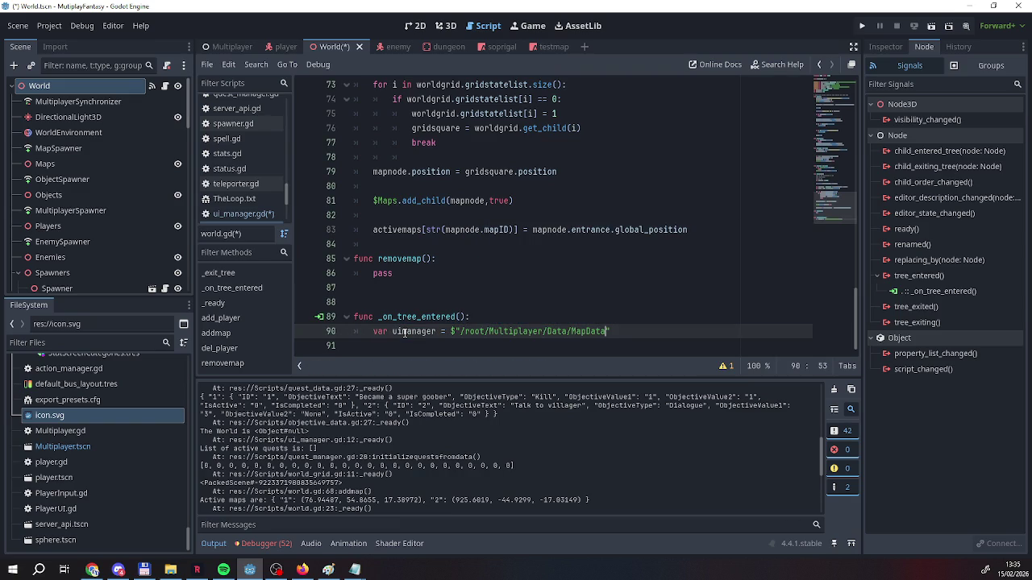
Open the Multiplayer scene and scroll its Scene dock to inspect the nodes
click(223, 46)
scroll(121, 254, down, 5)
scroll(140, 260, up, 10)
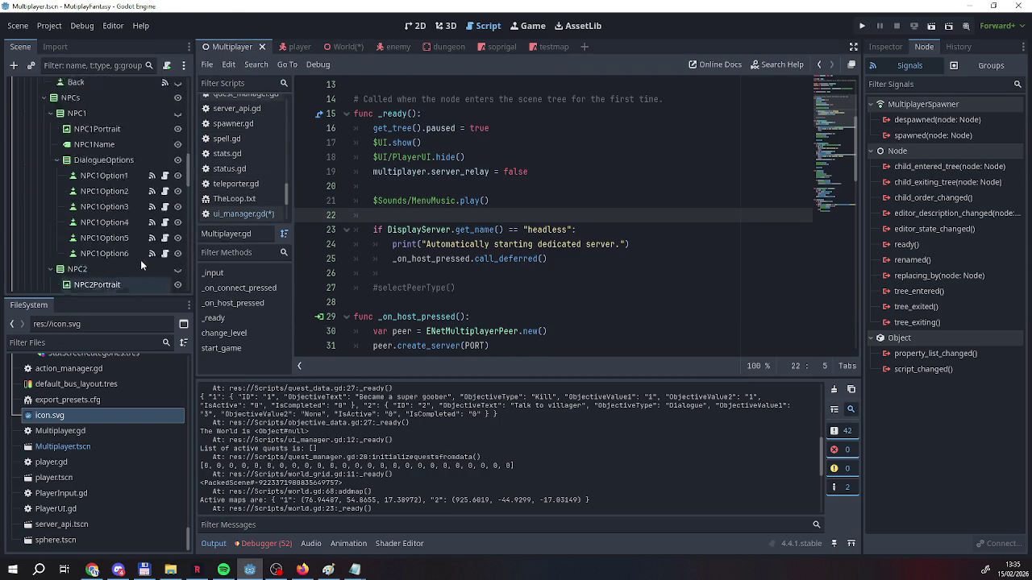
scroll(64, 282, down, 4)
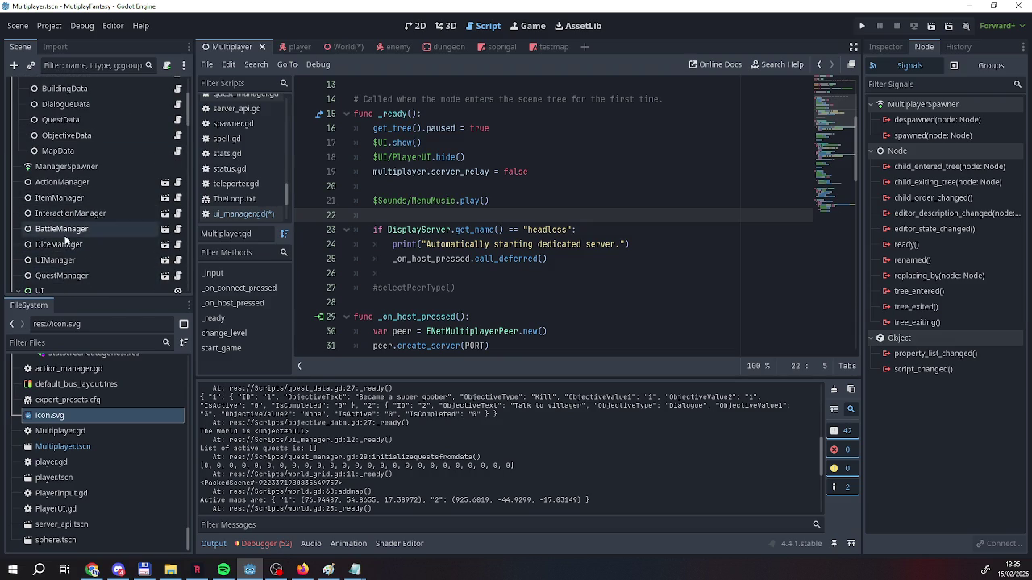
Change the uimanager path to /root/Multiplayer/UIManager and type it as UImanager
click(335, 49)
drag(547, 331, 605, 338)
text(U)
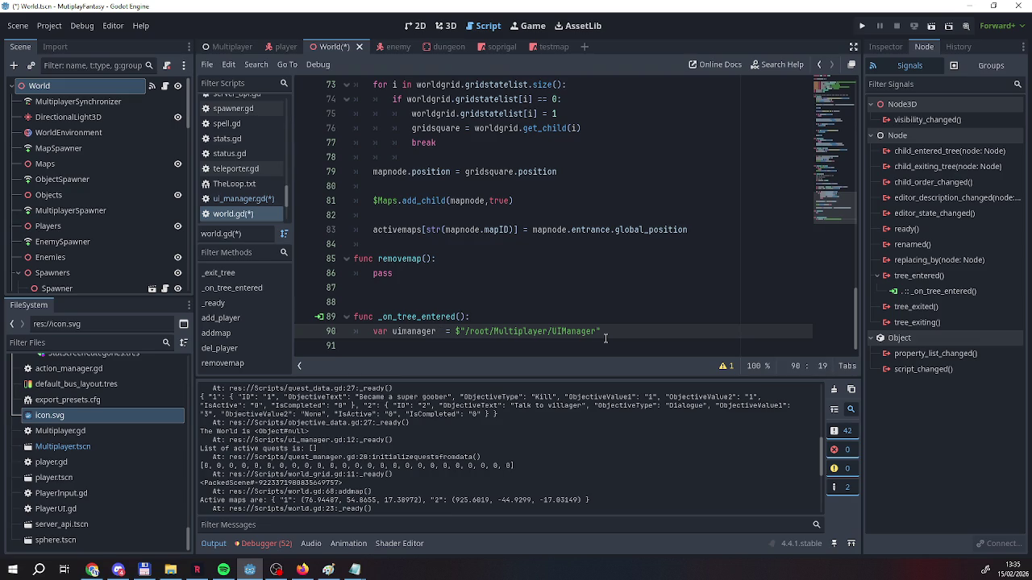
text(: Y)
key(BackSpace)
text(UI)
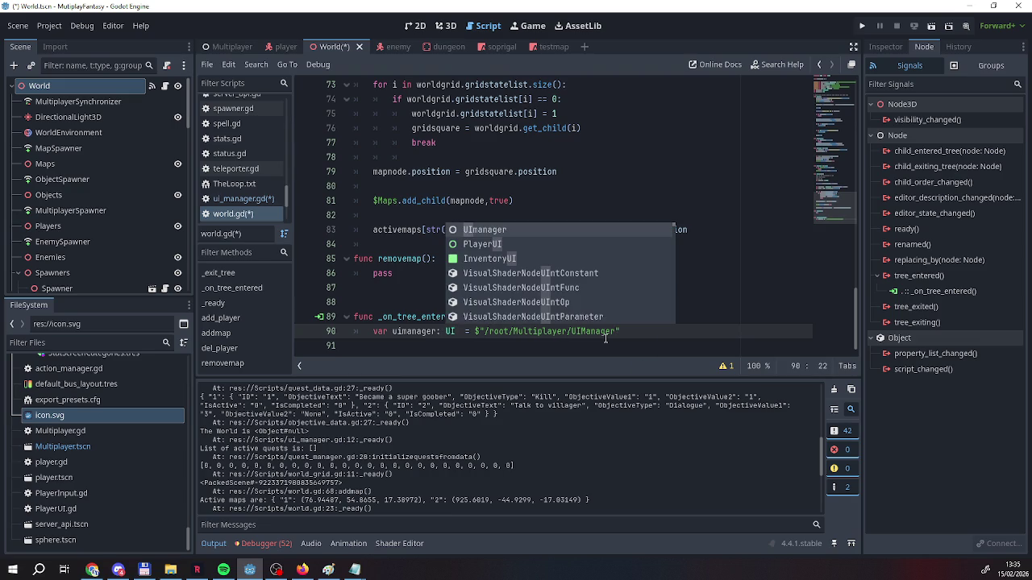
key(Return)
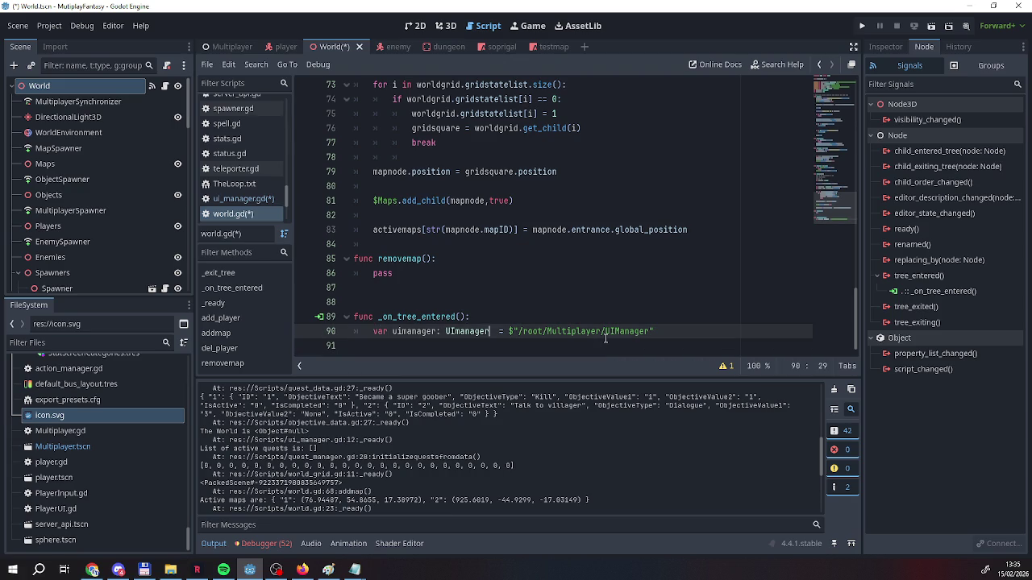
key(BackSpace)
Add 'uimanager.world = self' on line 91, then save and run the project
key(Down)
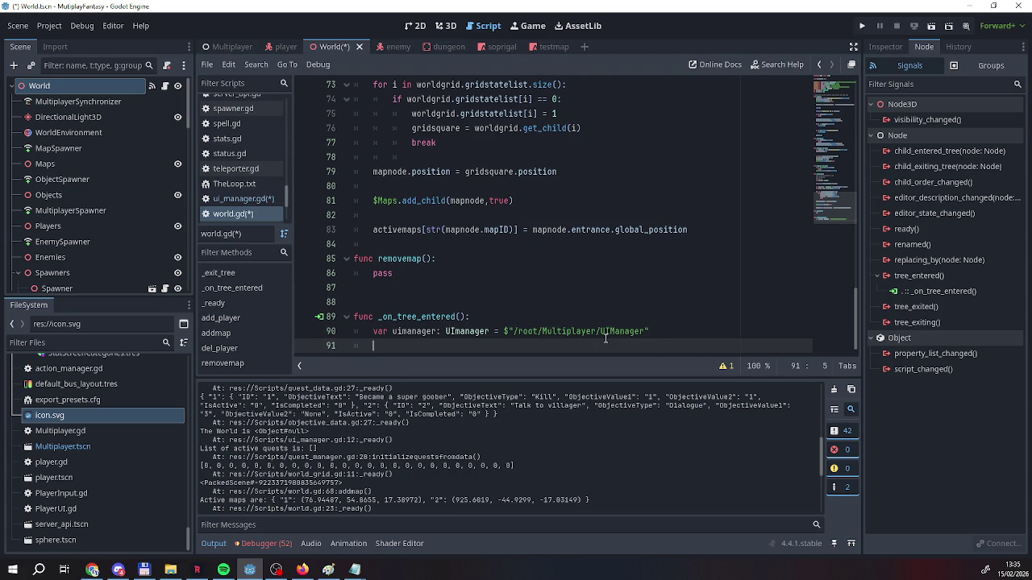
key(BackSpace)
key(BackSpace)
text(uim)
key(Return)
text(.wor)
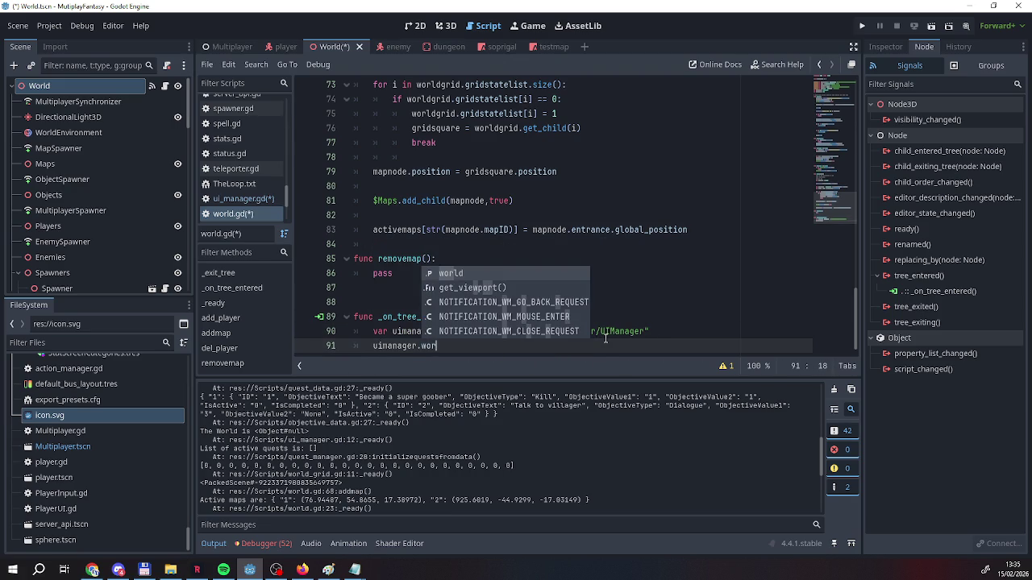
key(Return)
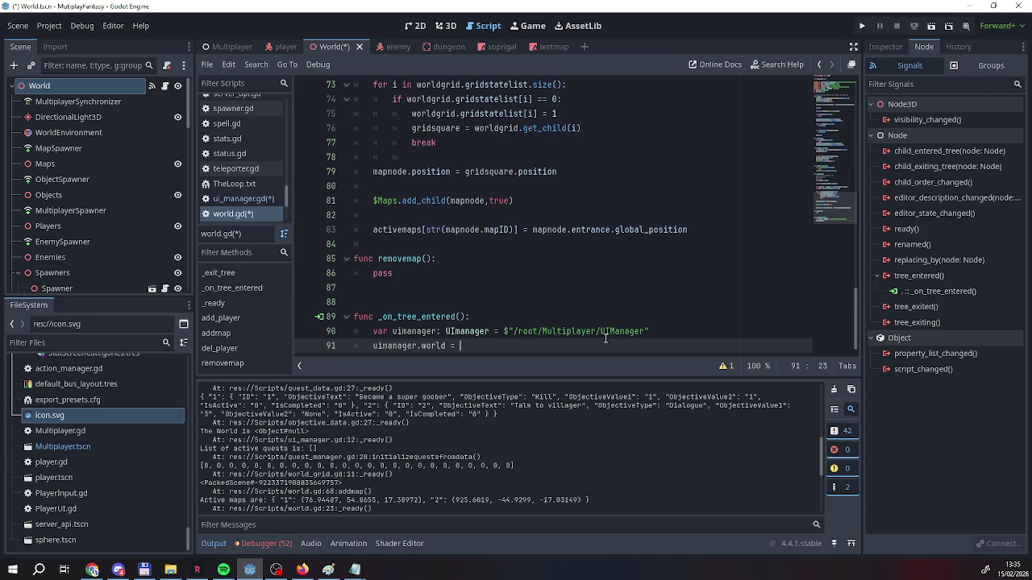
text(self)
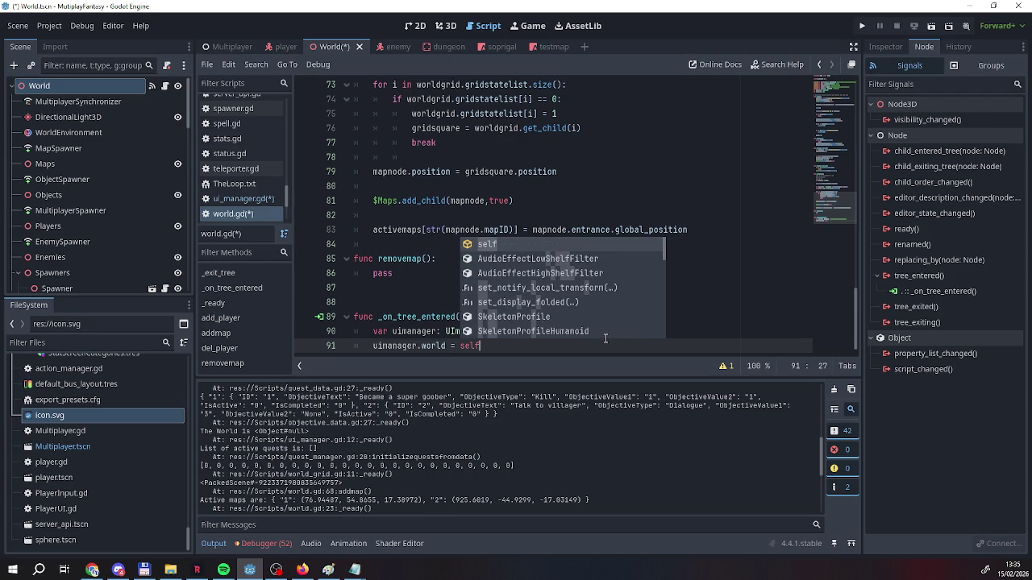
click(699, 300)
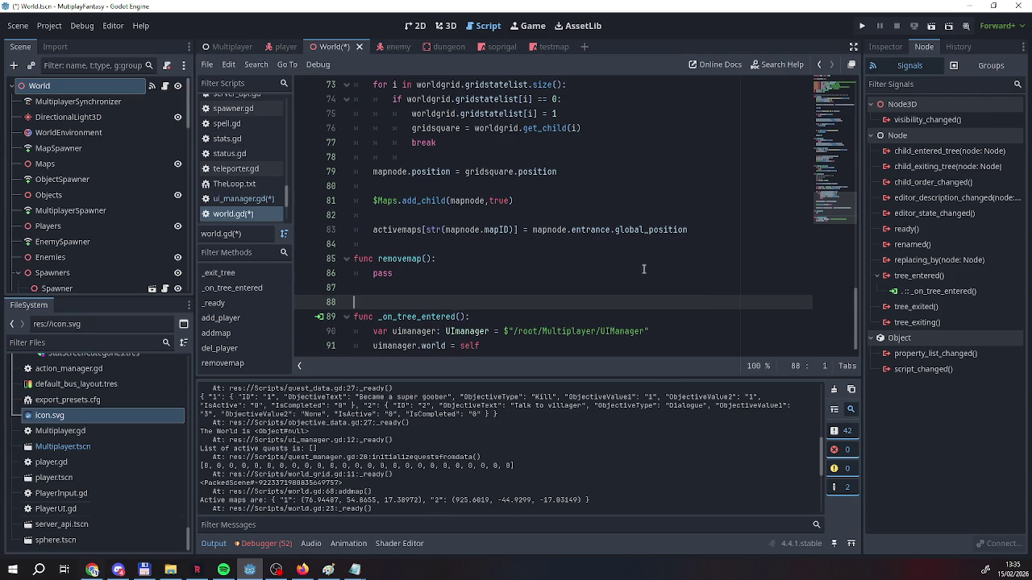
click(860, 26)
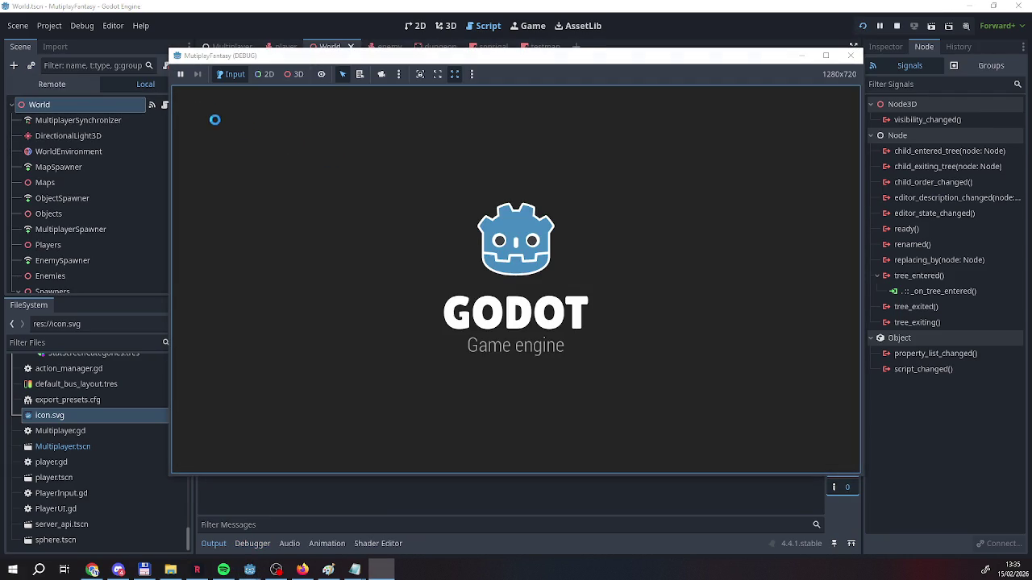
Host the game and try the tent's Dungeon Entrance, choosing Enter then Leave
text(Reag)
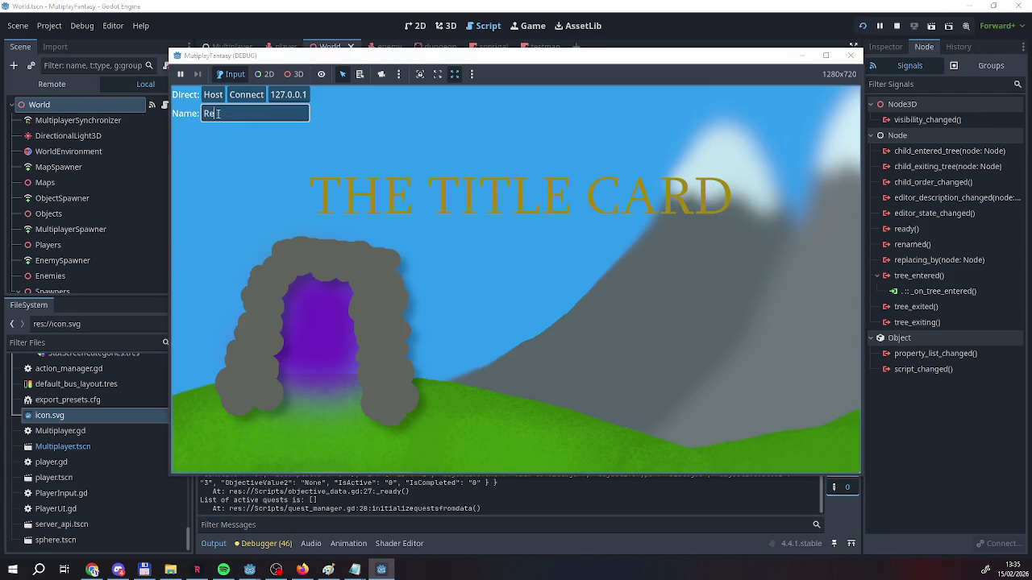
click(226, 96)
key(w)
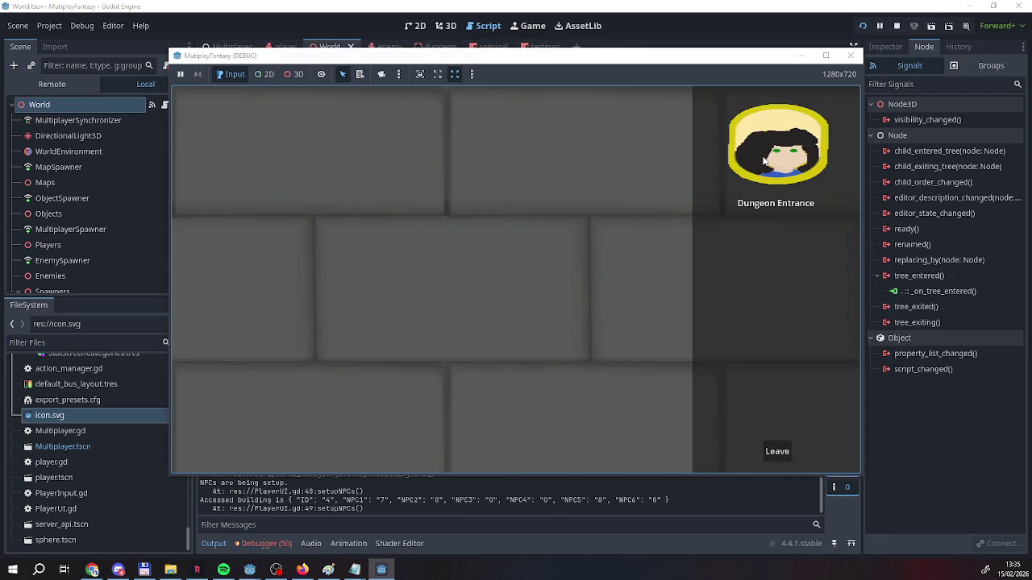
click(766, 233)
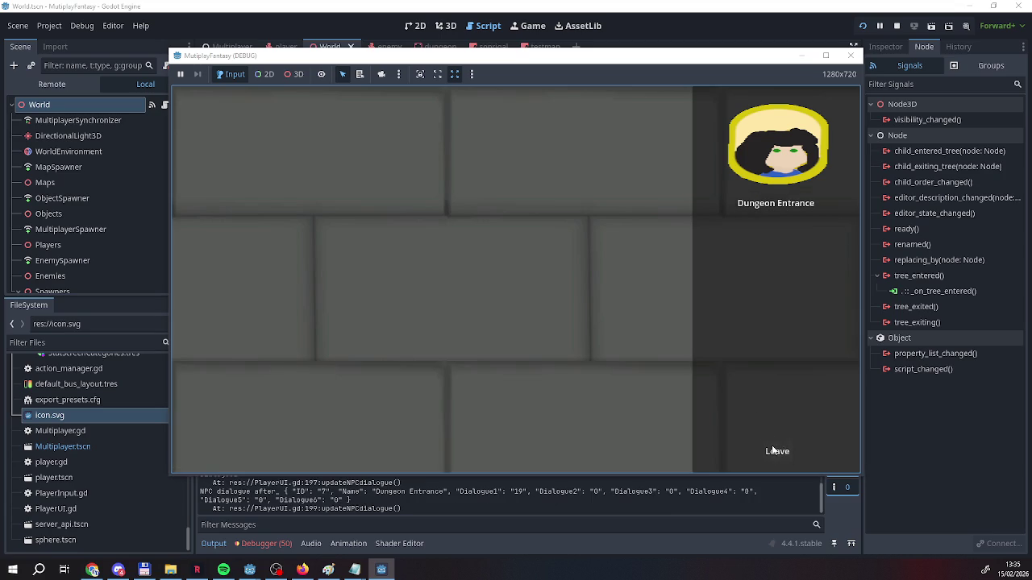
click(777, 452)
Look around toward the tents and floating islands, then stop the game
key(d)
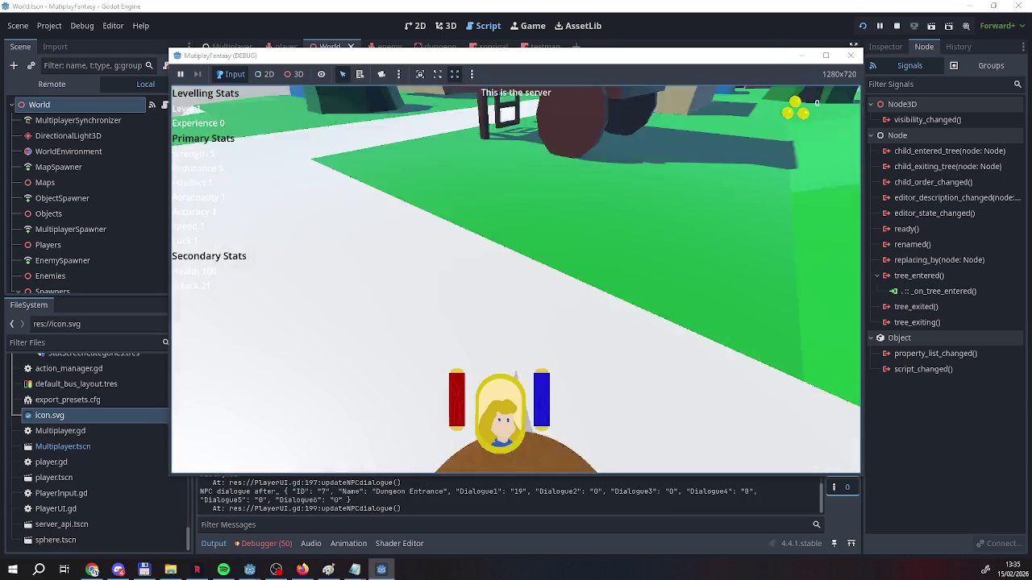
key(d)
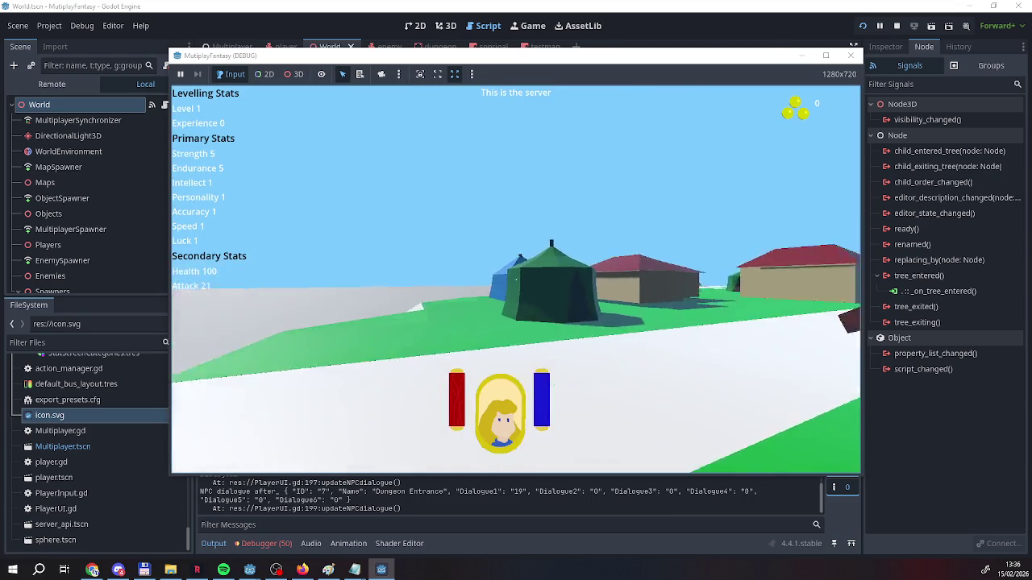
key(a)
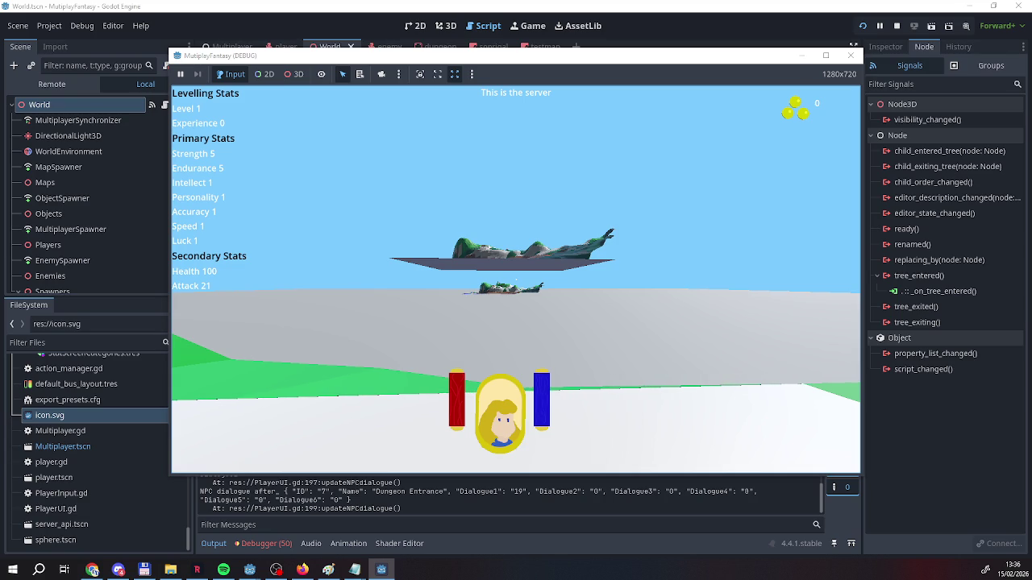
key(w)
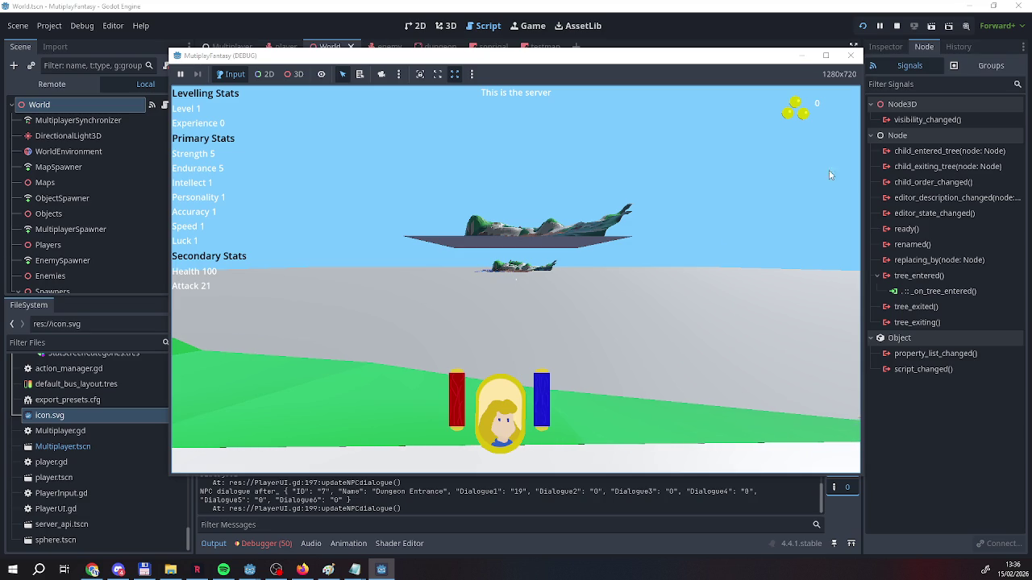
click(896, 25)
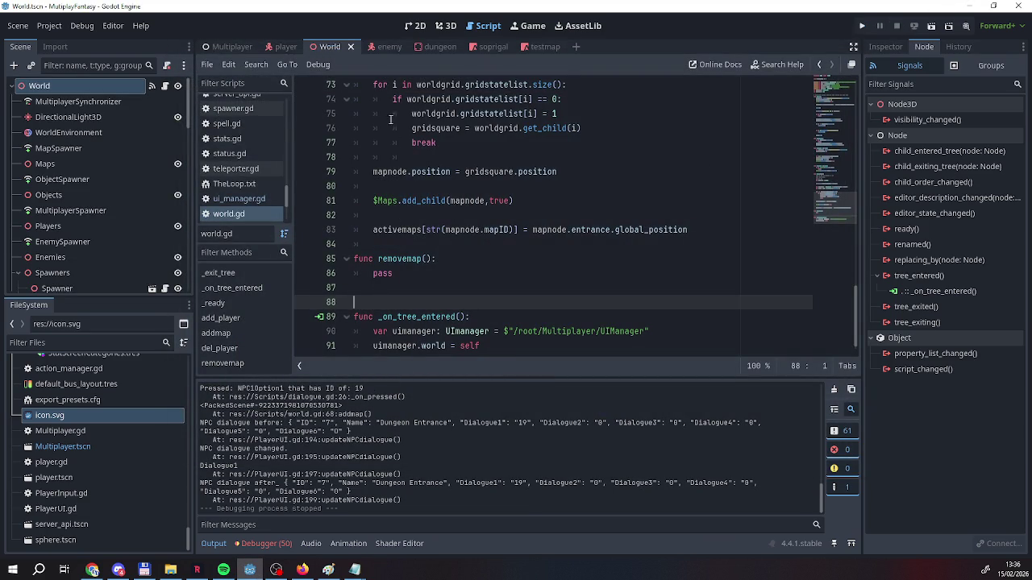
Scroll through player.gd, then review the Multiplayer script
scroll(384, 191, up, 4)
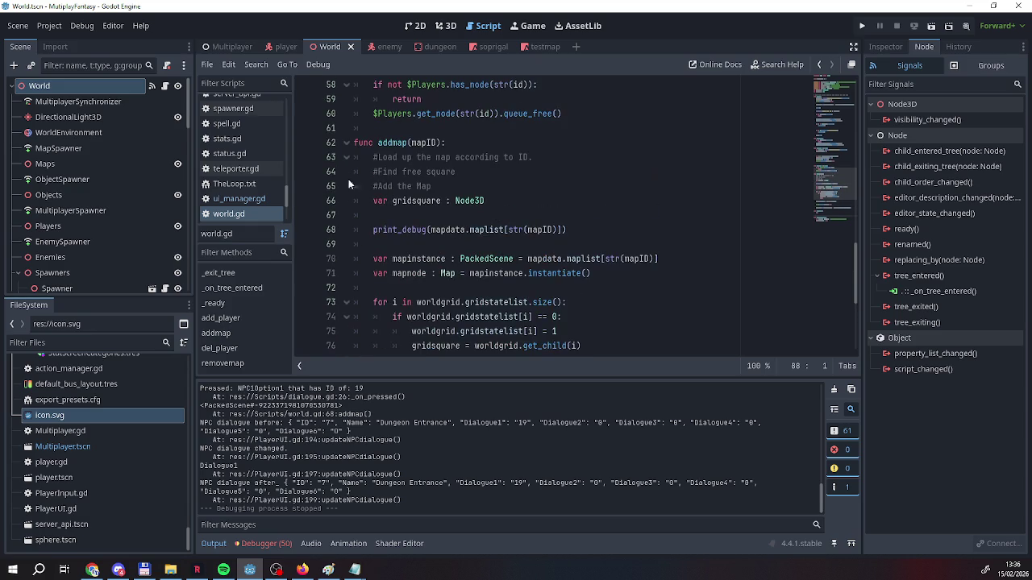
scroll(413, 172, down, 2)
scroll(413, 172, down, 2)
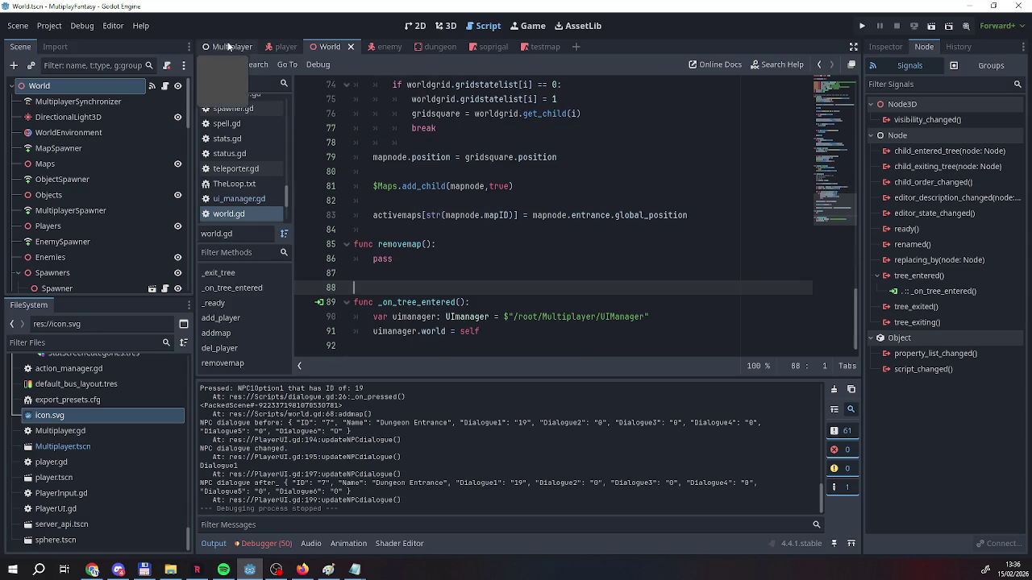
scroll(411, 212, up, 4)
scroll(411, 211, up, 16)
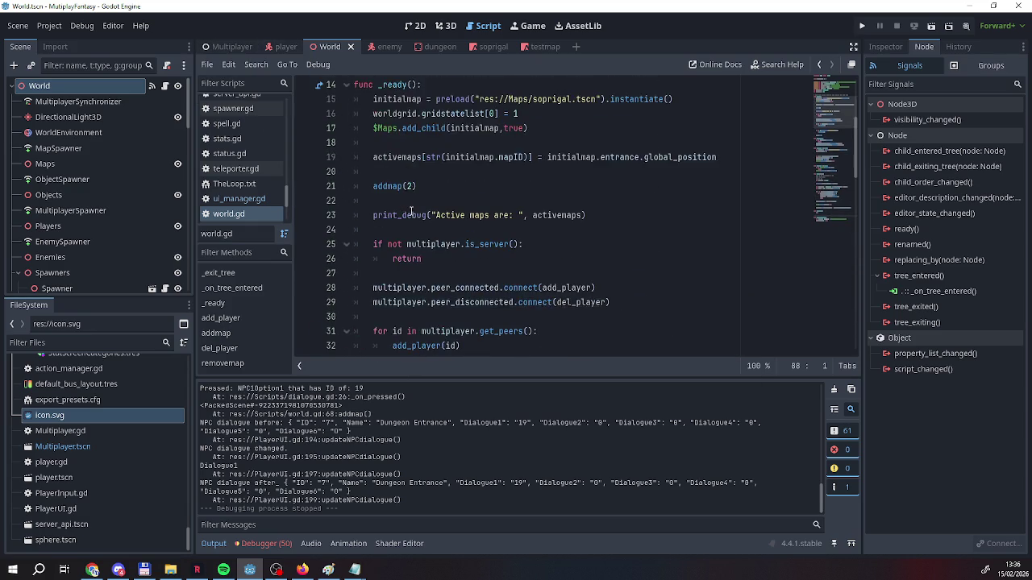
scroll(411, 212, down, 2)
click(236, 48)
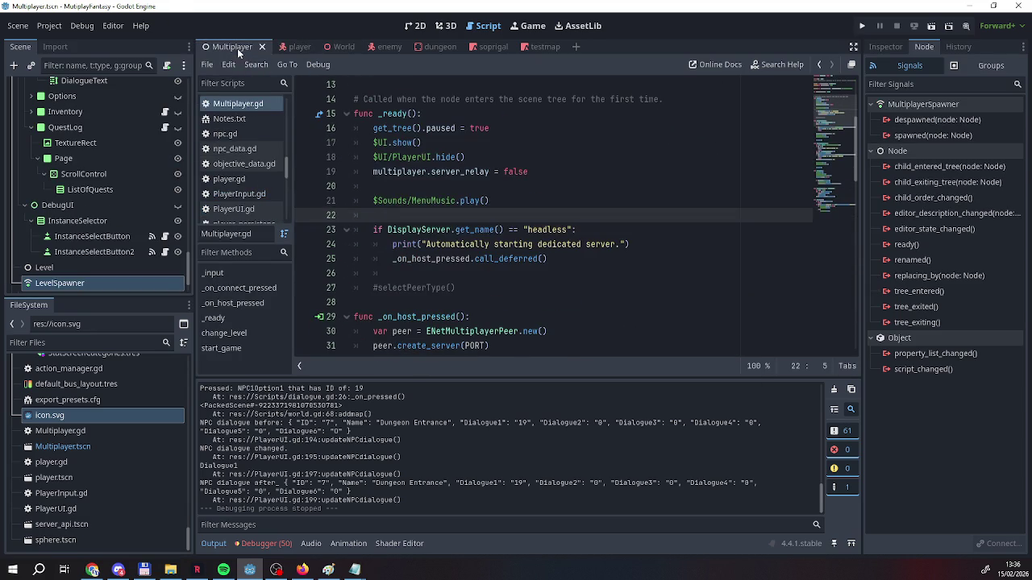
scroll(444, 194, down, 16)
scroll(444, 194, down, 2)
scroll(427, 186, up, 16)
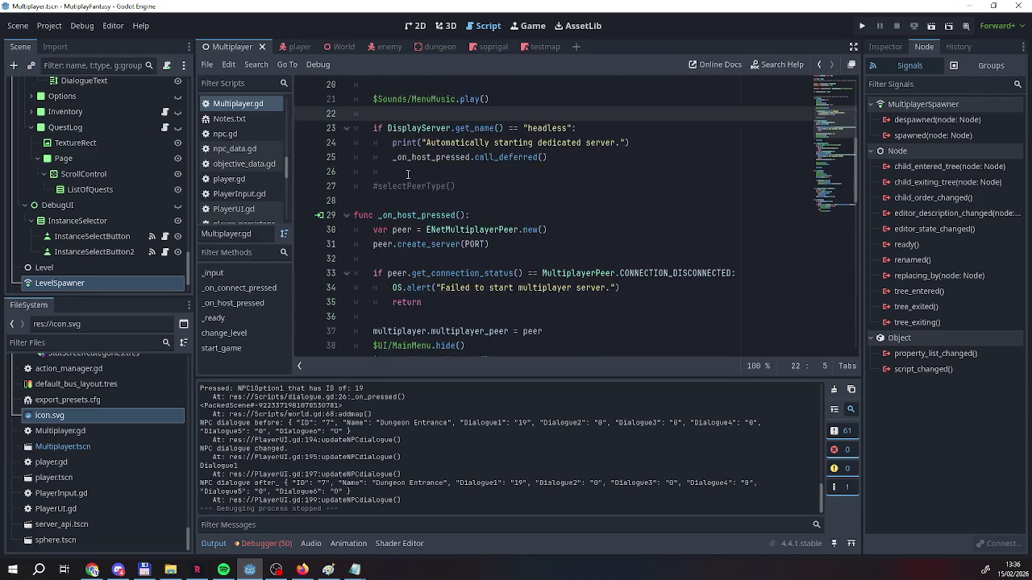
scroll(407, 174, up, 7)
scroll(407, 174, down, 7)
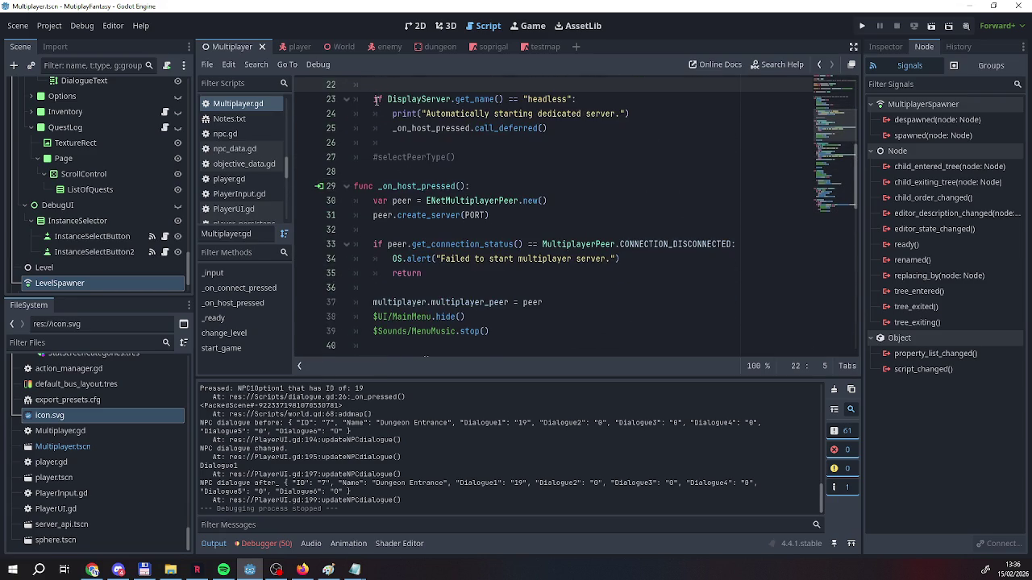
Go back to player.gd and scroll through its code again
click(289, 47)
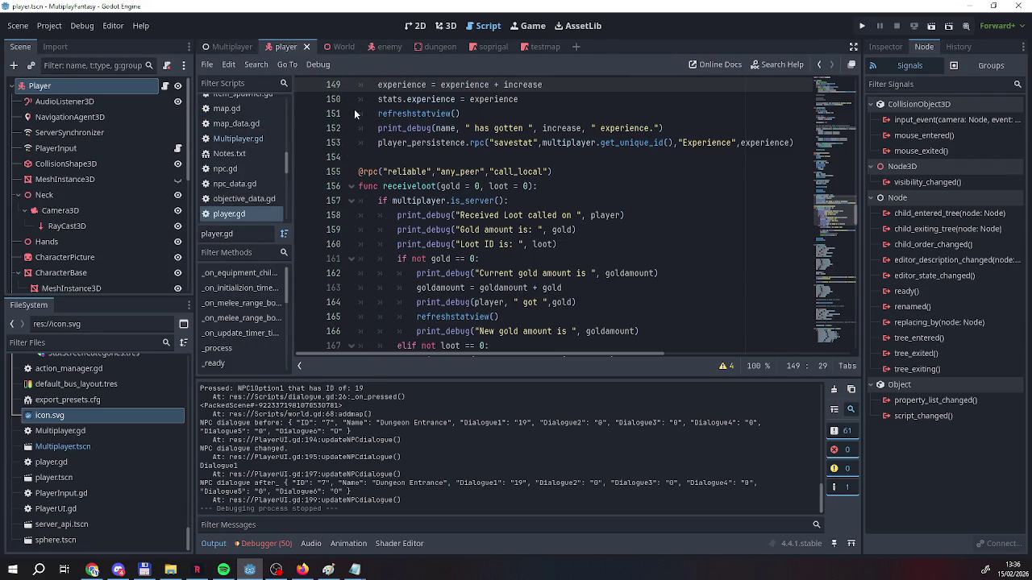
scroll(465, 169, down, 18)
scroll(464, 171, down, 18)
scroll(464, 171, down, 12)
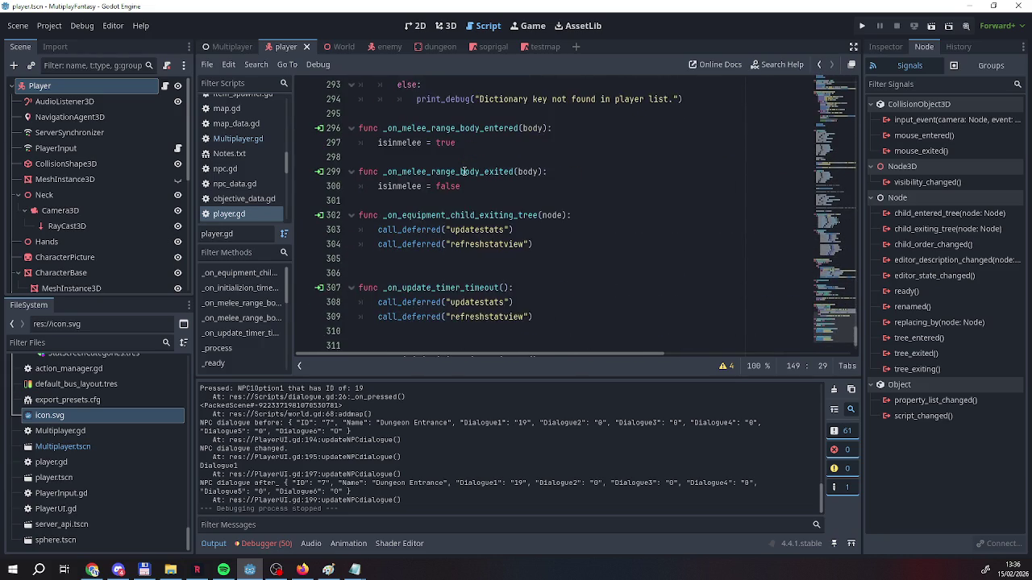
scroll(464, 172, down, 2)
scroll(452, 171, up, 14)
scroll(449, 172, down, 10)
scroll(451, 171, down, 5)
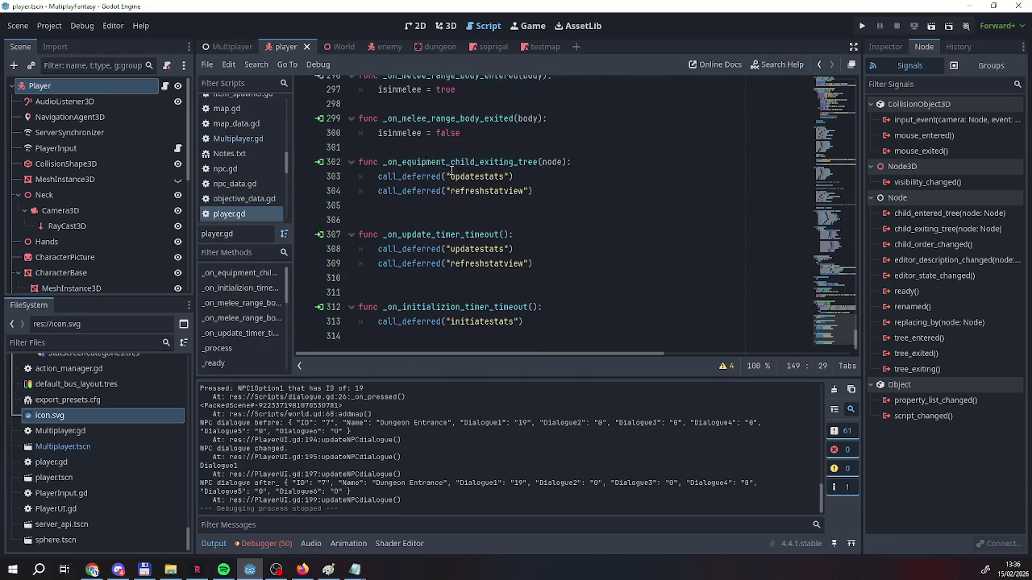
scroll(451, 171, up, 7)
scroll(452, 171, up, 12)
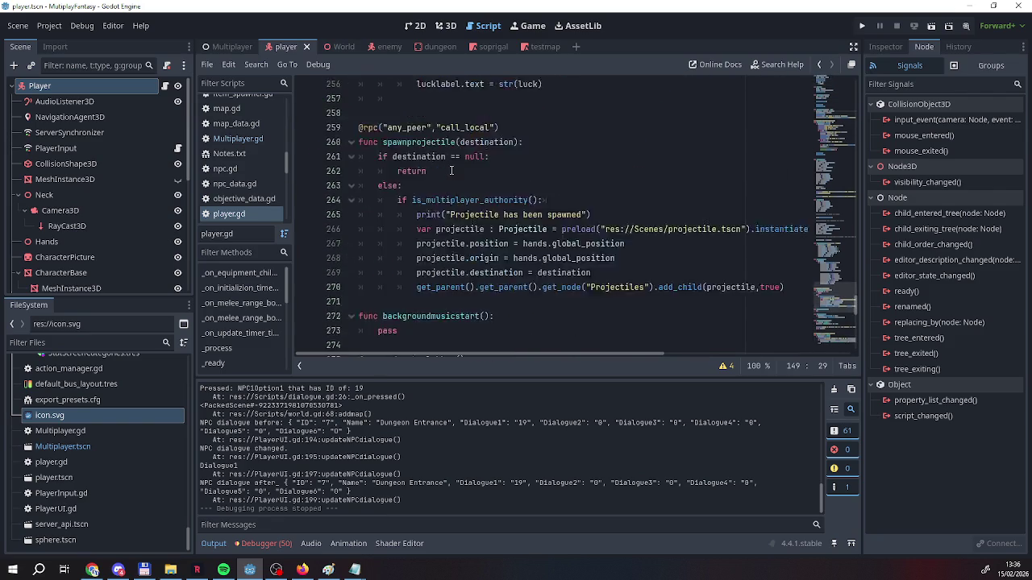
scroll(451, 171, down, 5)
scroll(451, 171, down, 13)
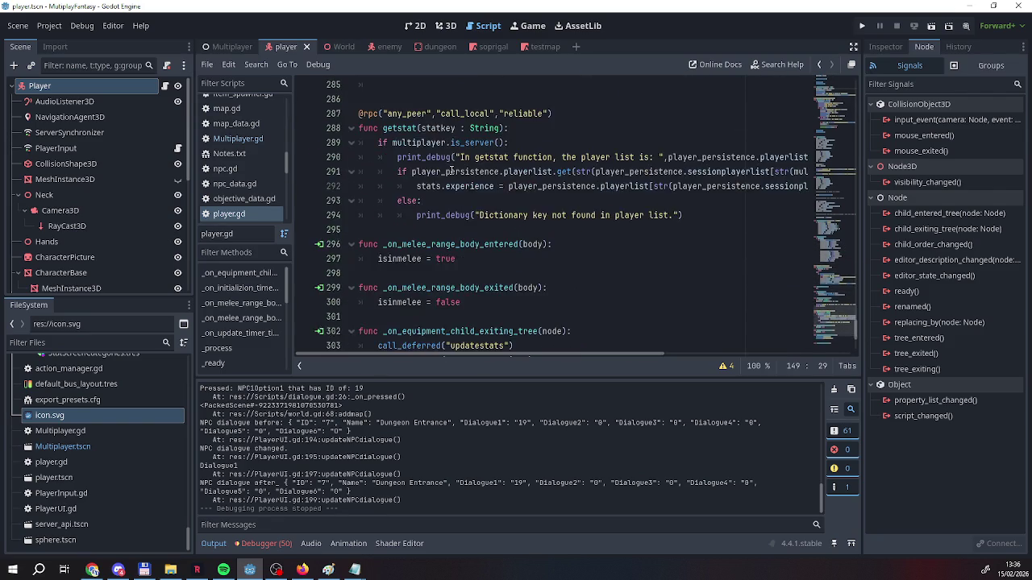
scroll(451, 171, up, 16)
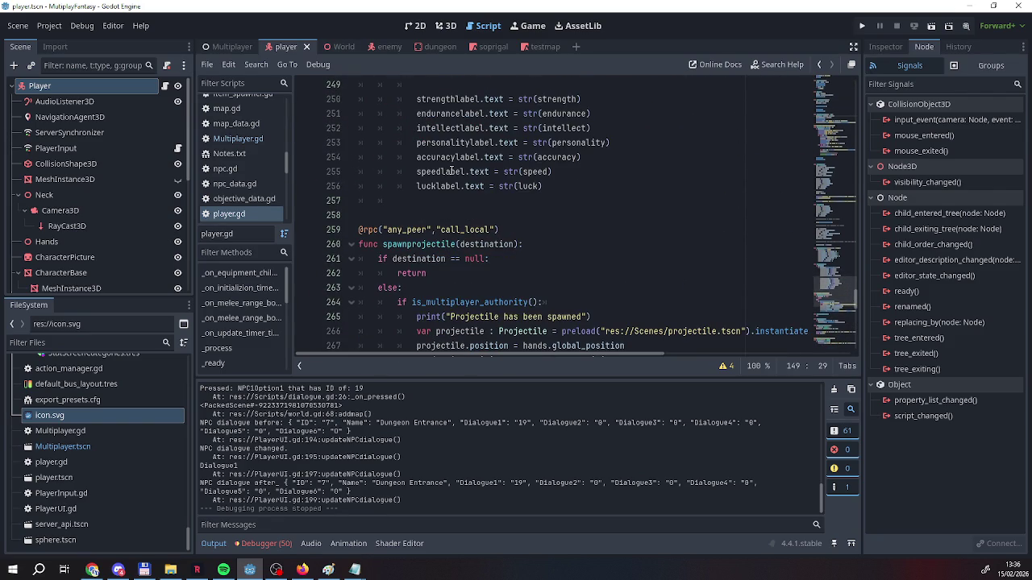
scroll(452, 171, down, 7)
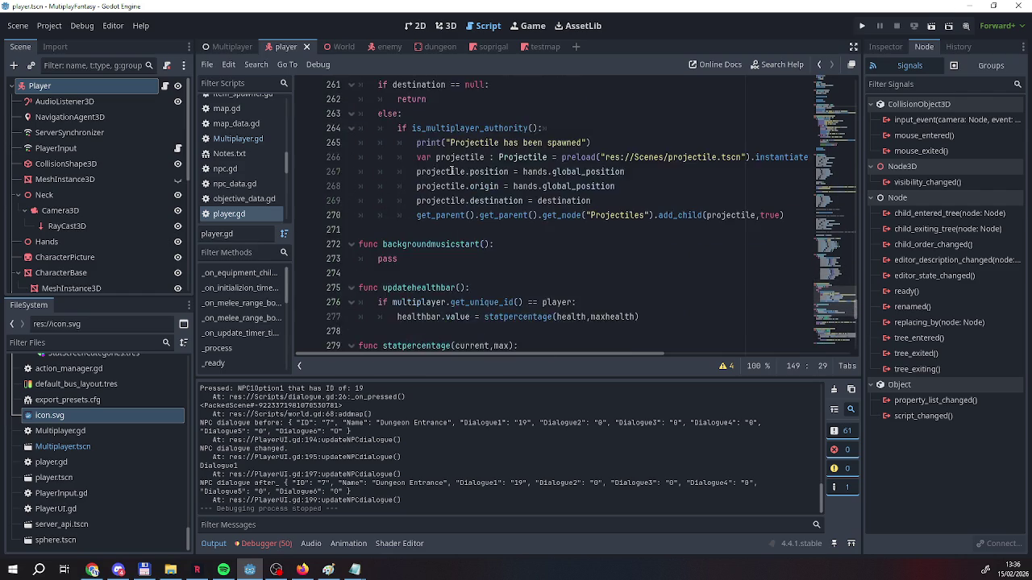
Switch to the Multiplayer scene and launch the game to retest the teleport
key(ctrl+shift+Tab)
scroll(434, 186, down, 10)
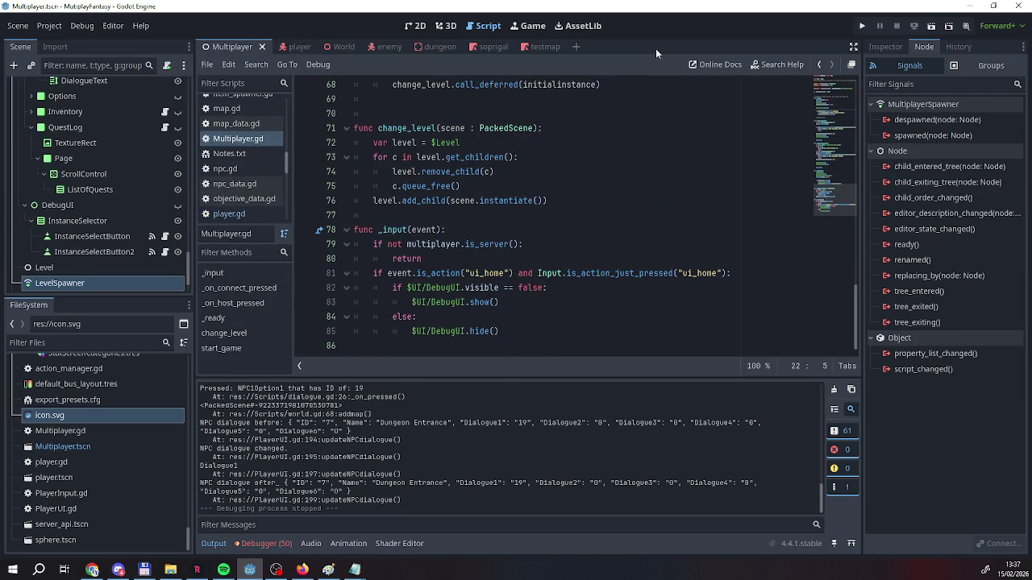
click(862, 25)
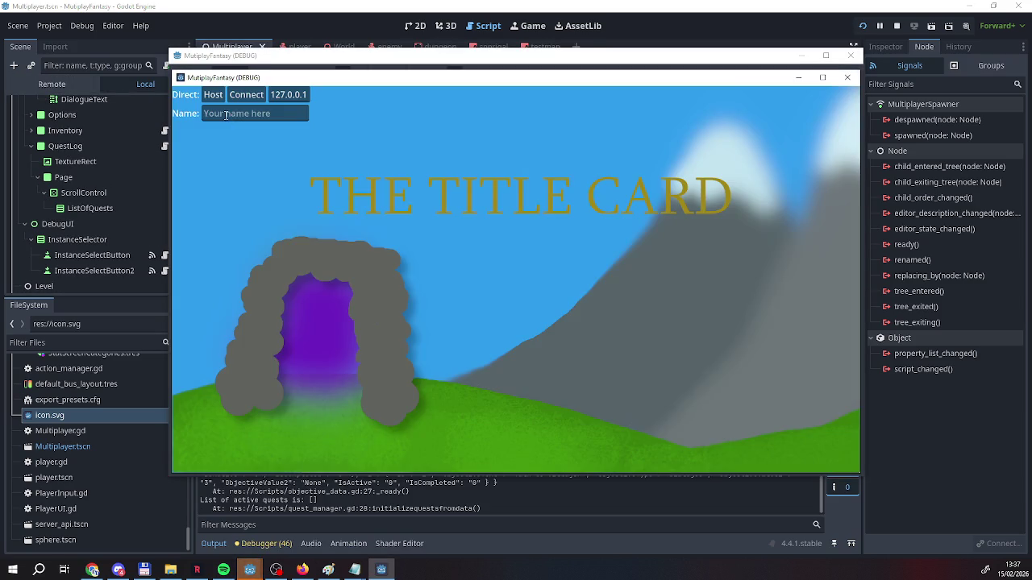
Host the game under a player name and join from the second window as a client
click(226, 114)
text(Bob)
click(213, 95)
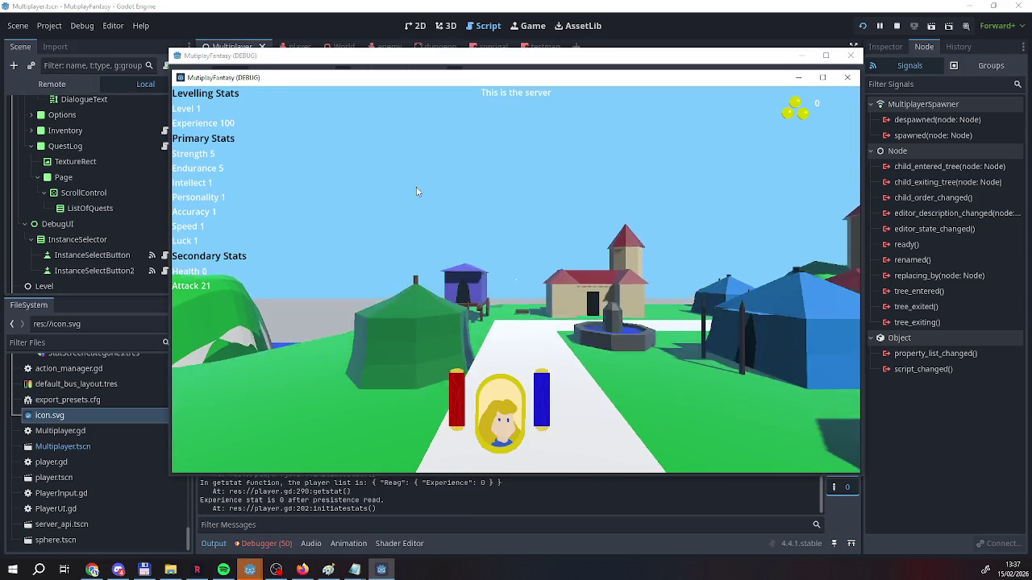
click(274, 55)
click(274, 116)
text(E)
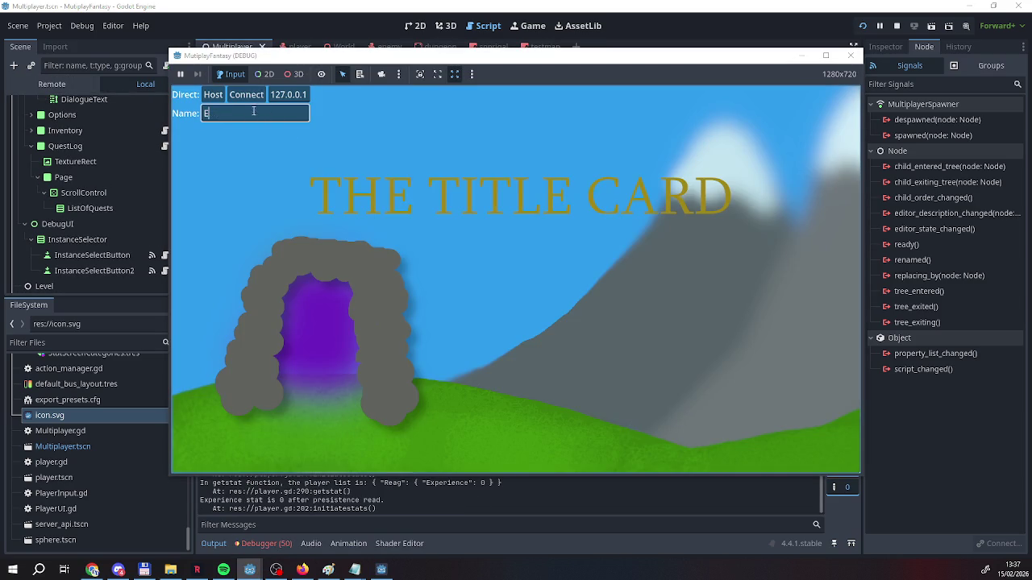
text(EEEEEEEE)
click(254, 98)
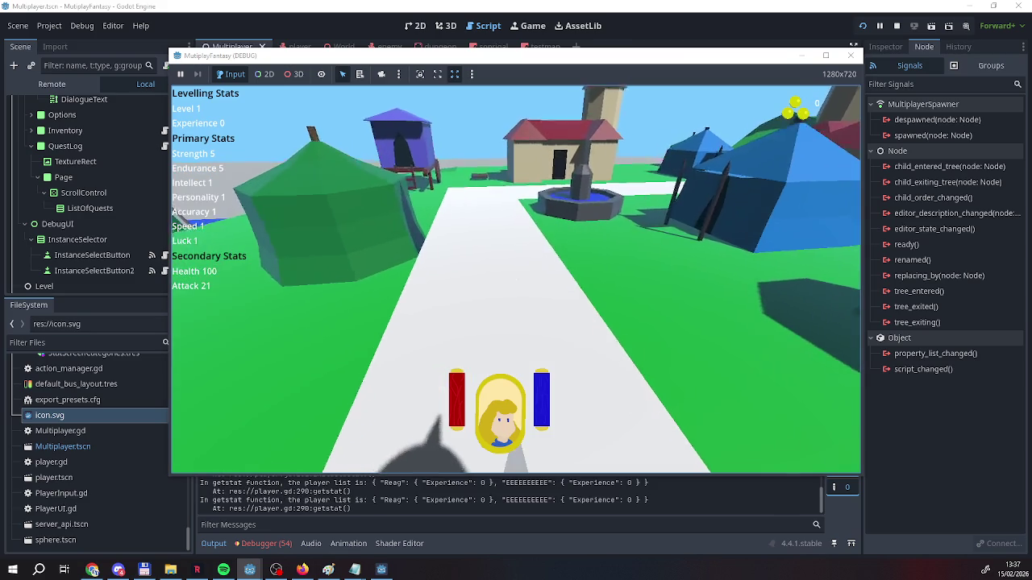
Walk the client to the Dungeon Entrance, choose Enter then Leave, and stop the game
key(w)
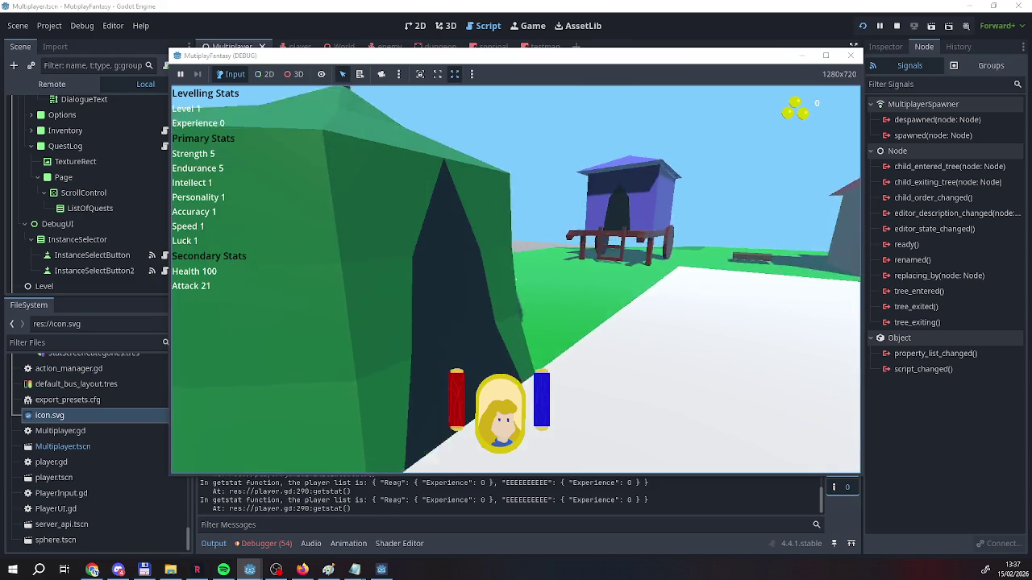
key(e)
click(790, 231)
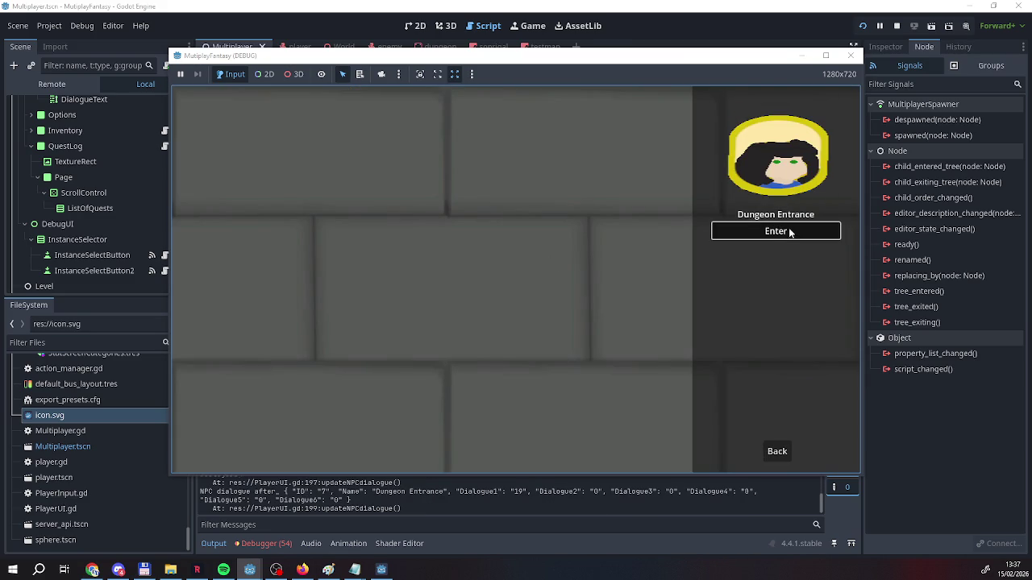
click(777, 451)
click(777, 452)
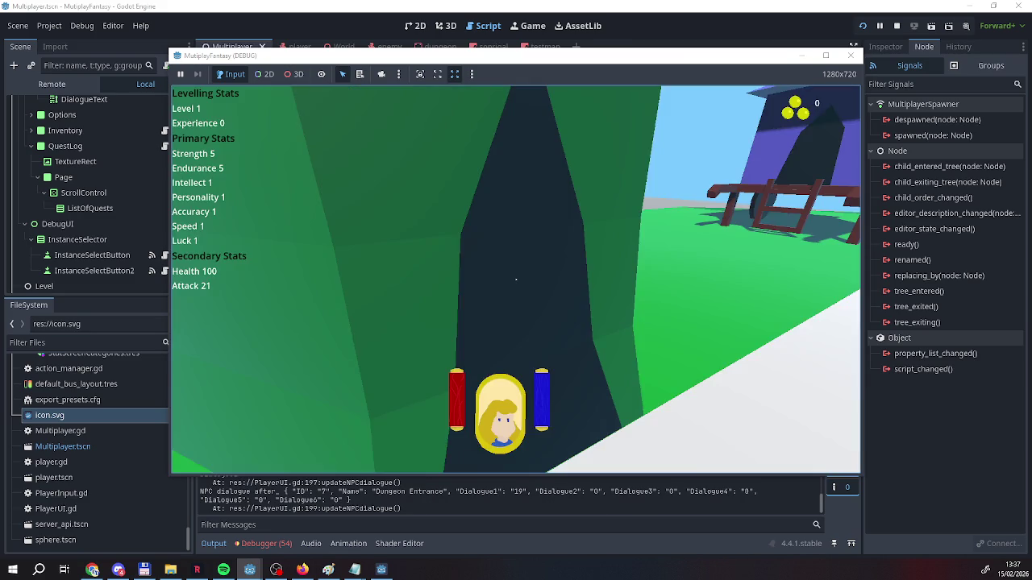
key(d)
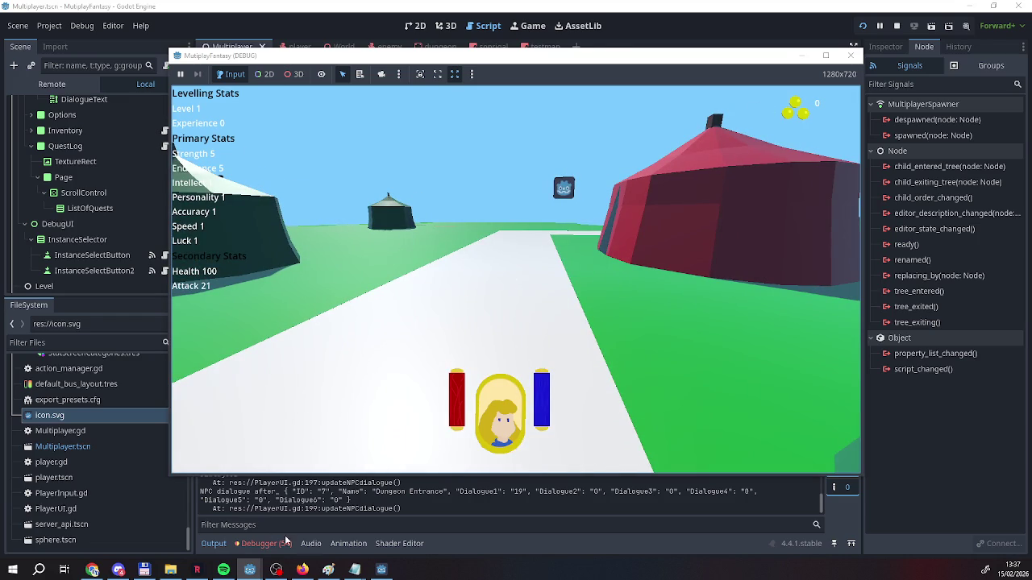
click(382, 569)
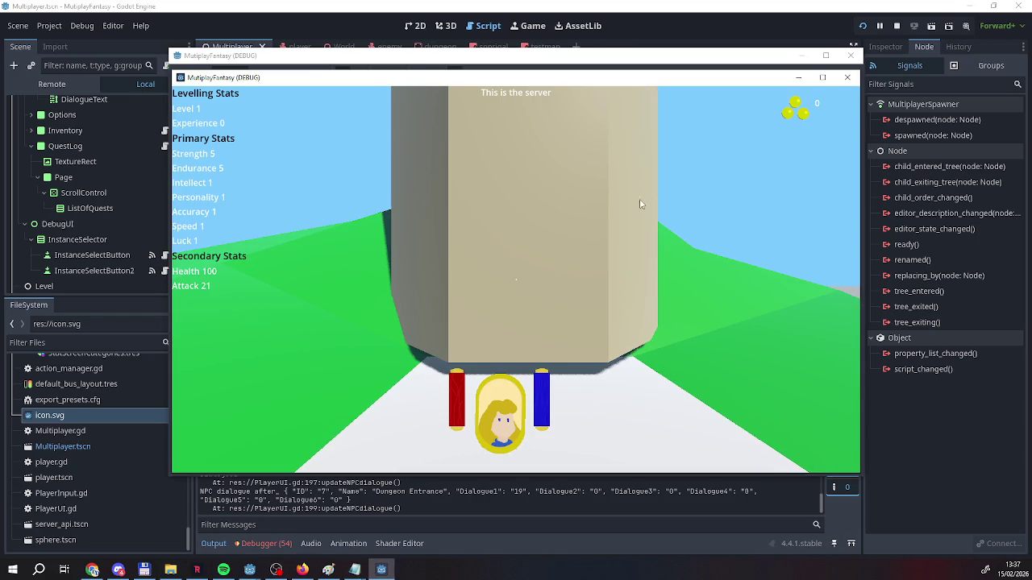
click(897, 25)
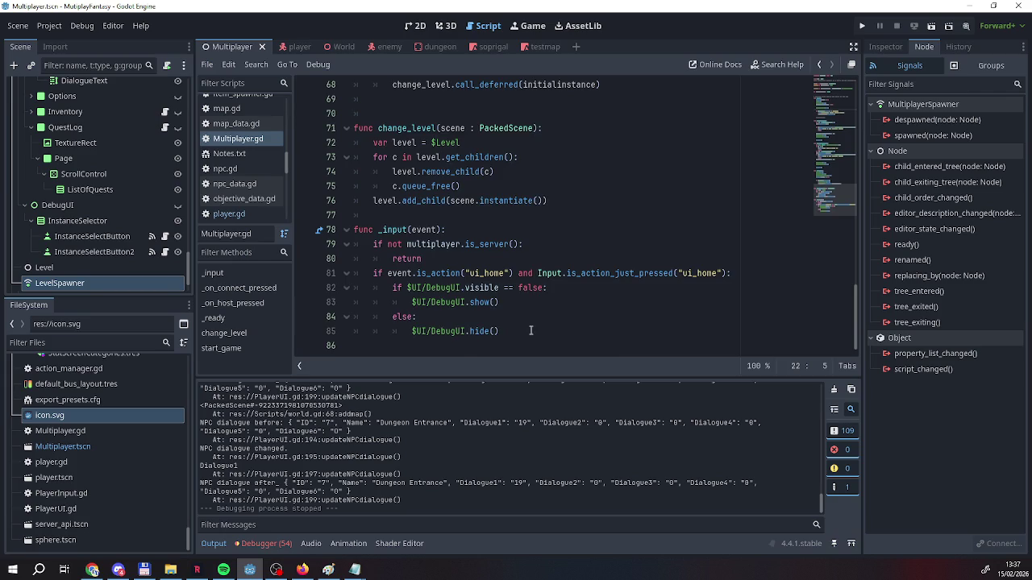
scroll(530, 331, up, 10)
scroll(520, 328, down, 10)
scroll(247, 218, down, 1)
click(237, 200)
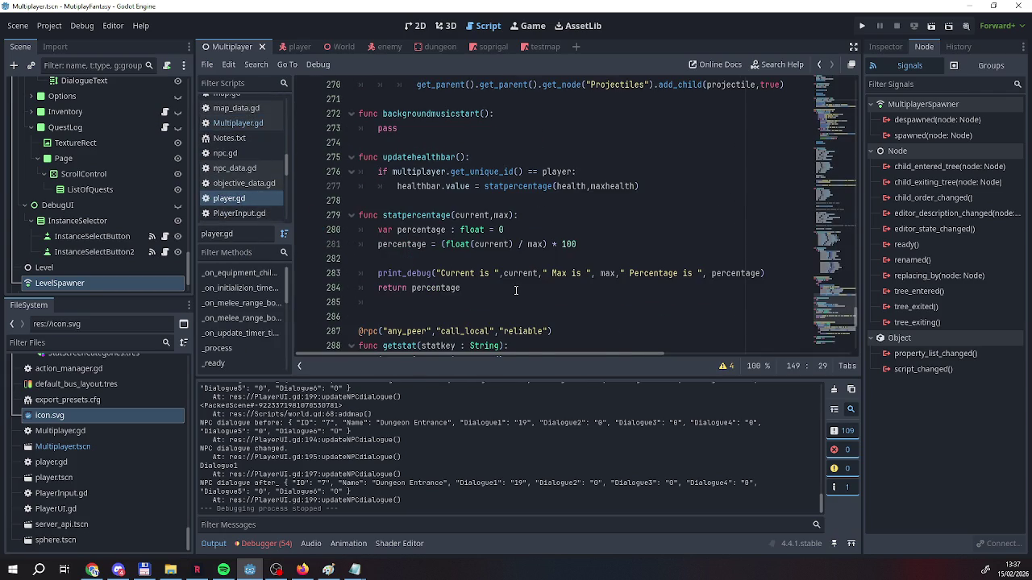
scroll(516, 290, up, 7)
scroll(514, 298, down, 20)
scroll(476, 288, up, 15)
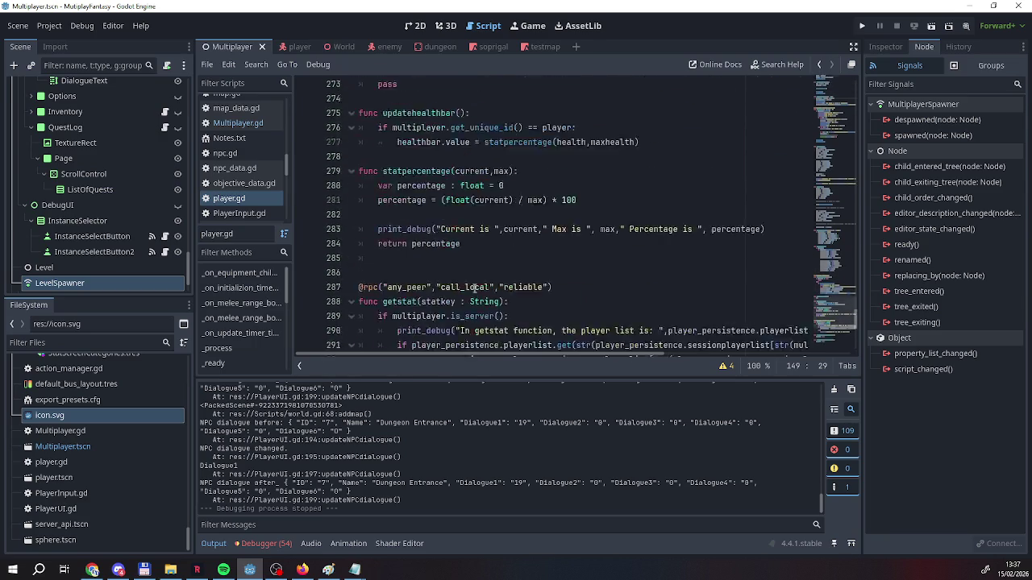
scroll(299, 231, up, 15)
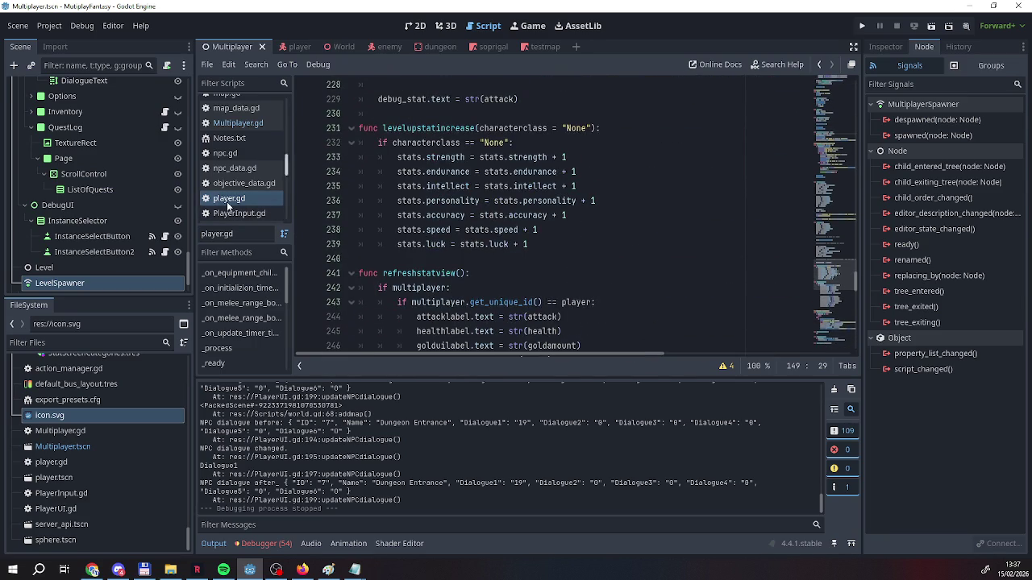
scroll(227, 177, up, 4)
scroll(228, 153, up, 5)
click(228, 165)
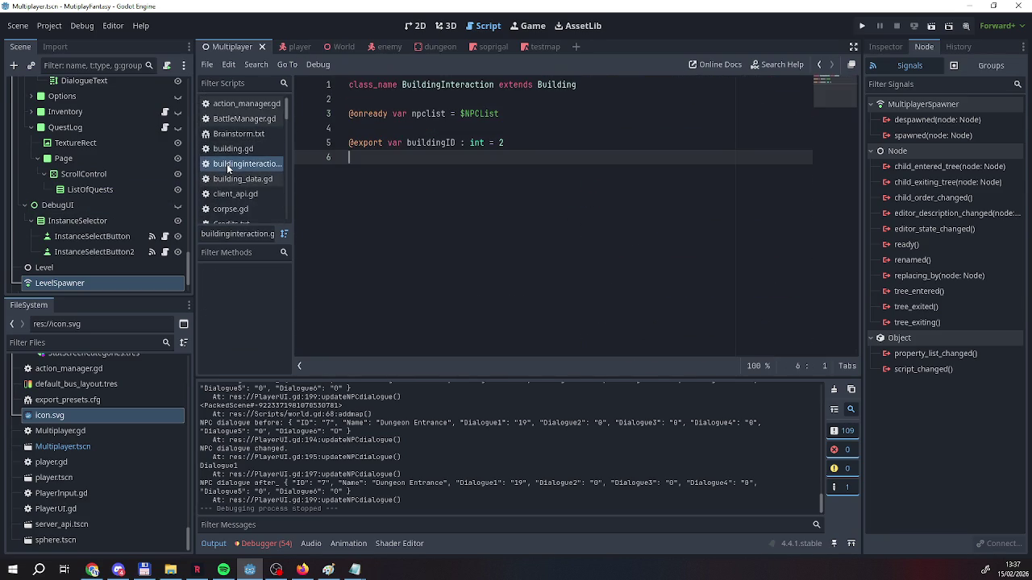
click(287, 47)
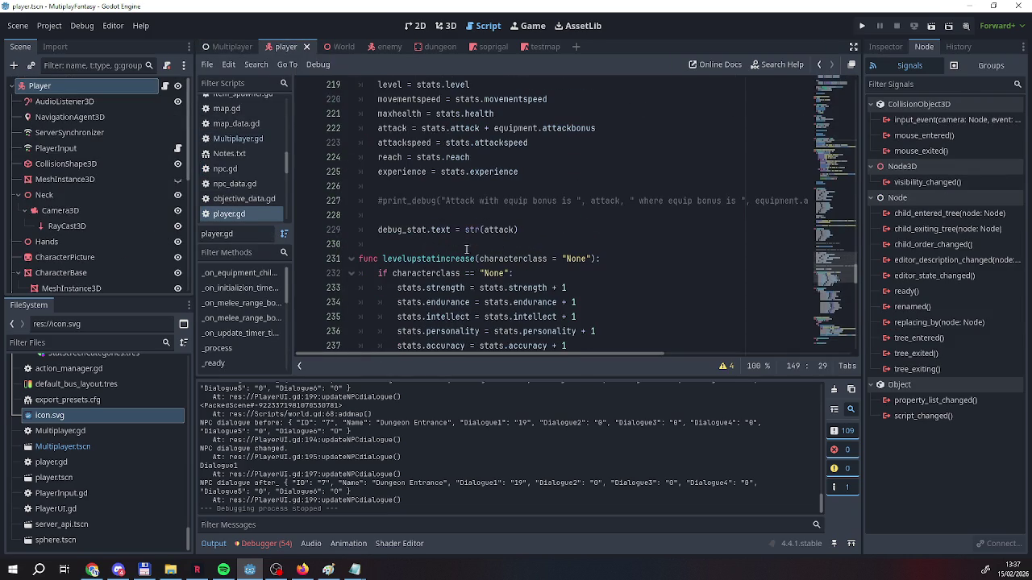
click(338, 47)
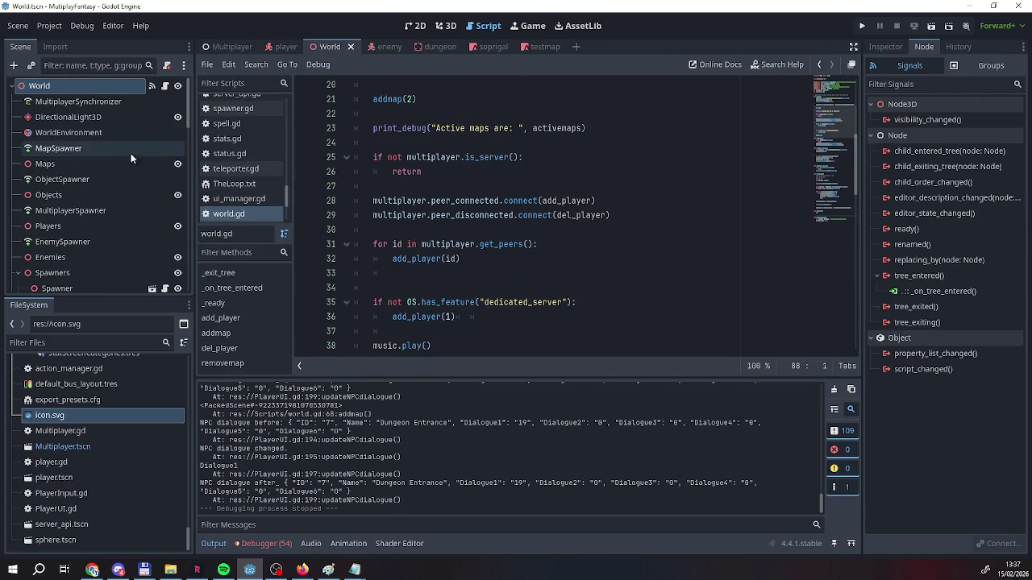
click(232, 47)
scroll(153, 224, up, 1)
scroll(154, 224, up, 10)
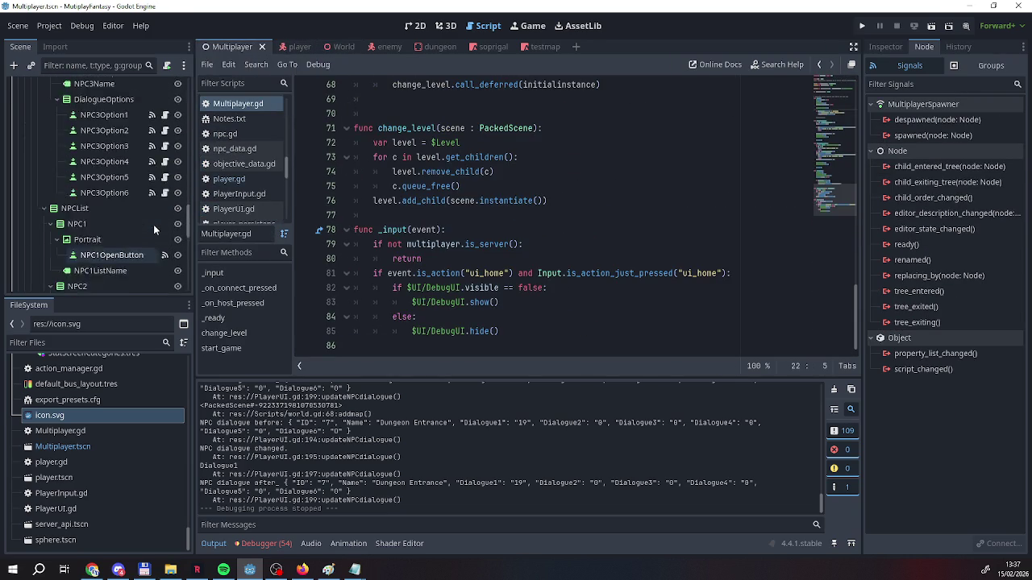
scroll(144, 207, up, 10)
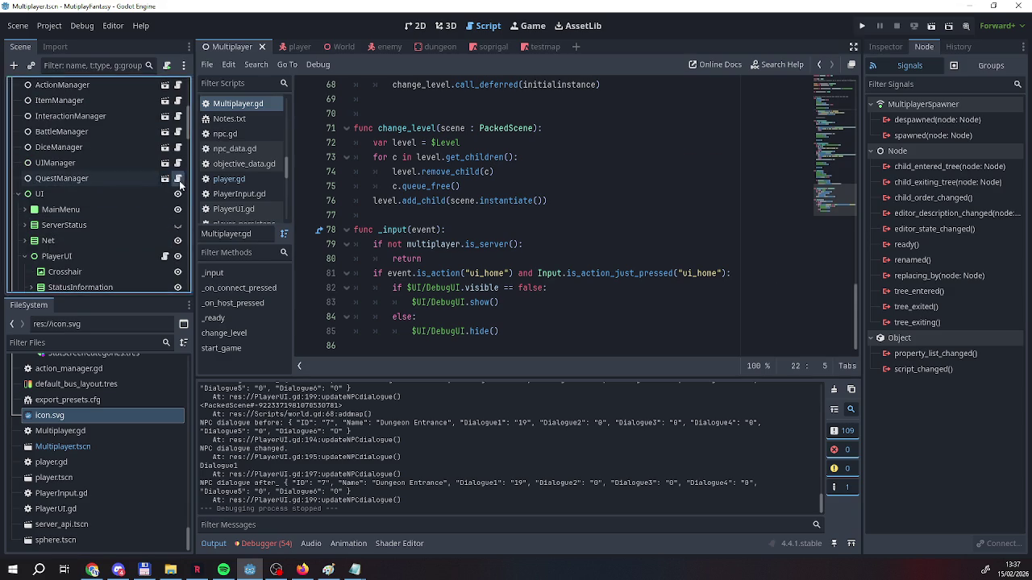
In ui_manager.gd, delete the old moveplayer function's code and leftover empty line
click(164, 163)
scroll(454, 242, down, 5)
scroll(453, 242, down, 13)
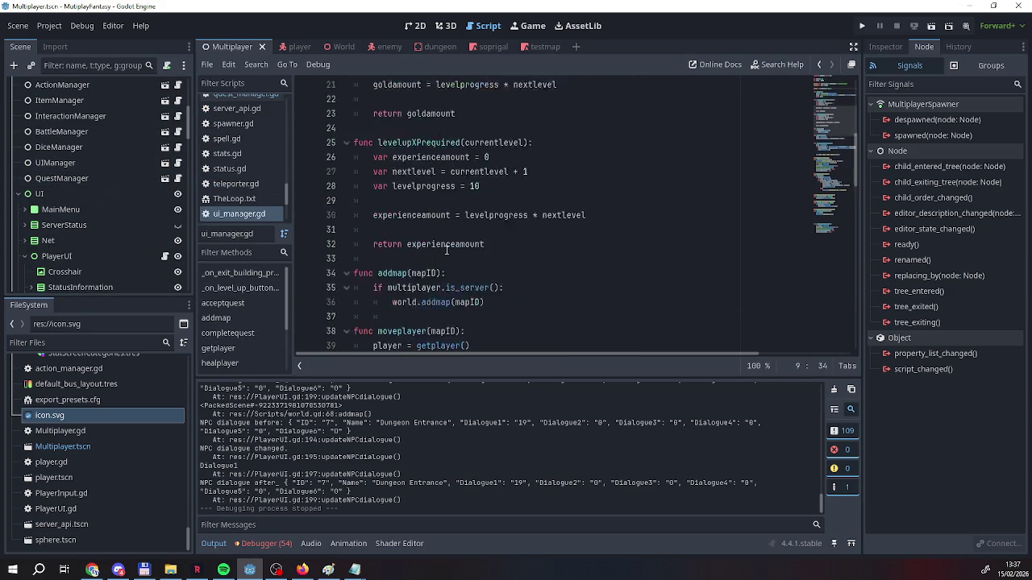
scroll(436, 258, up, 5)
scroll(436, 258, up, 5)
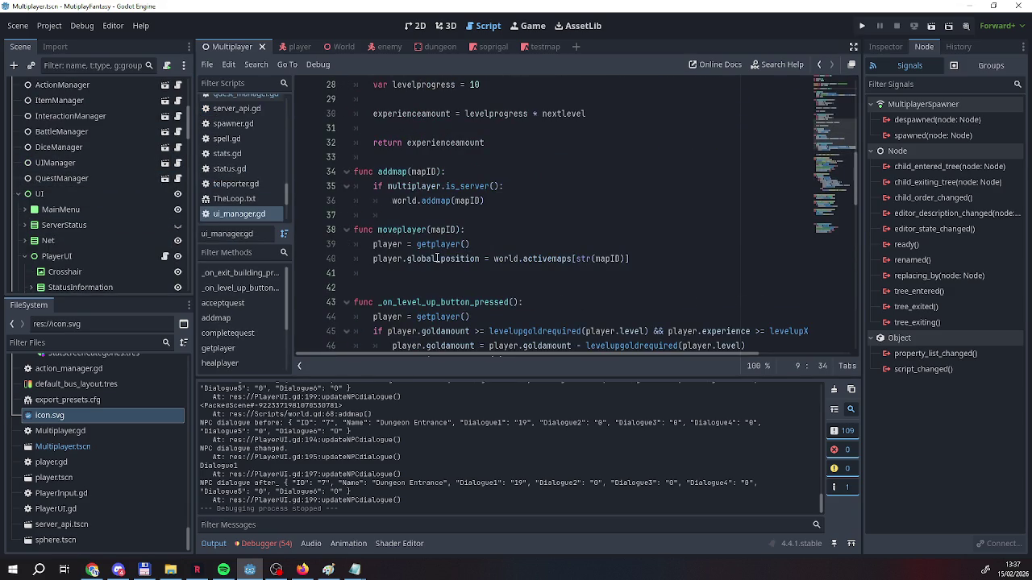
mouse_move(627, 259)
mouse_down()
mouse_move(437, 259)
mouse_move(373, 245)
mouse_up()
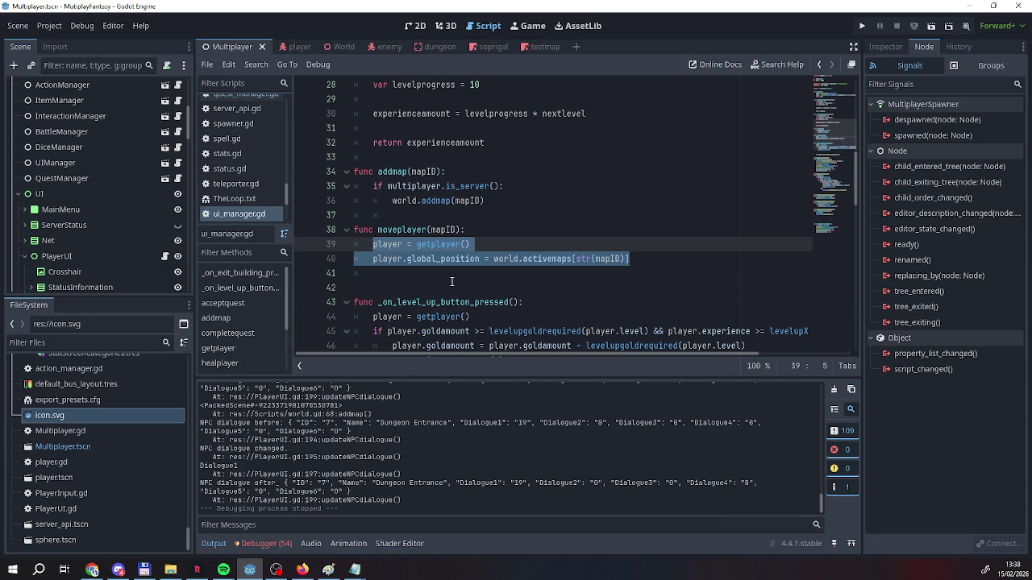
key(BackSpace)
key(BackSpace)
key(BackSpace)
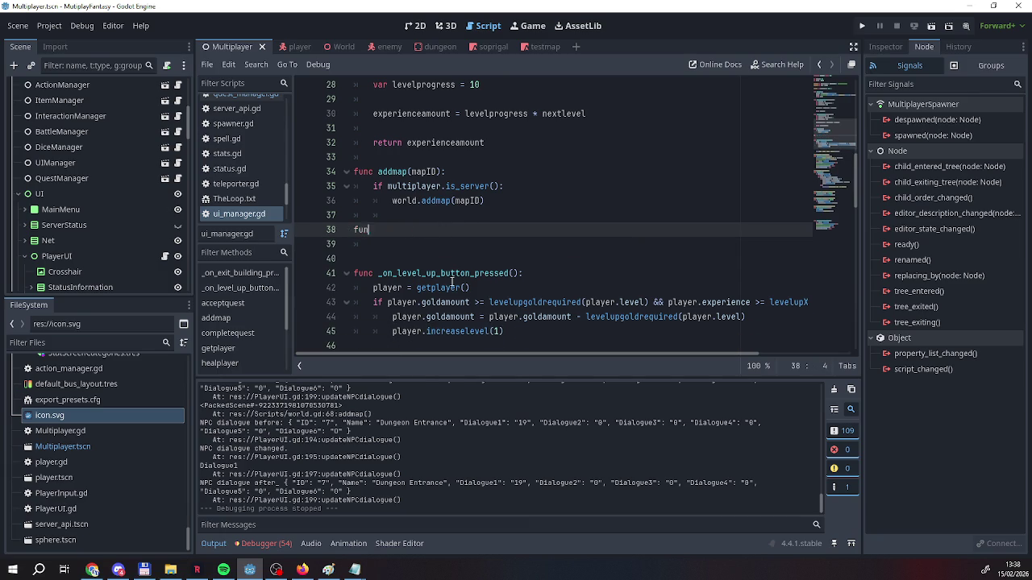
key(BackSpace)
Insert a blank line above the 'player = getplayer()' line in moveplayertoinstance
scroll(452, 281, down, 15)
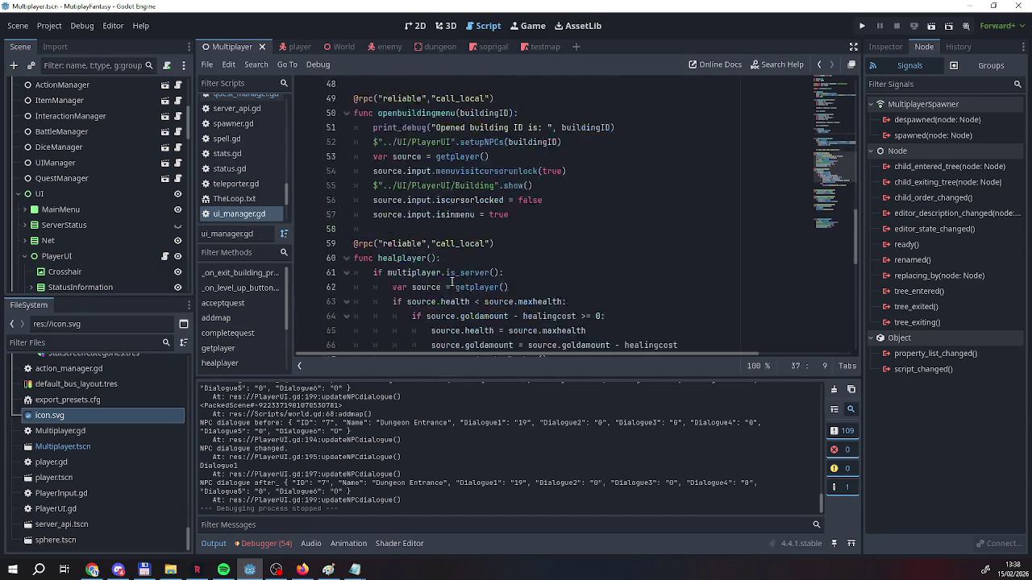
scroll(439, 256, up, 3)
drag(534, 244, 374, 245)
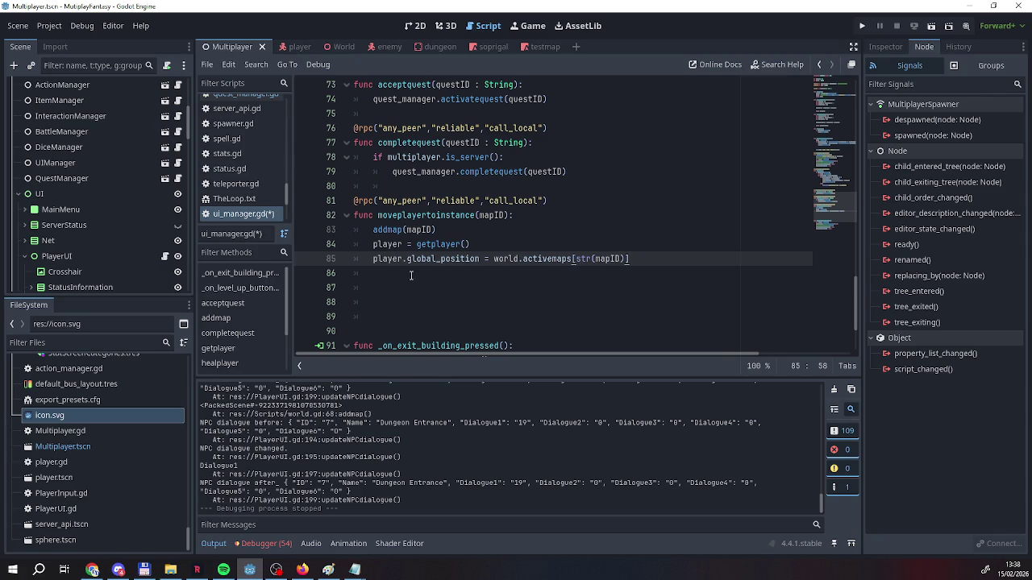
click(372, 244)
key(Return)
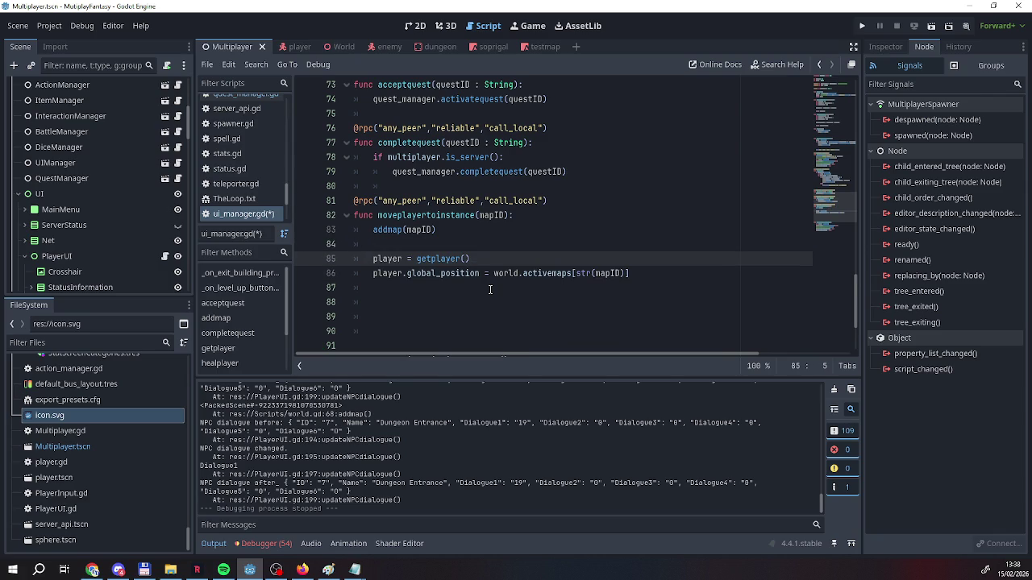
Save, launch the game, and start both game windows with typed player names
click(861, 26)
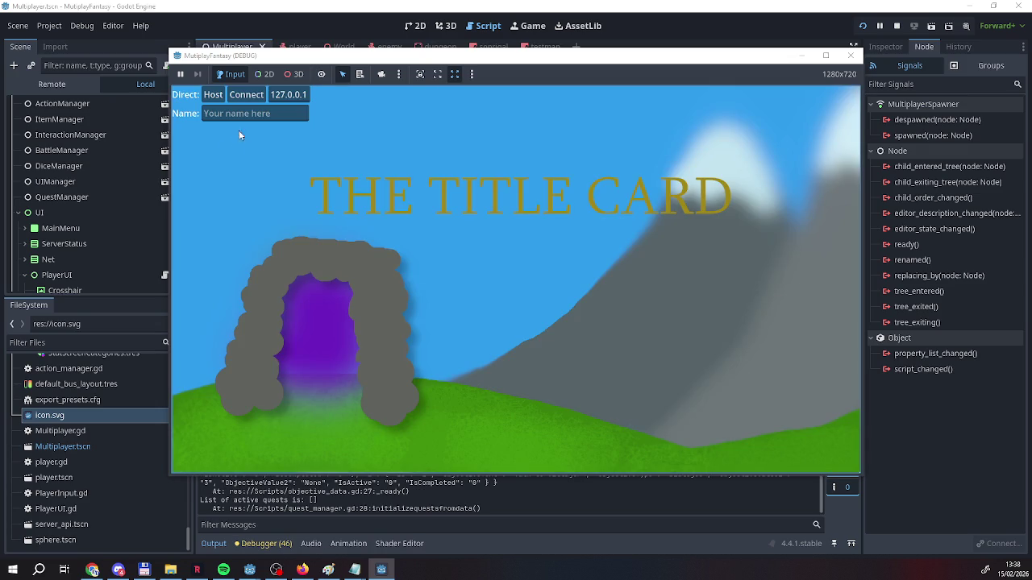
click(230, 115)
text(Reafg)
click(209, 95)
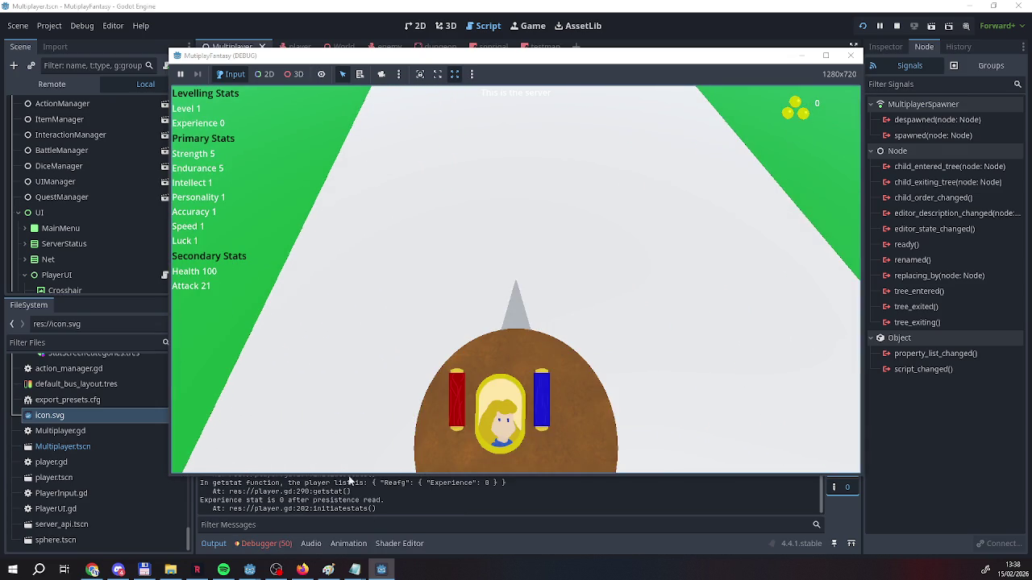
click(381, 570)
click(263, 115)
text(EEEEEEE)
click(213, 94)
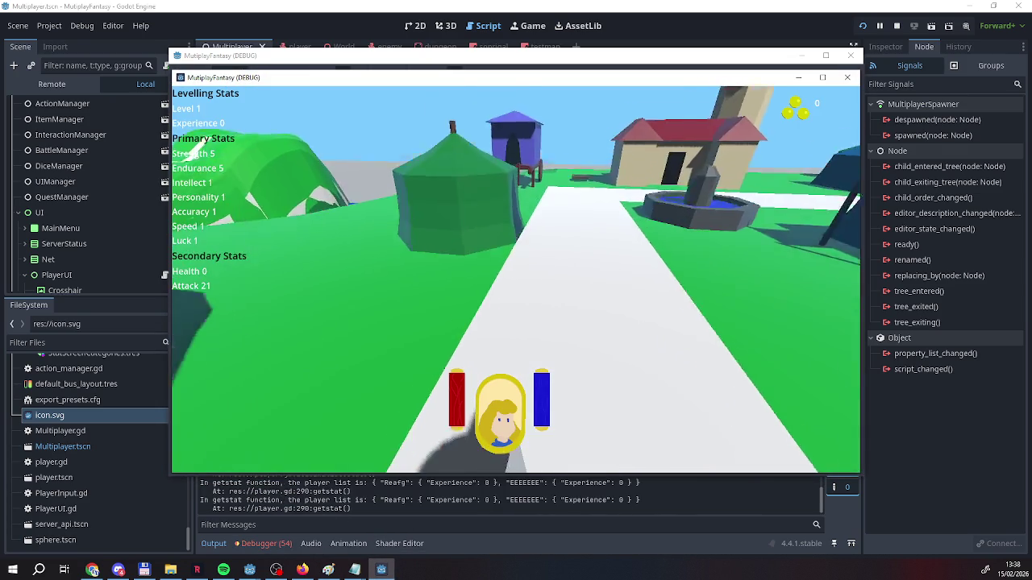
Walk into the tent, choose Enter then Leave at the Dungeon Entrance, and return to the editor
key(w)
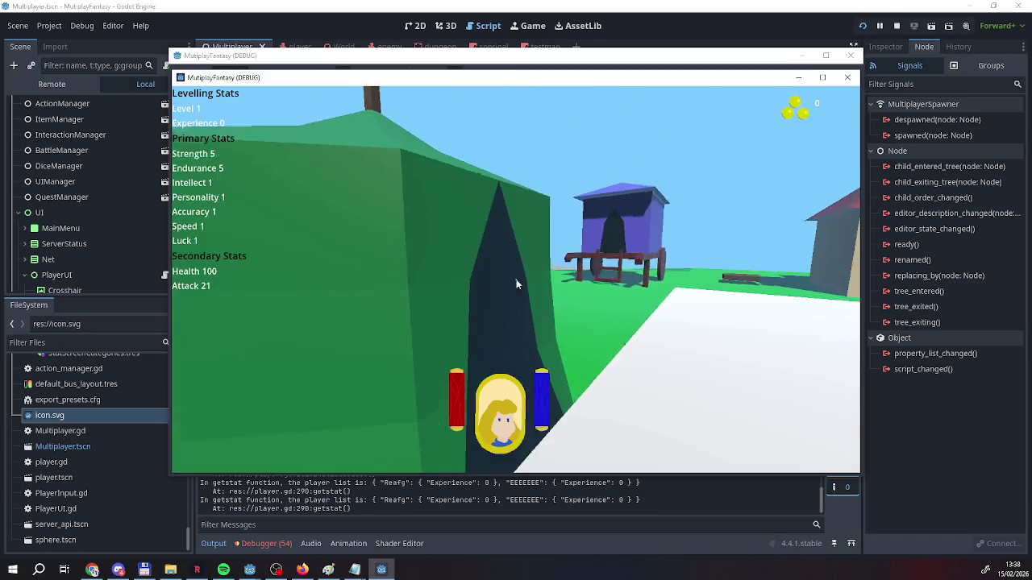
key(e)
click(780, 142)
click(775, 231)
click(776, 450)
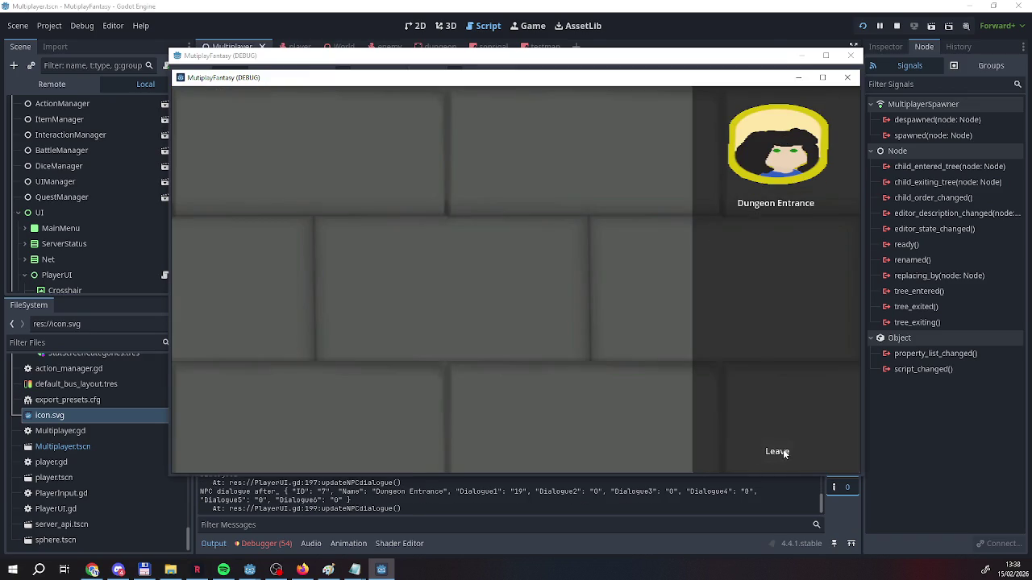
click(779, 453)
key(s)
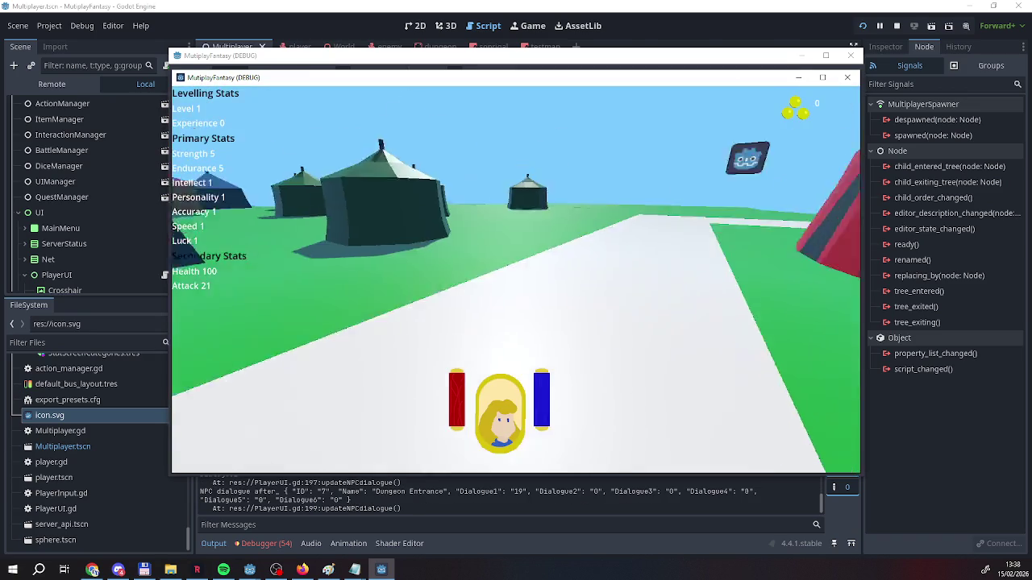
mouse_move(517, 284)
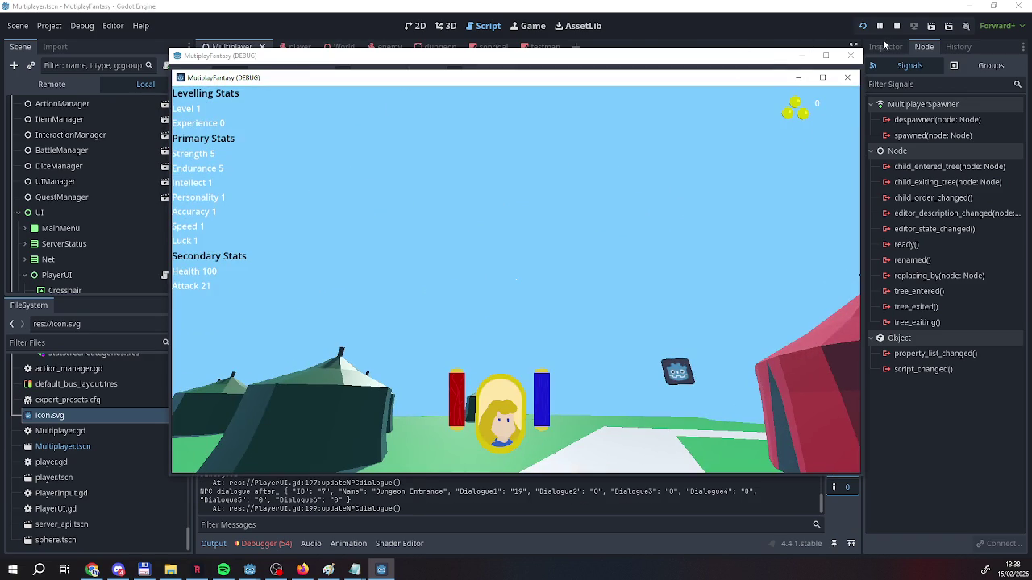
click(890, 37)
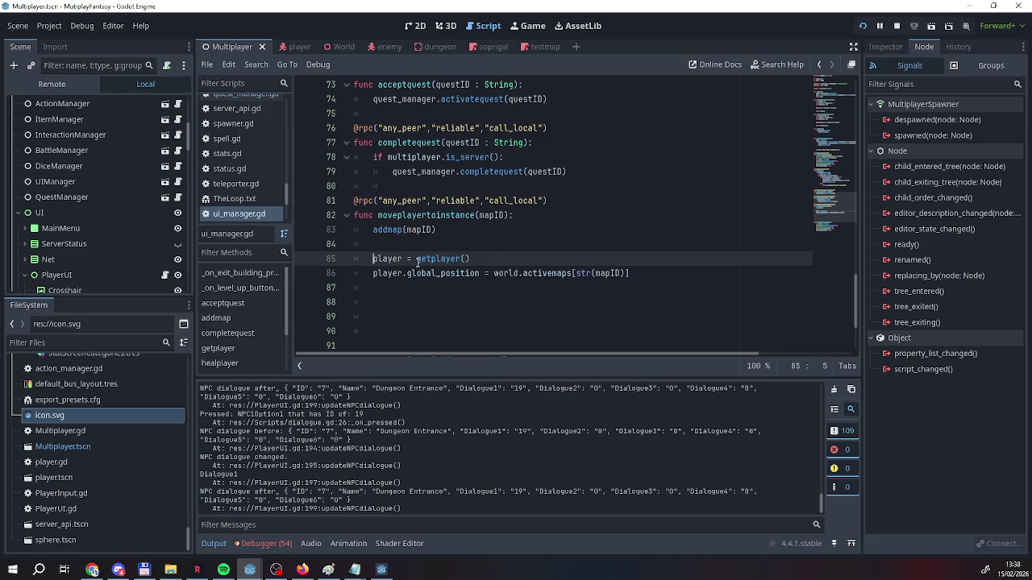
scroll(456, 311, up, 4)
scroll(461, 315, up, 5)
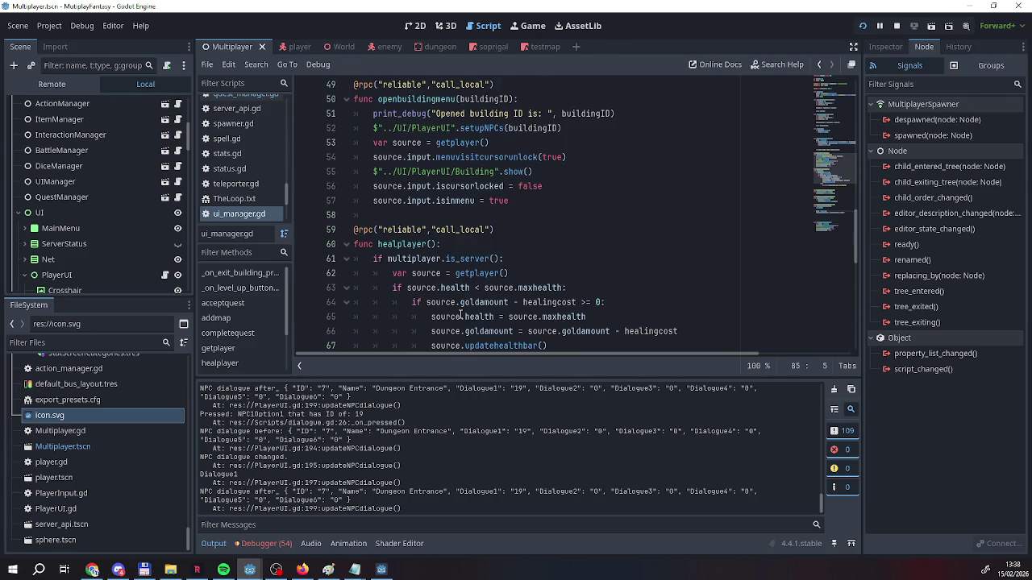
scroll(460, 314, up, 1)
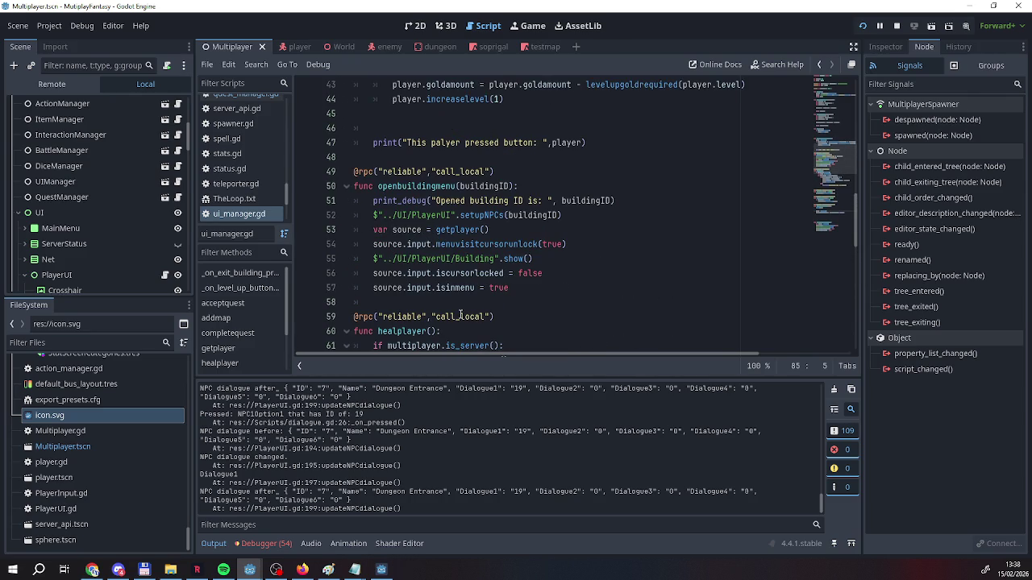
scroll(461, 316, up, 3)
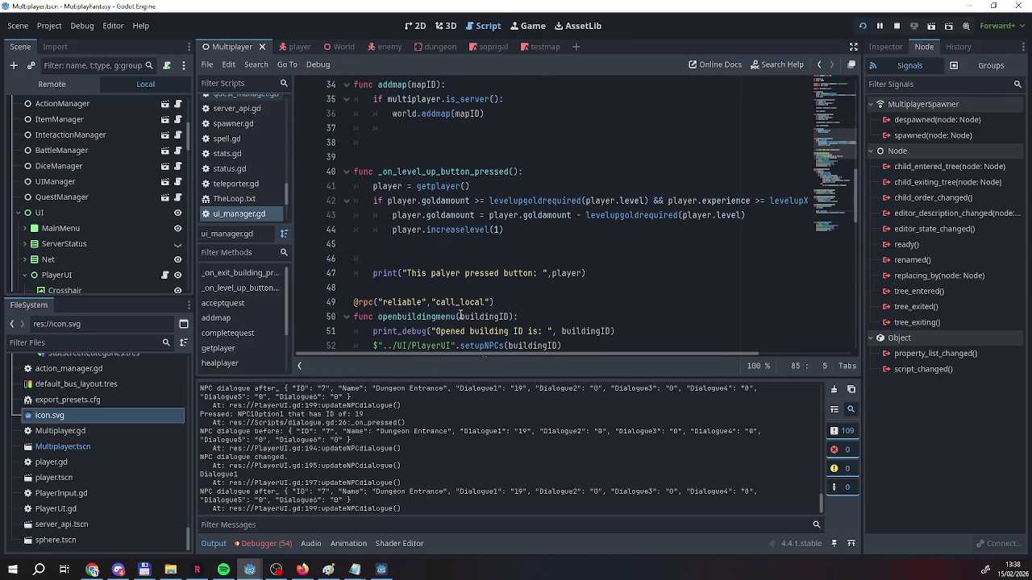
scroll(460, 316, up, 5)
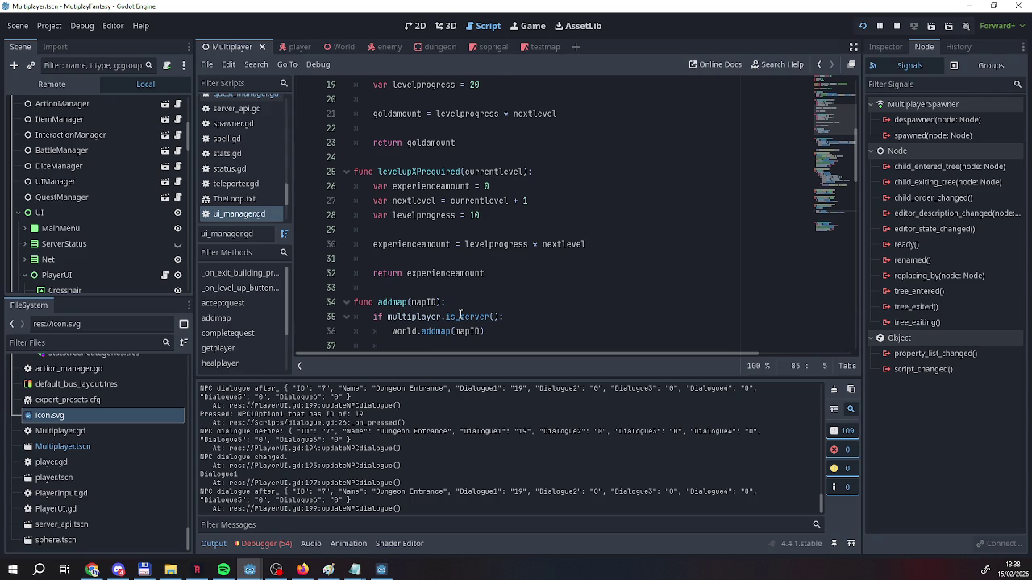
scroll(460, 316, up, 6)
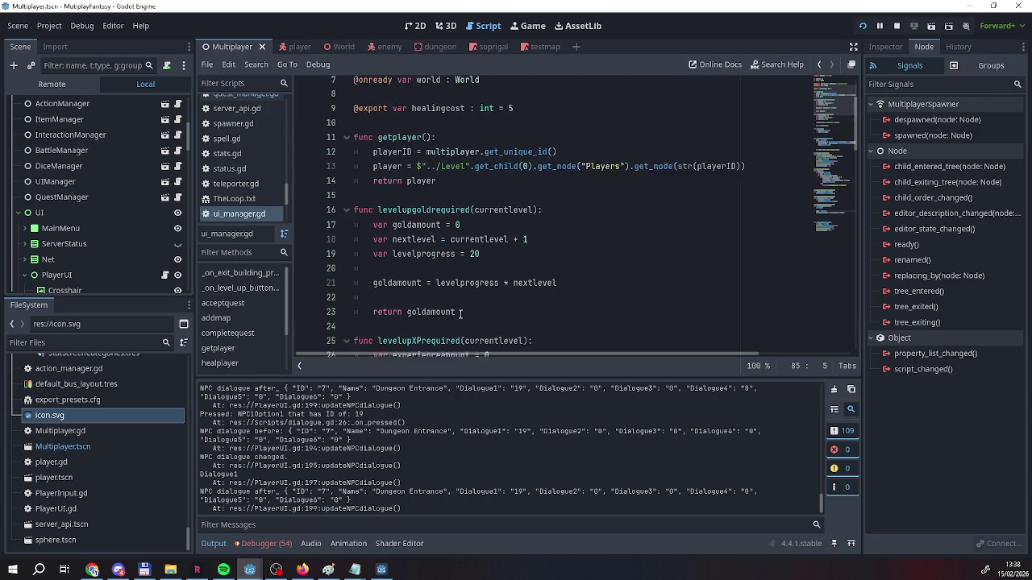
scroll(460, 314, down, 5)
scroll(461, 315, down, 12)
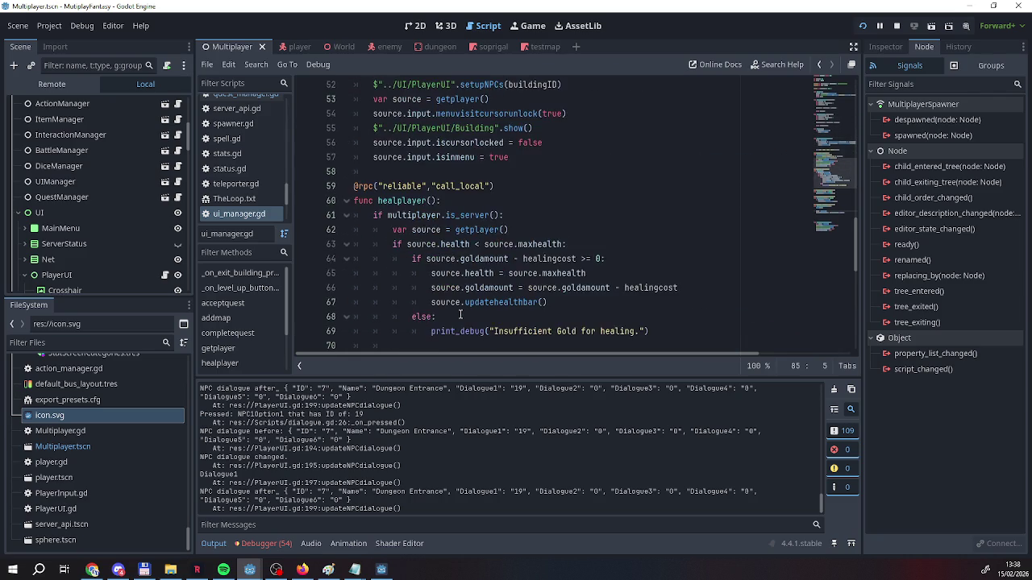
scroll(460, 316, down, 7)
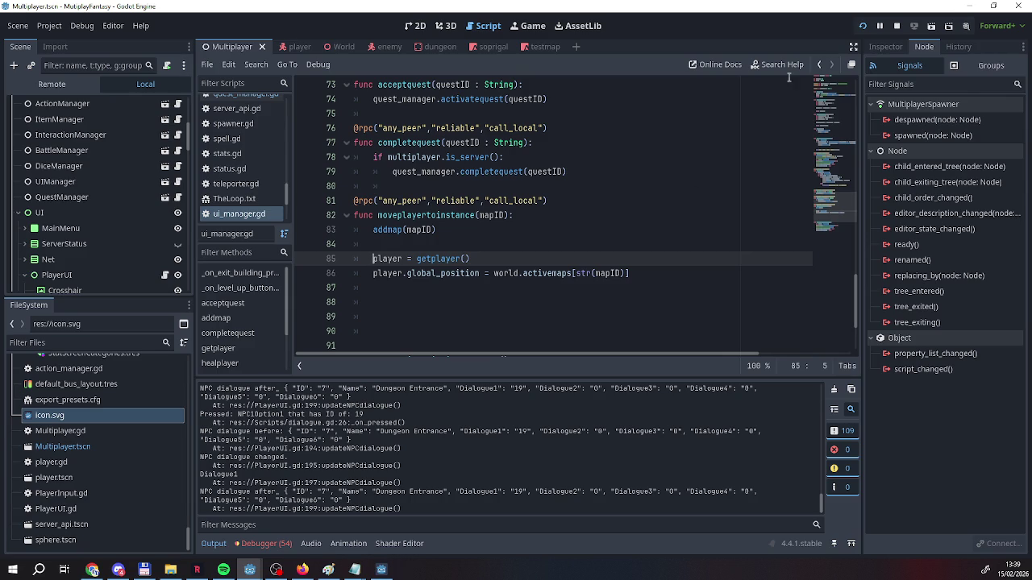
click(863, 27)
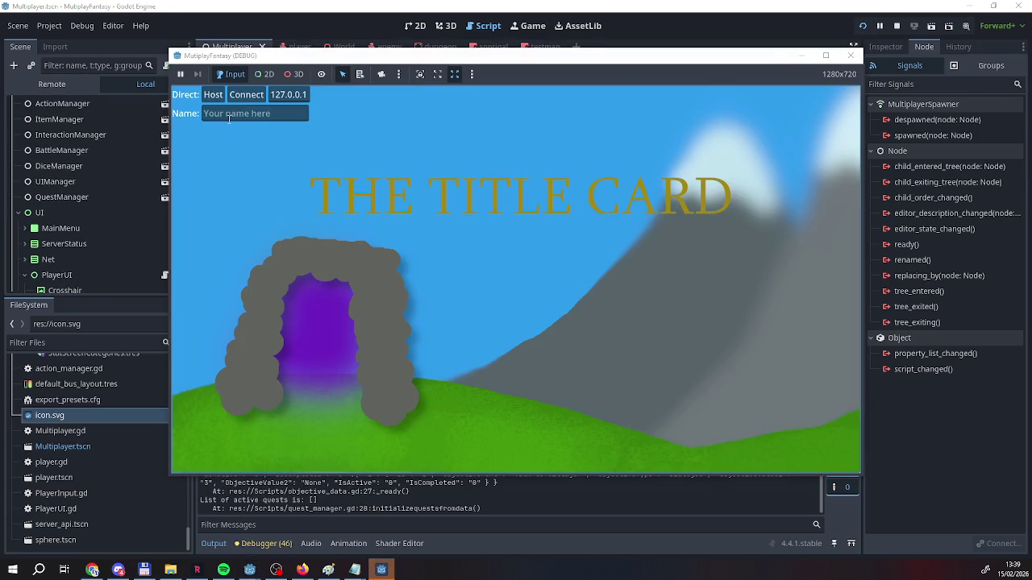
Host the game, walk into the tent, choose Enter then Back at the Dungeon Entrance, and return to the editor
text(hg)
click(230, 92)
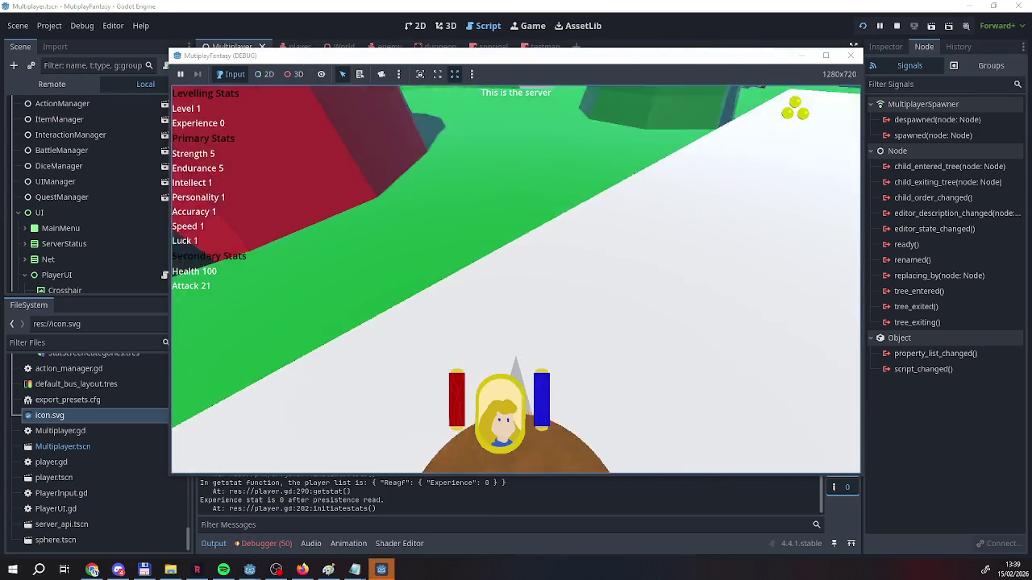
key(w)
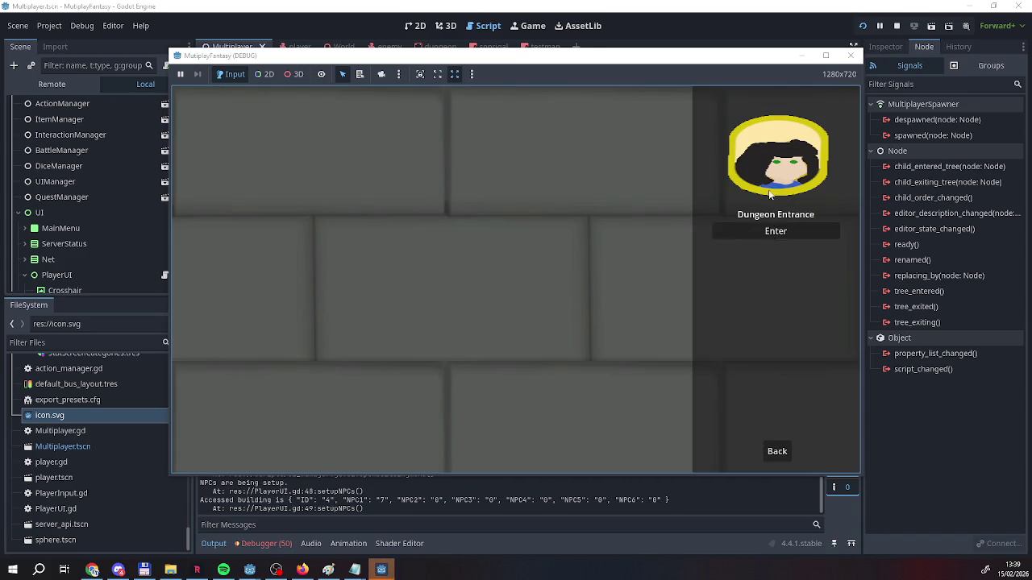
click(776, 230)
click(777, 452)
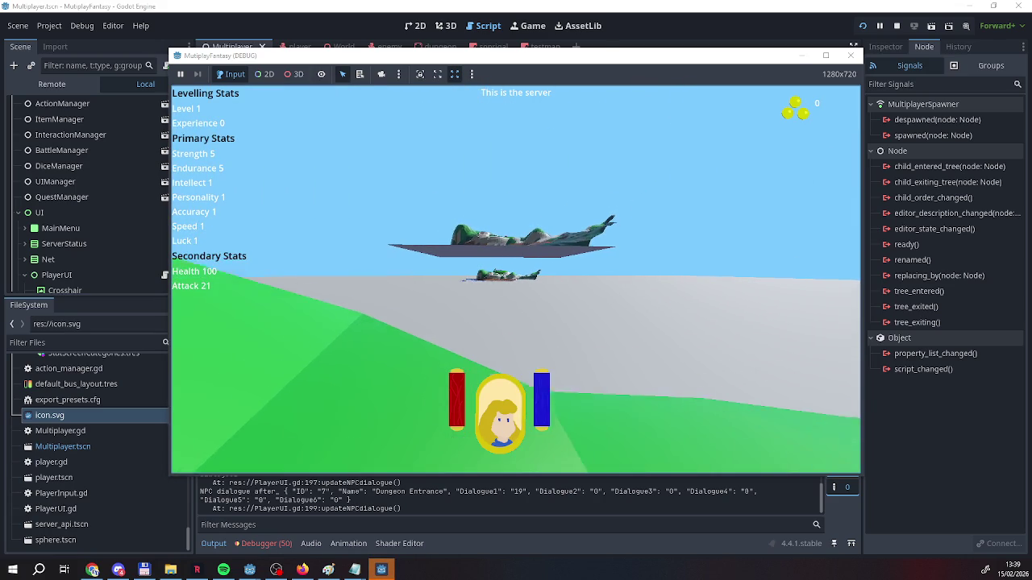
click(399, 503)
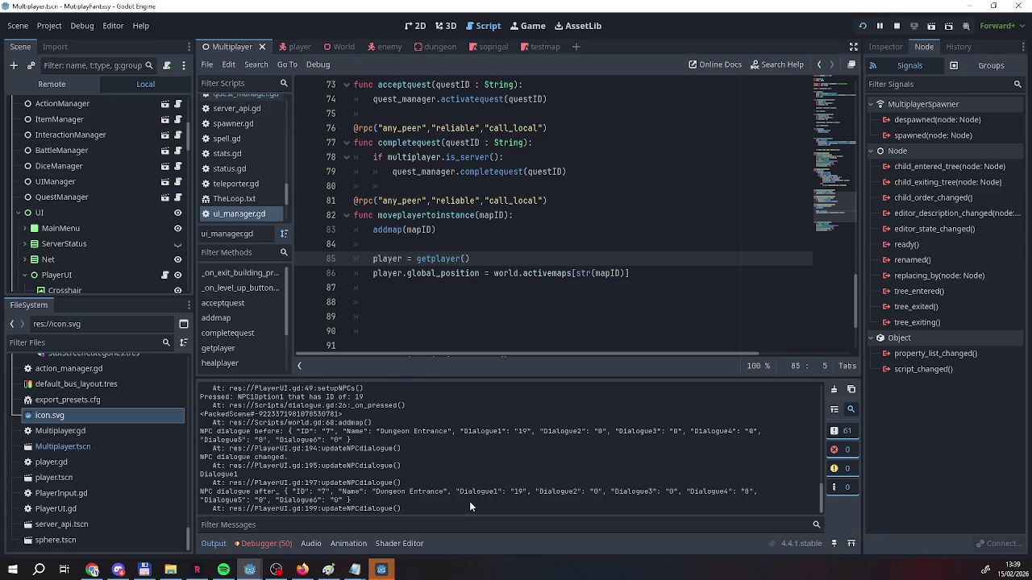
scroll(469, 495, up, 5)
scroll(469, 495, up, 10)
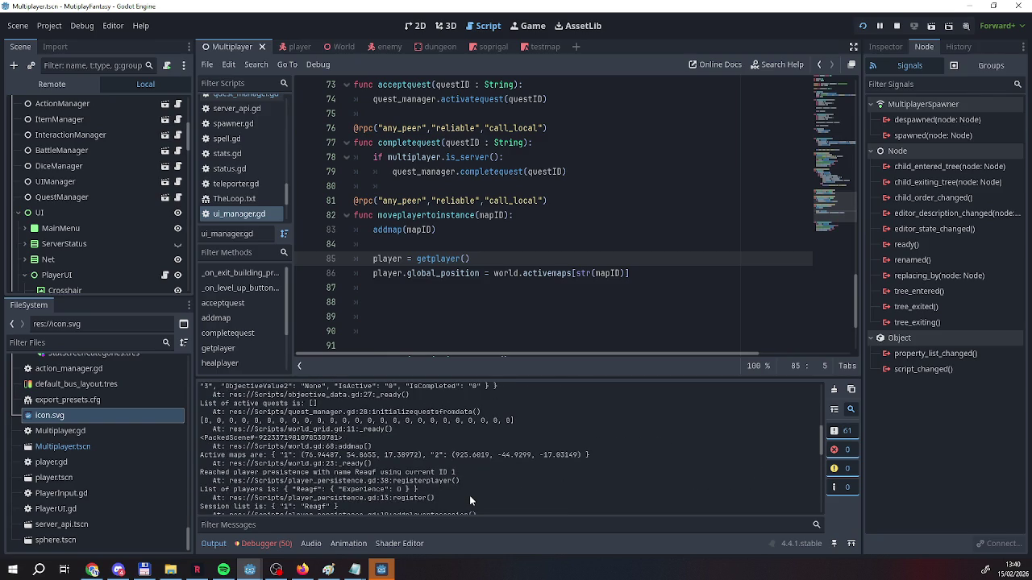
scroll(470, 500, down, 1)
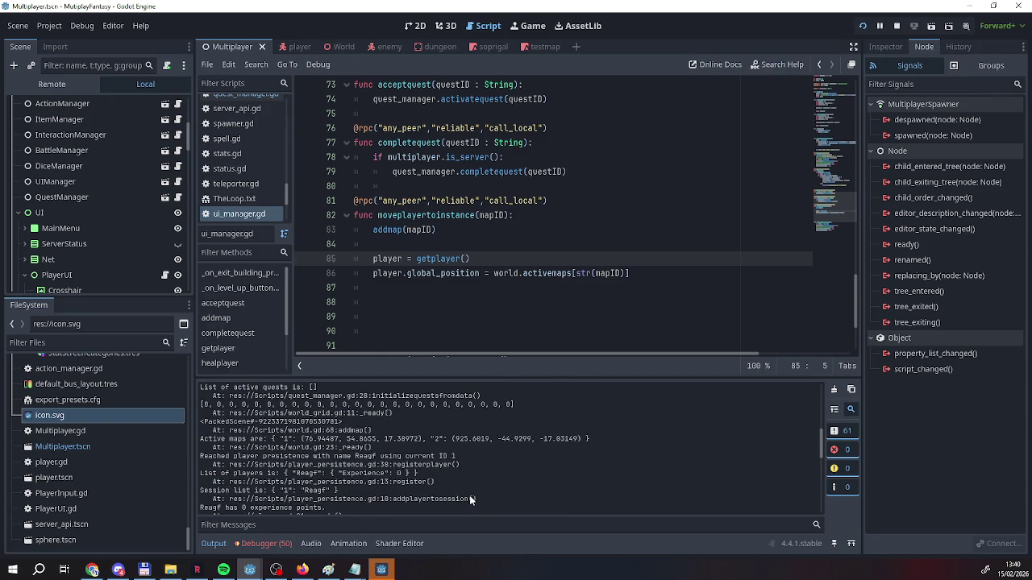
scroll(471, 500, up, 1)
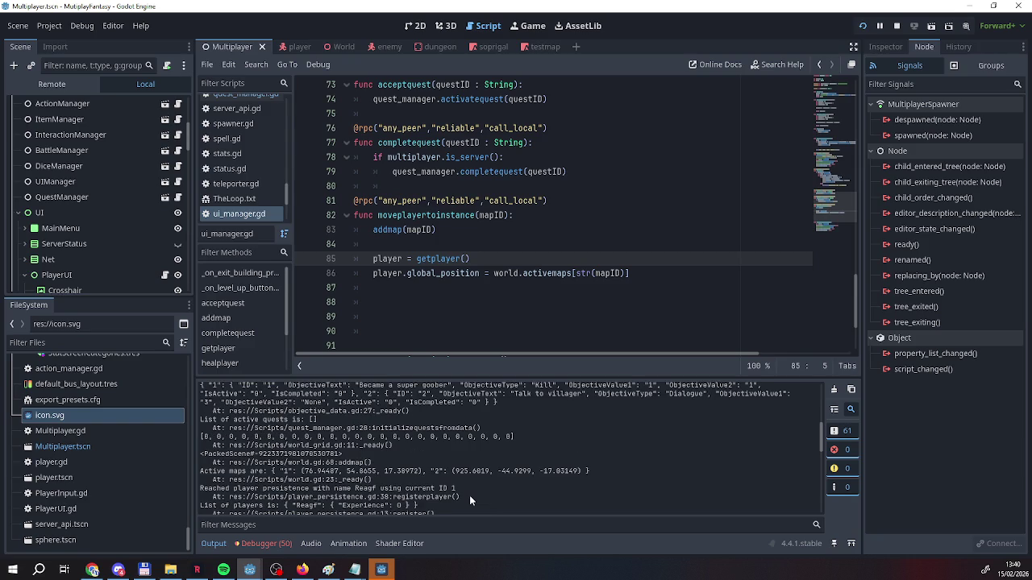
scroll(470, 499, up, 4)
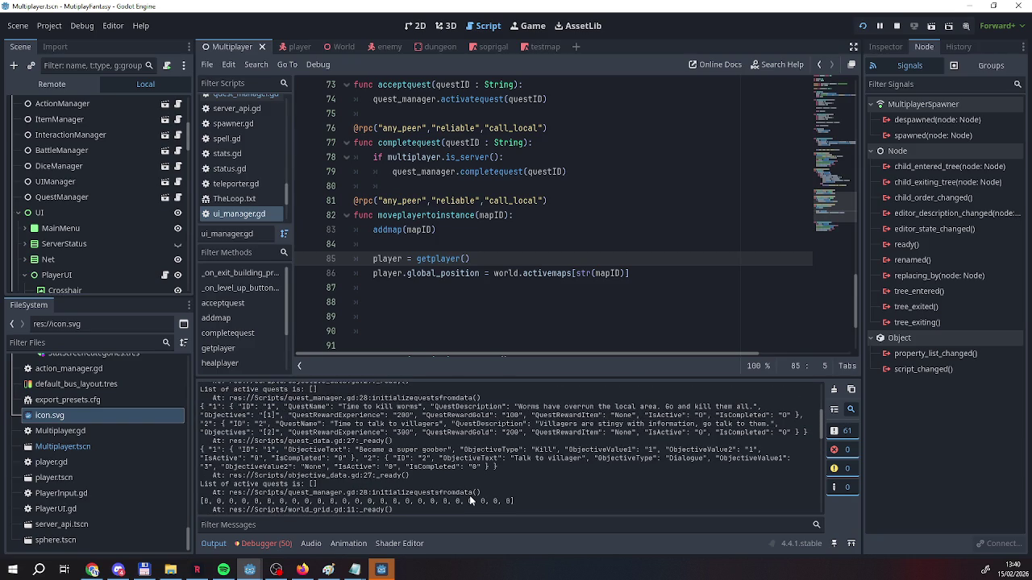
scroll(113, 190, up, 5)
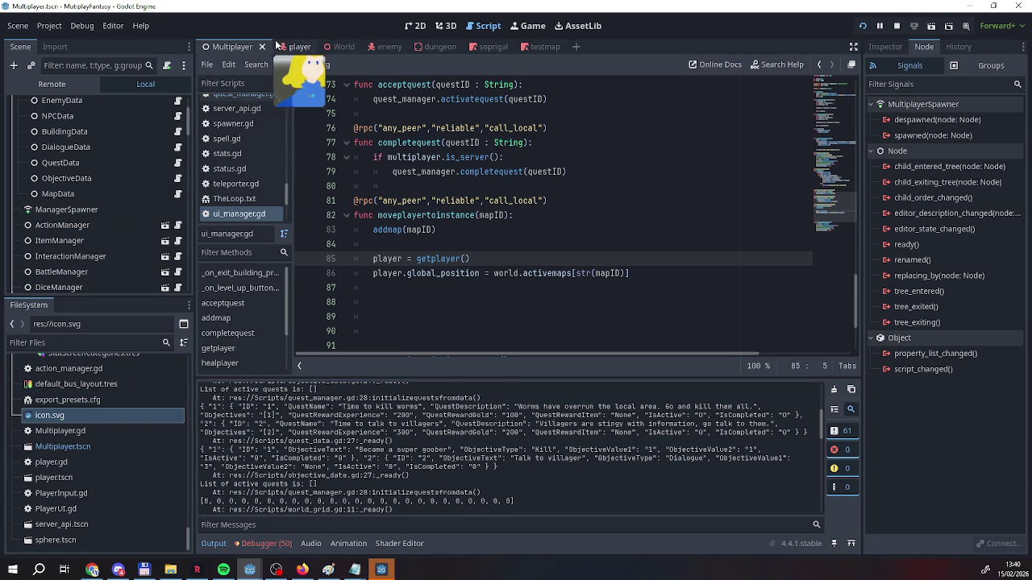
click(341, 46)
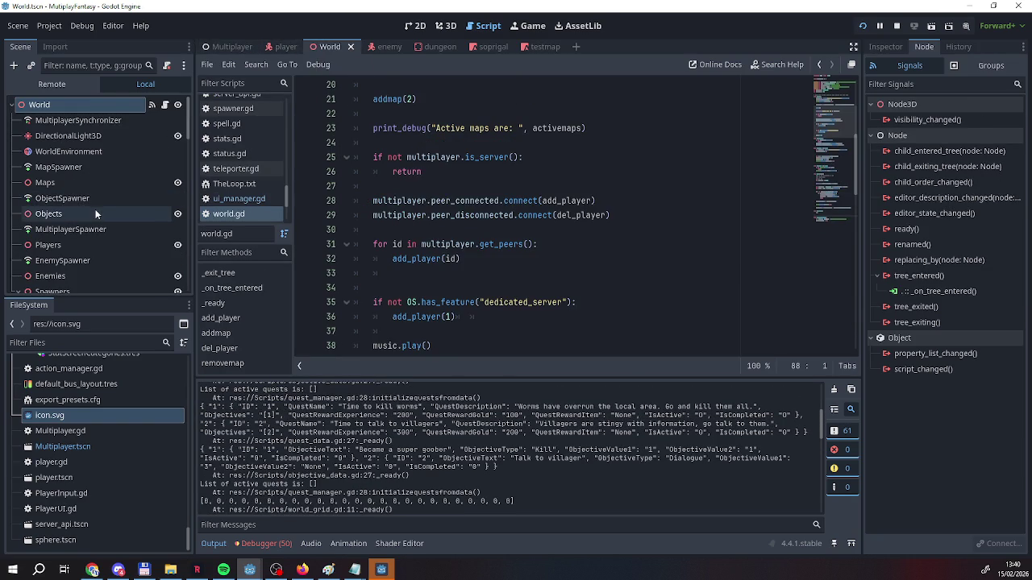
Delete the addmap(2) line from world.gd's _ready, then save and rerun the game
scroll(427, 154, up, 1)
scroll(430, 173, up, 3)
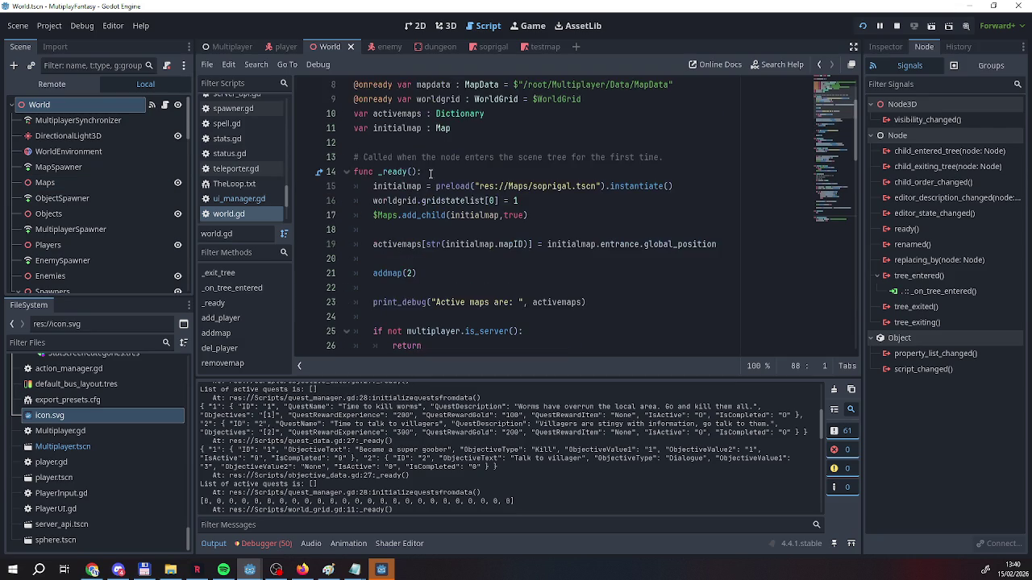
drag(440, 276, 340, 278)
key(BackSpace)
key(BackSpace)
key(BackSpace)
key(BackSpace)
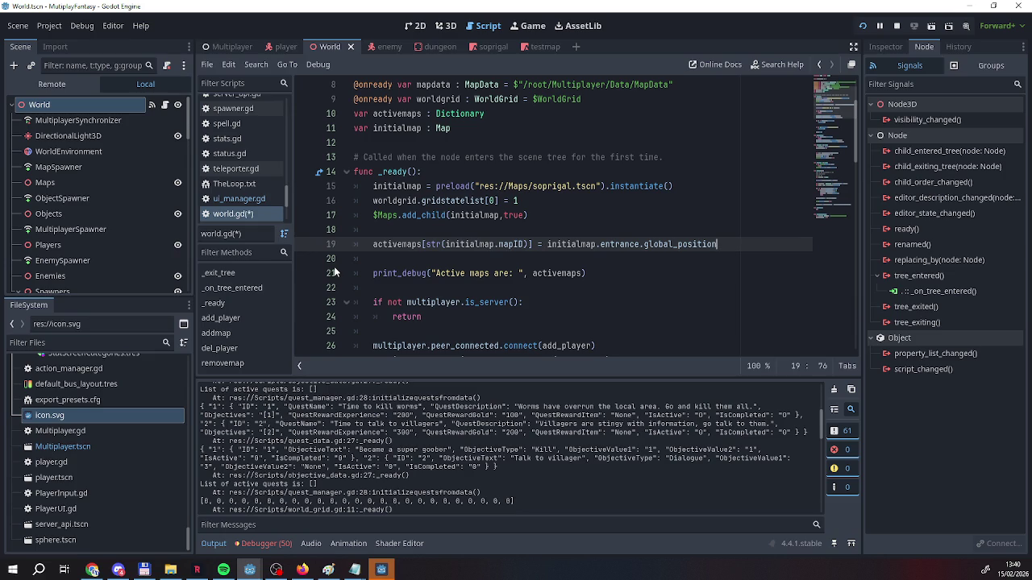
click(862, 26)
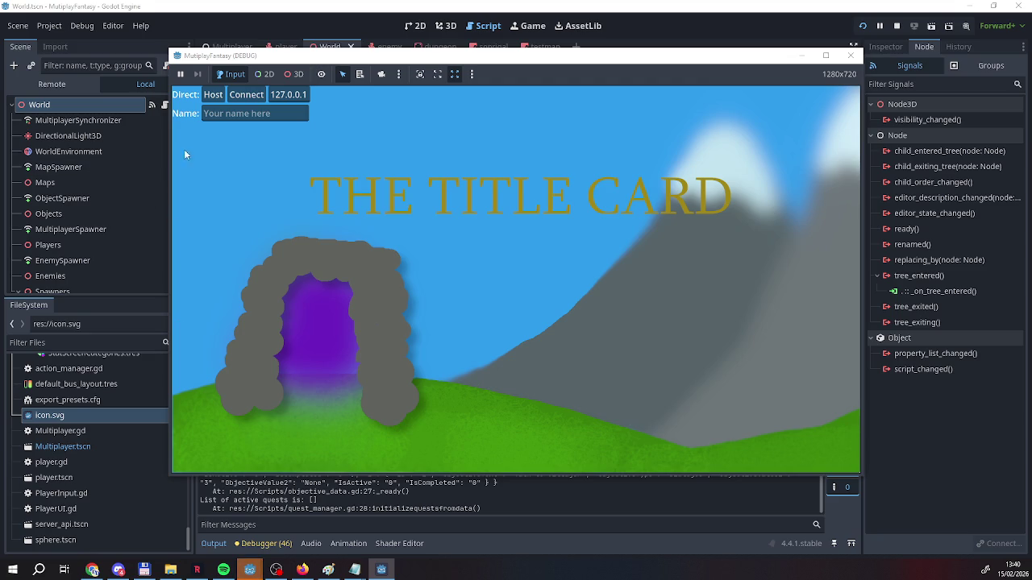
Host the game, choose Enter then Leave at the Dungeon Entrance, walk around, and stop
click(234, 113)
text(Reag)
click(212, 95)
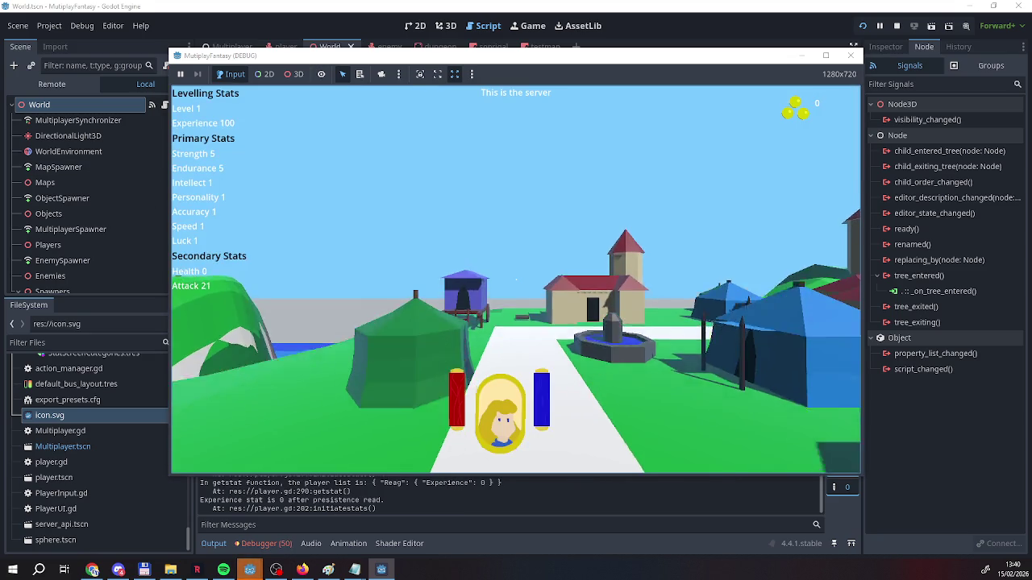
key(w)
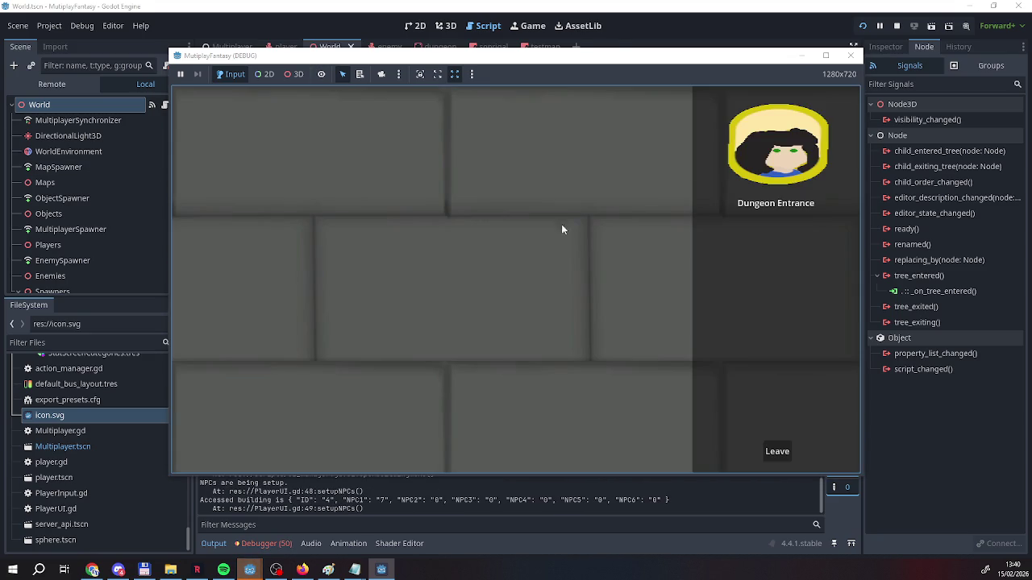
click(758, 234)
click(775, 452)
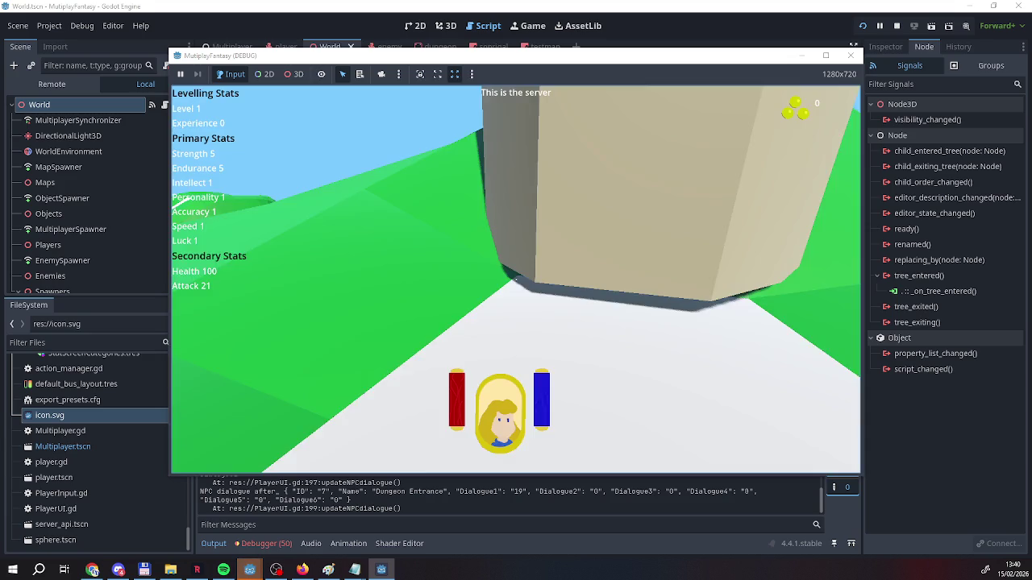
key(w)
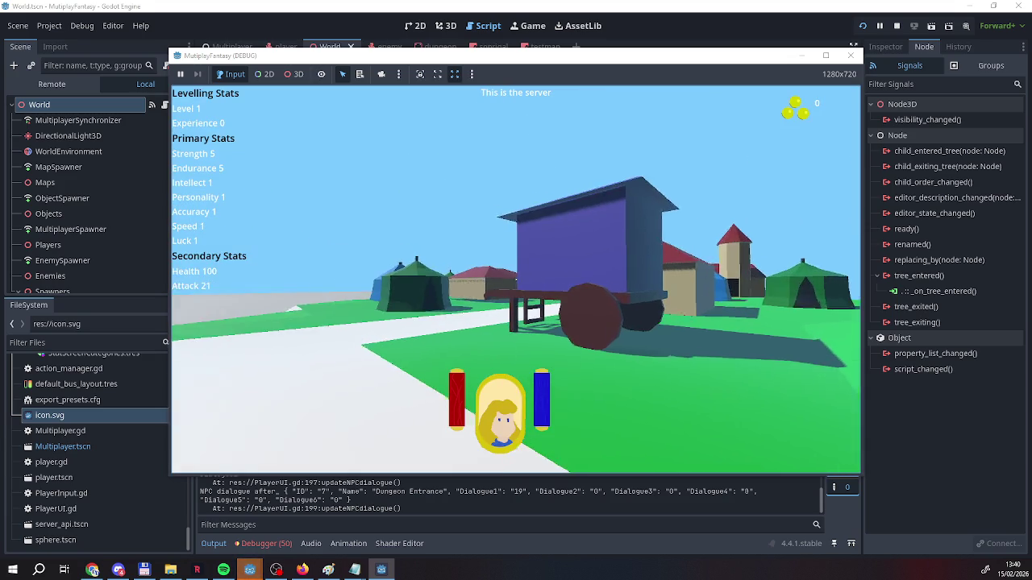
key(a)
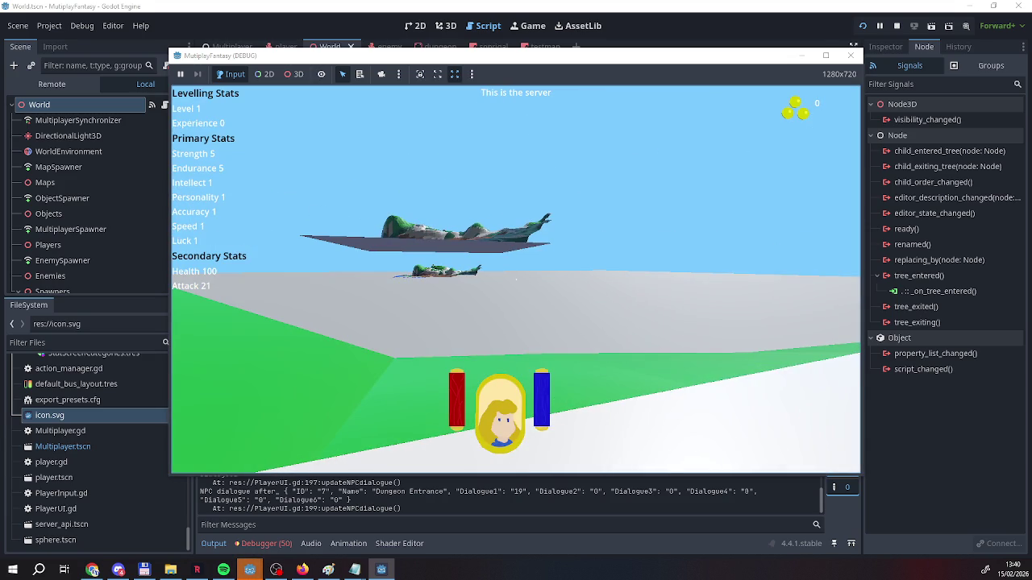
click(896, 26)
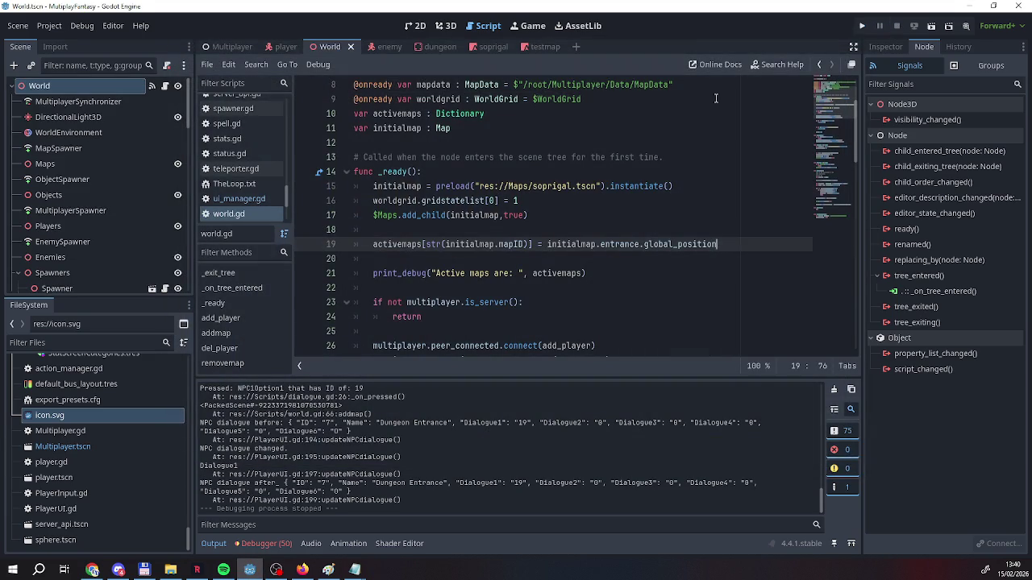
Relaunch and stop the game once more, then open the player scene
click(862, 26)
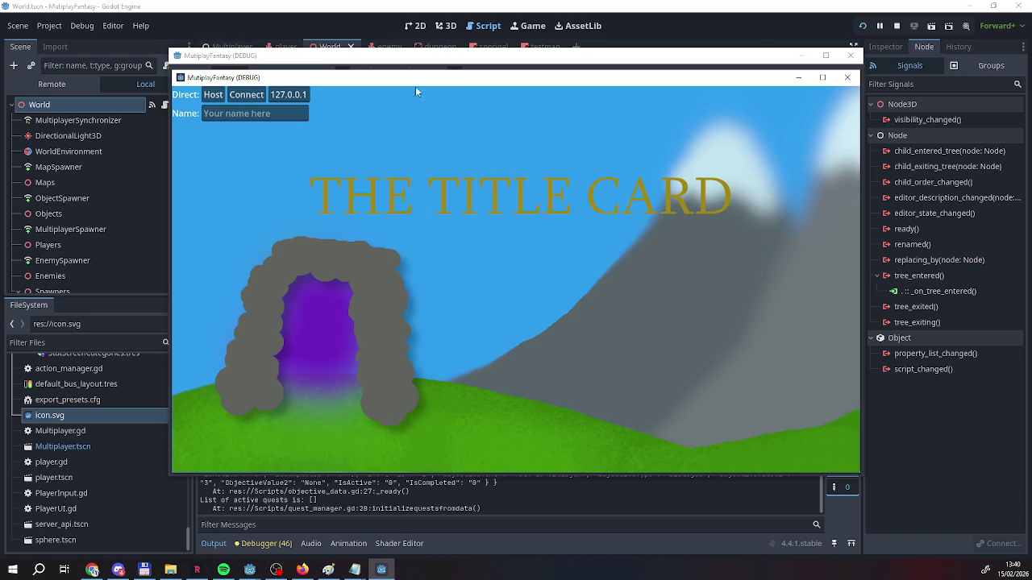
click(897, 26)
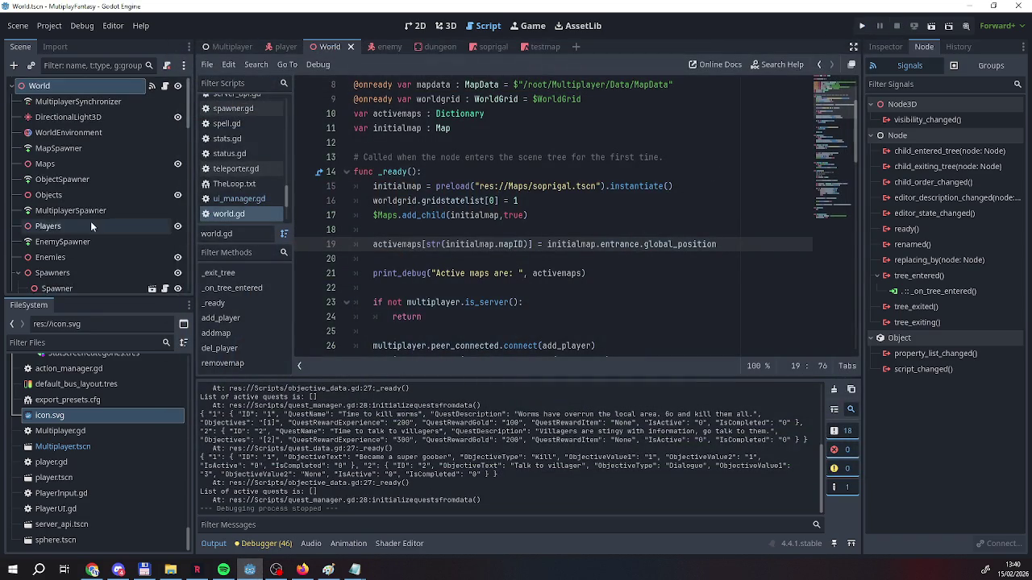
scroll(90, 226, down, 15)
scroll(55, 256, up, 5)
click(286, 45)
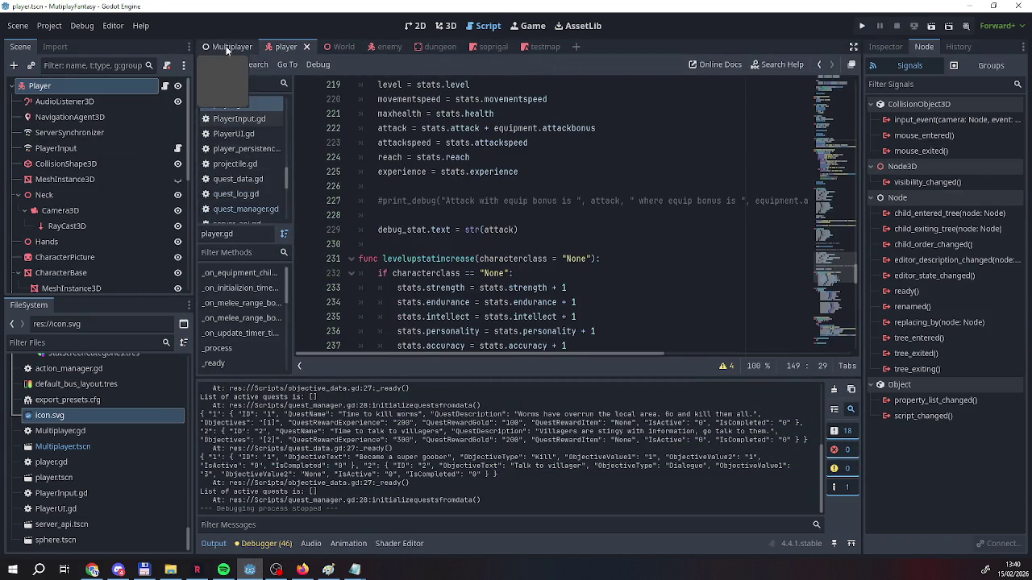
In dialogue.gd, insert a new indented line after the moveplayertoinstance call on line 62
click(227, 48)
scroll(442, 234, down, 2)
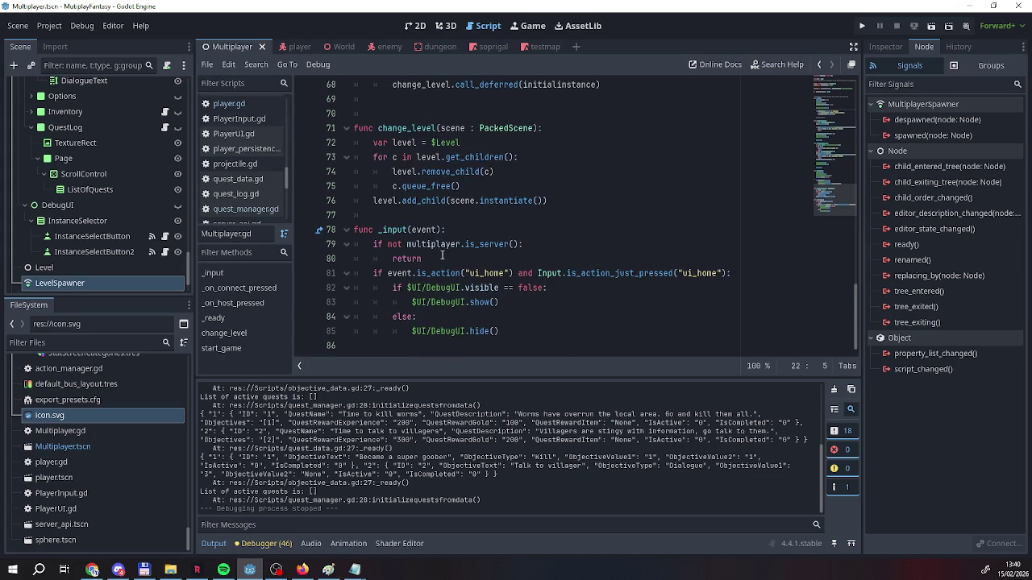
scroll(441, 255, up, 1)
scroll(121, 210, up, 5)
scroll(159, 205, up, 3)
click(164, 199)
click(782, 274)
drag(568, 353, 690, 353)
click(730, 277)
key(Return)
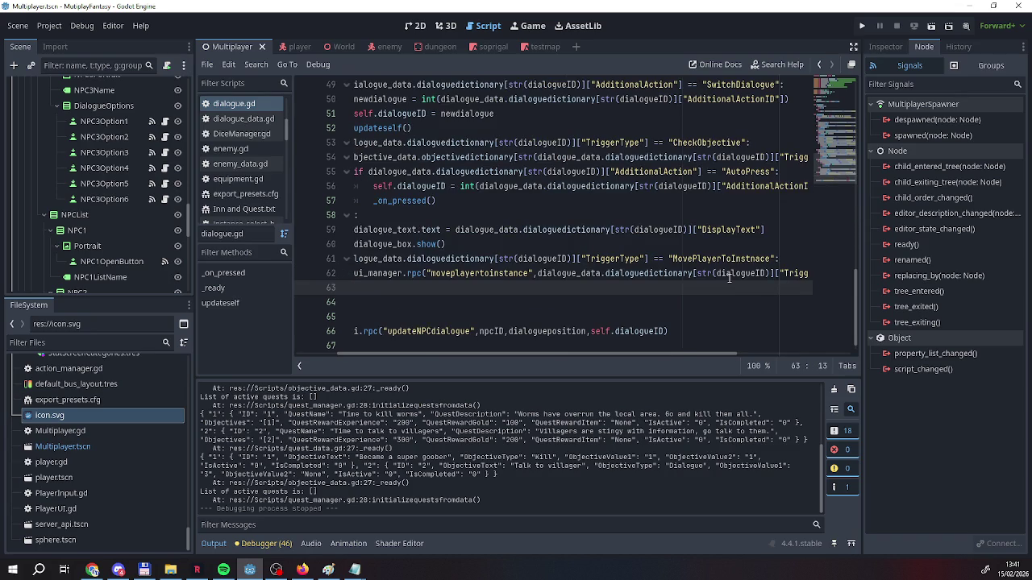
Save dialogue.gd from its script-list context menu
scroll(729, 277, up, 10)
drag(417, 354, 375, 359)
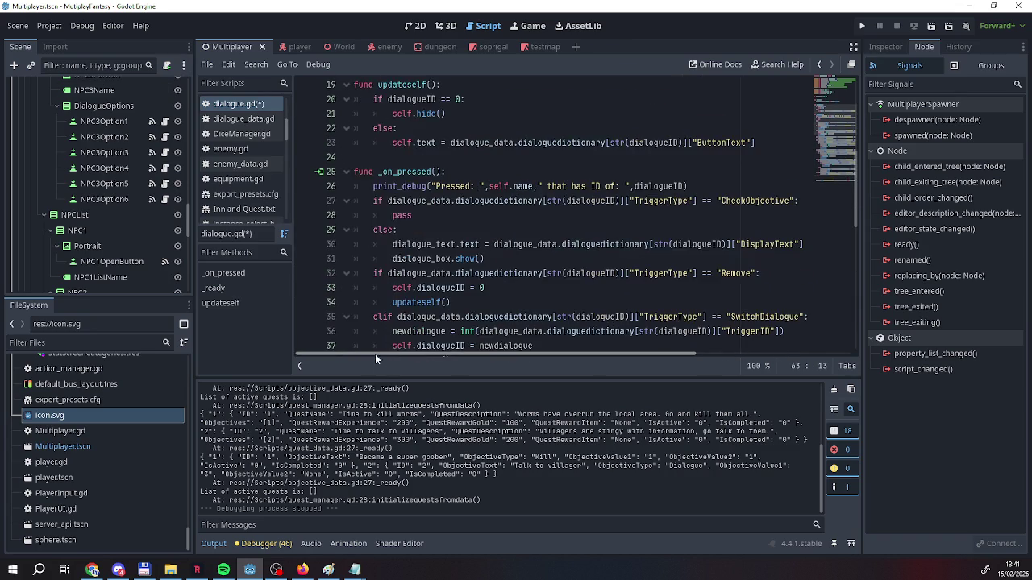
scroll(456, 259, up, 5)
scroll(455, 259, up, 2)
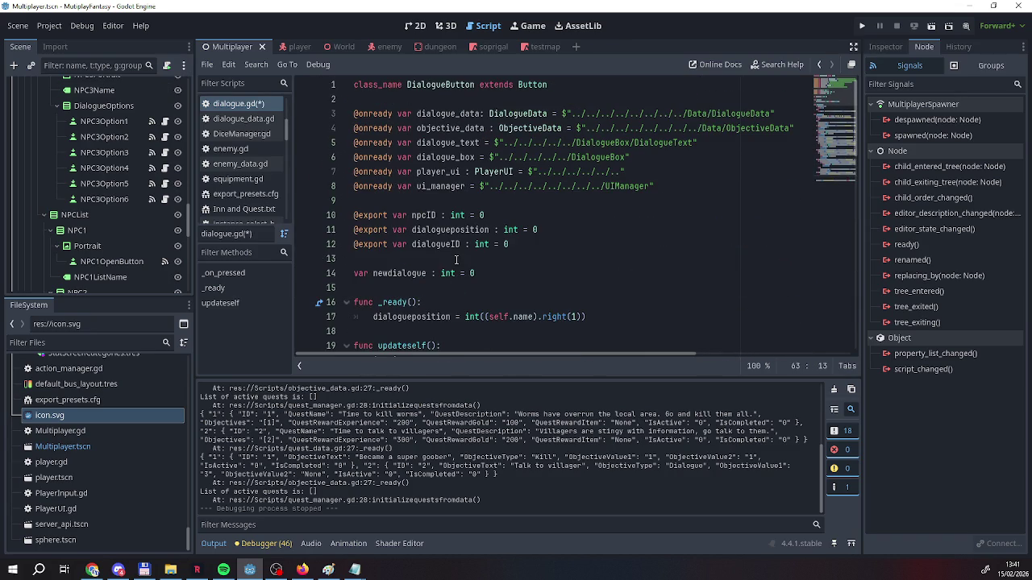
scroll(456, 259, down, 3)
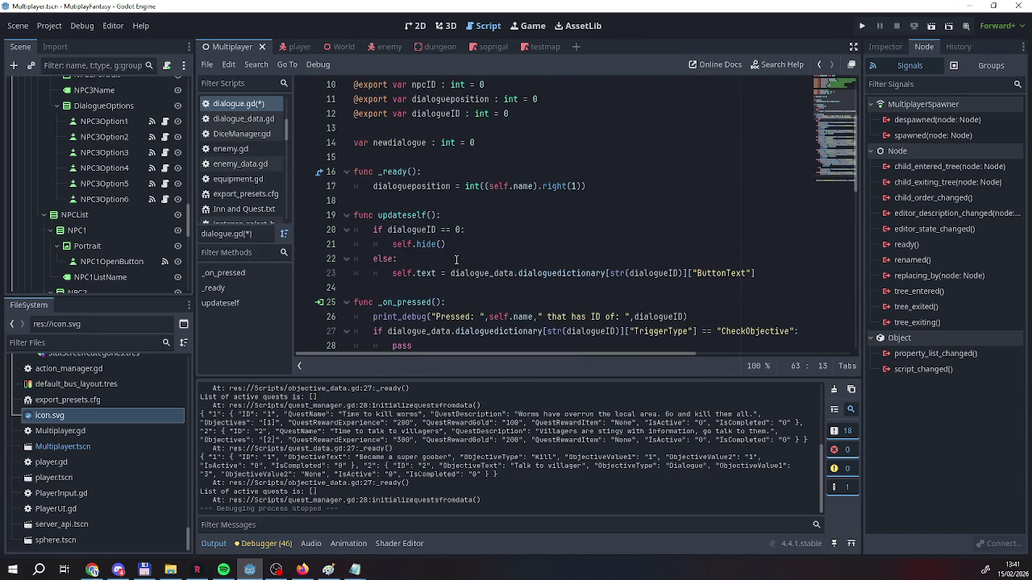
scroll(455, 259, down, 3)
scroll(456, 259, down, 10)
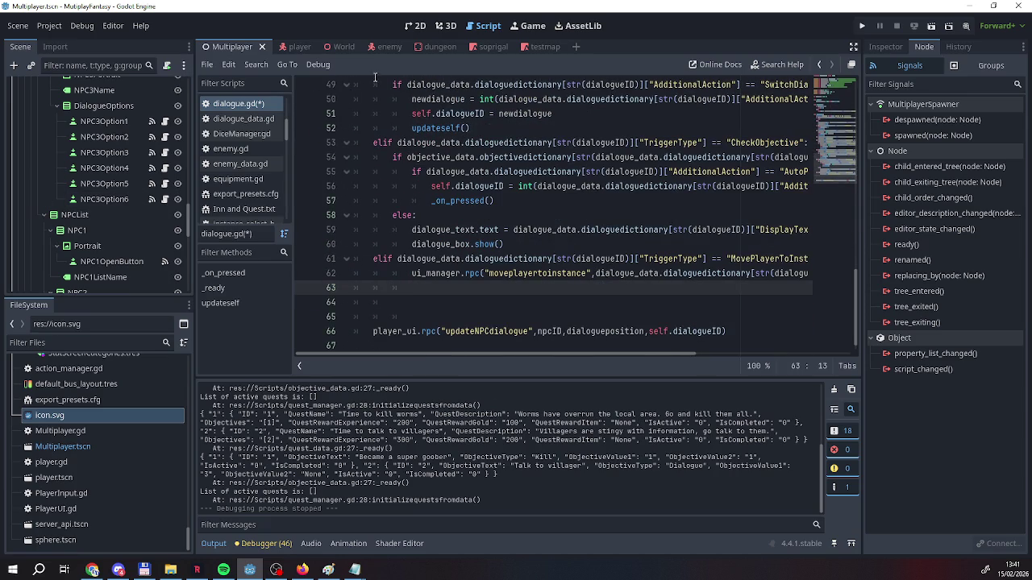
right_click(256, 107)
click(264, 114)
Open ui_manager.gd from the UIManager node's script icon and look through it
scroll(137, 174, down, 5)
scroll(137, 174, up, 8)
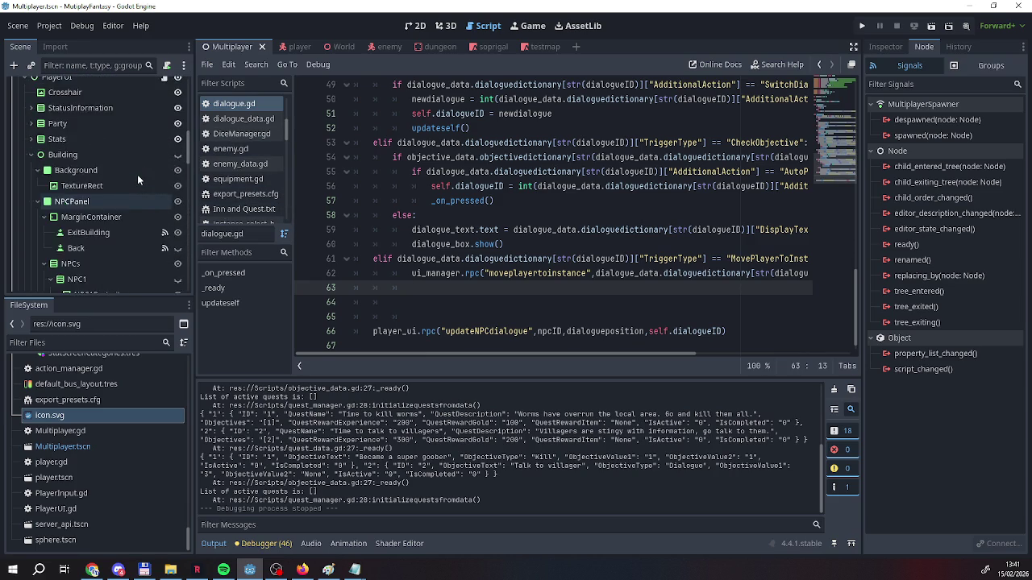
click(164, 155)
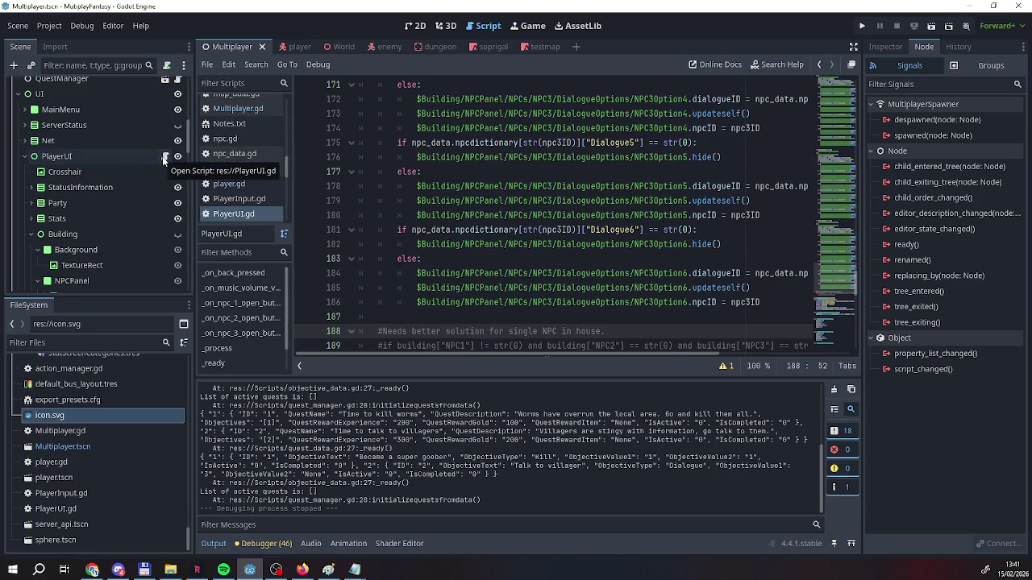
scroll(154, 186, up, 2)
scroll(151, 191, up, 5)
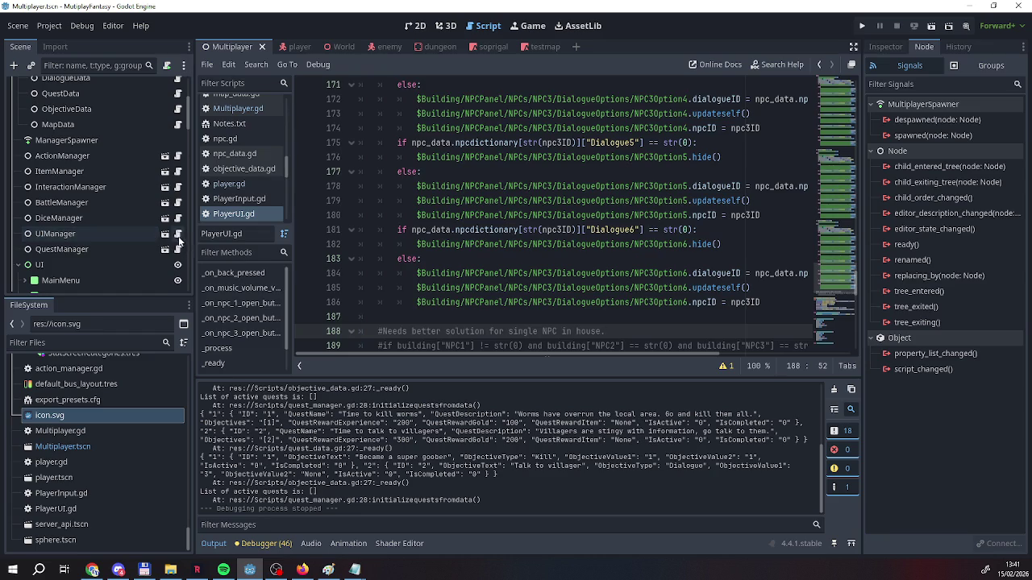
click(179, 233)
scroll(443, 242, up, 2)
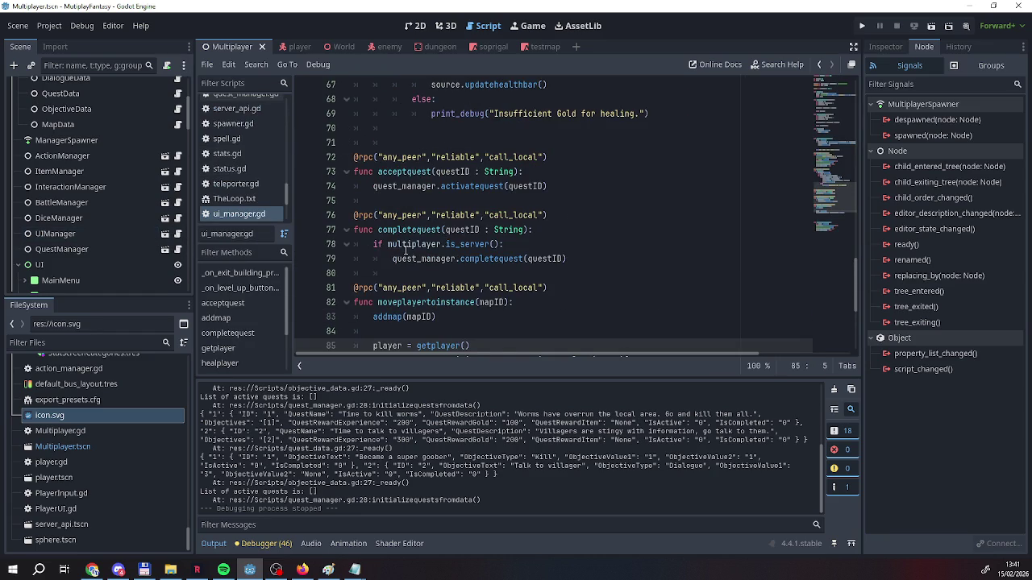
scroll(406, 250, up, 7)
scroll(406, 251, up, 2)
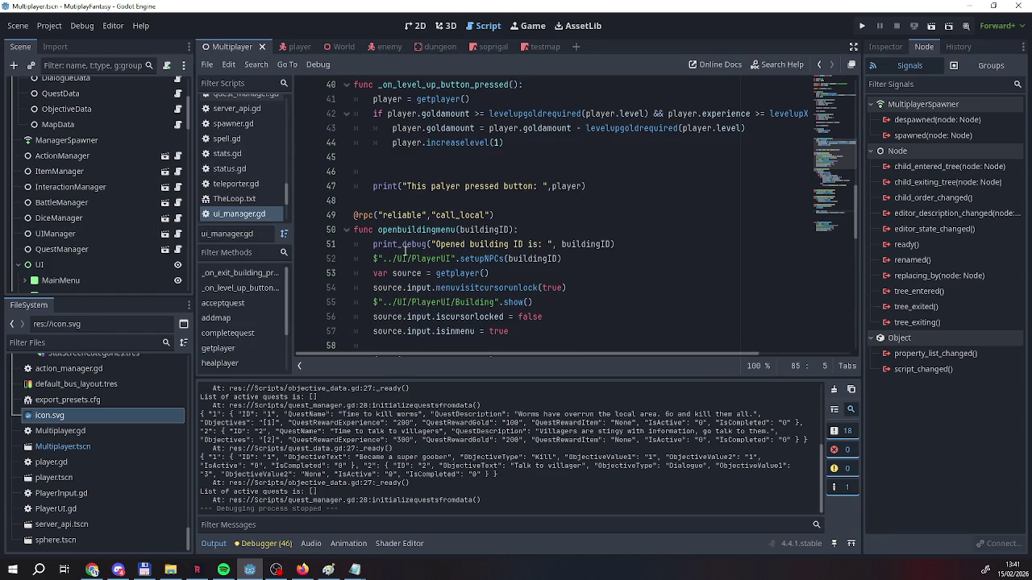
scroll(406, 251, up, 6)
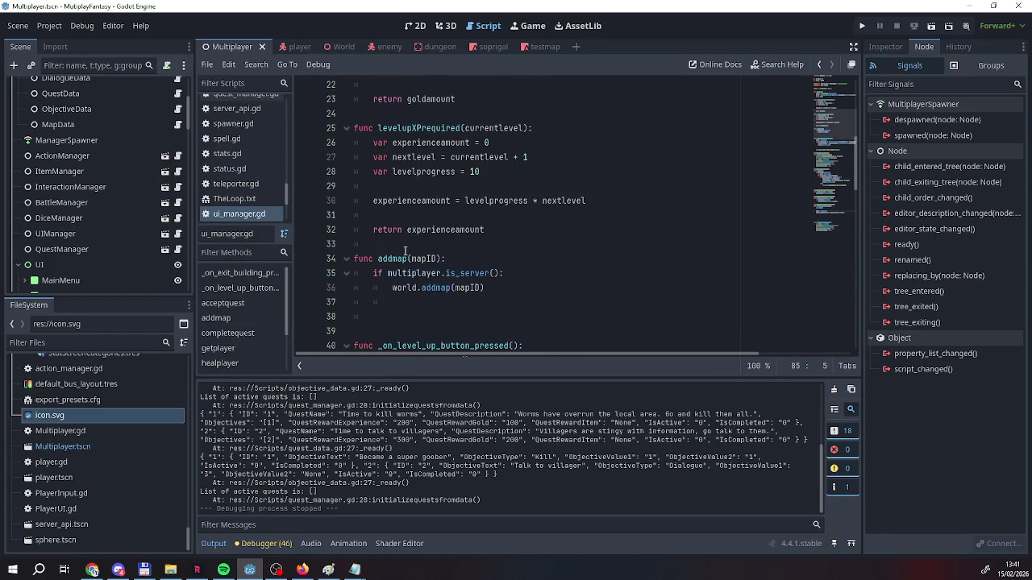
scroll(406, 250, up, 4)
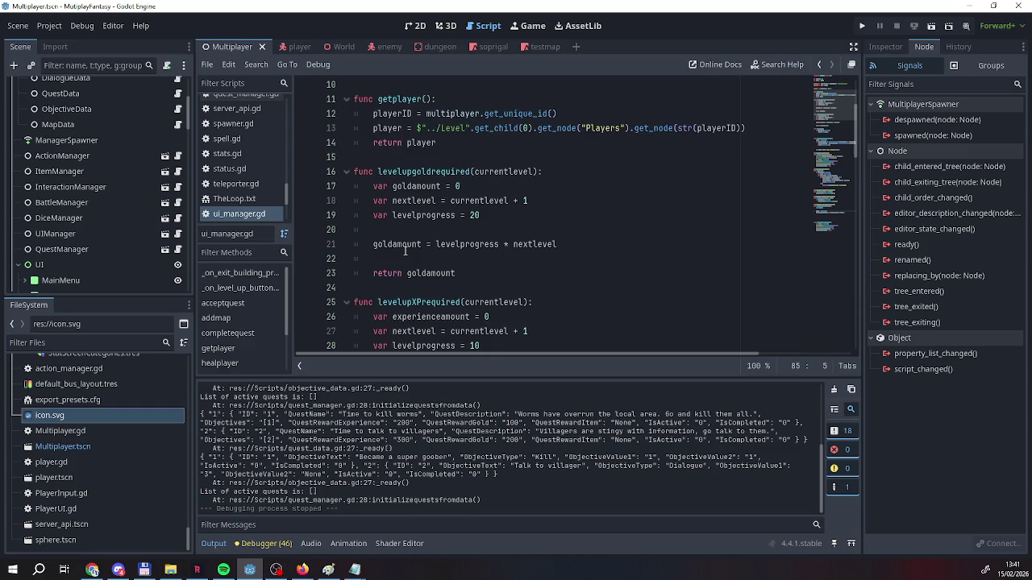
scroll(406, 251, up, 3)
scroll(406, 251, down, 11)
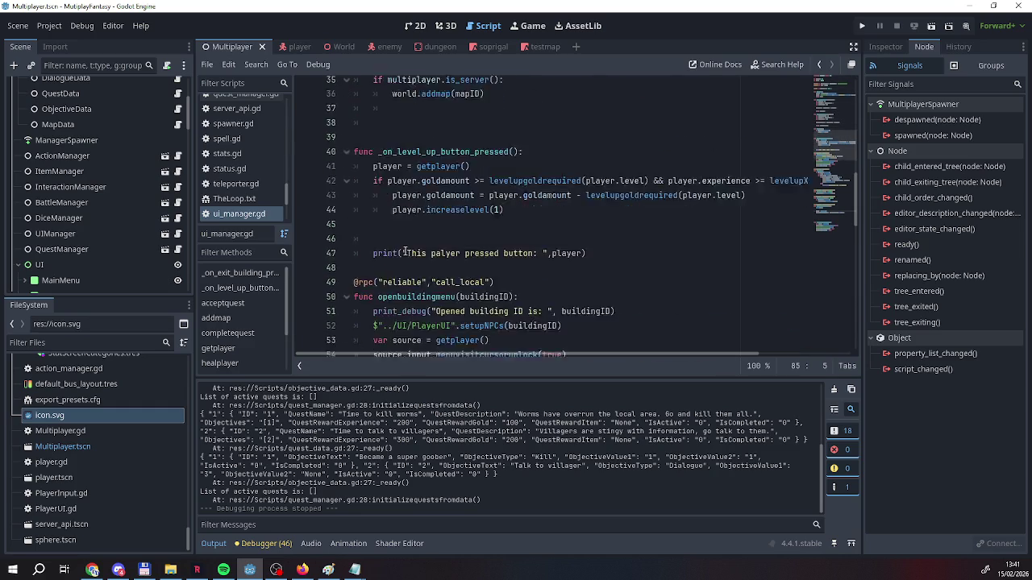
scroll(405, 252, down, 4)
scroll(405, 250, down, 1)
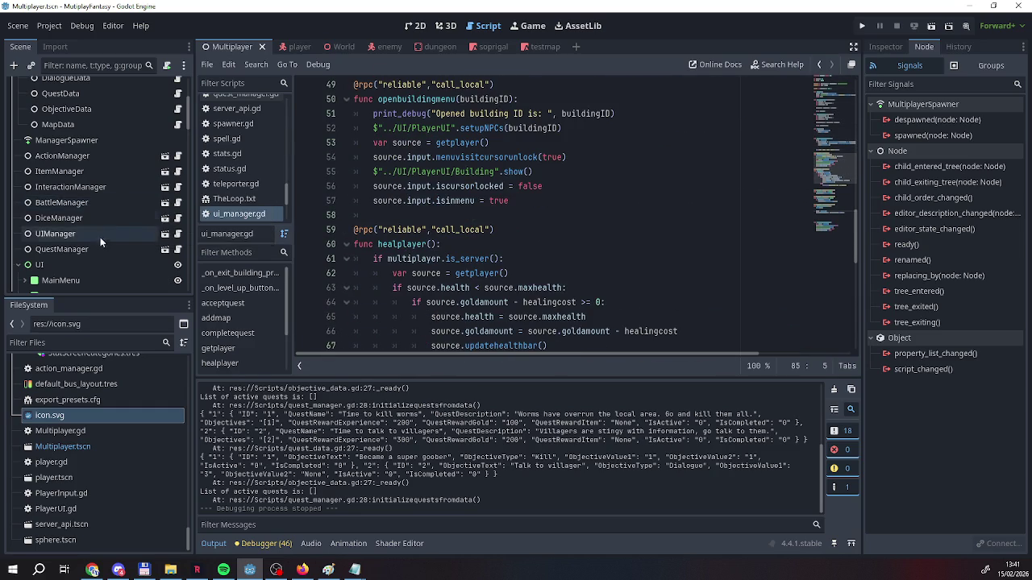
scroll(100, 237, down, 4)
scroll(77, 185, down, 7)
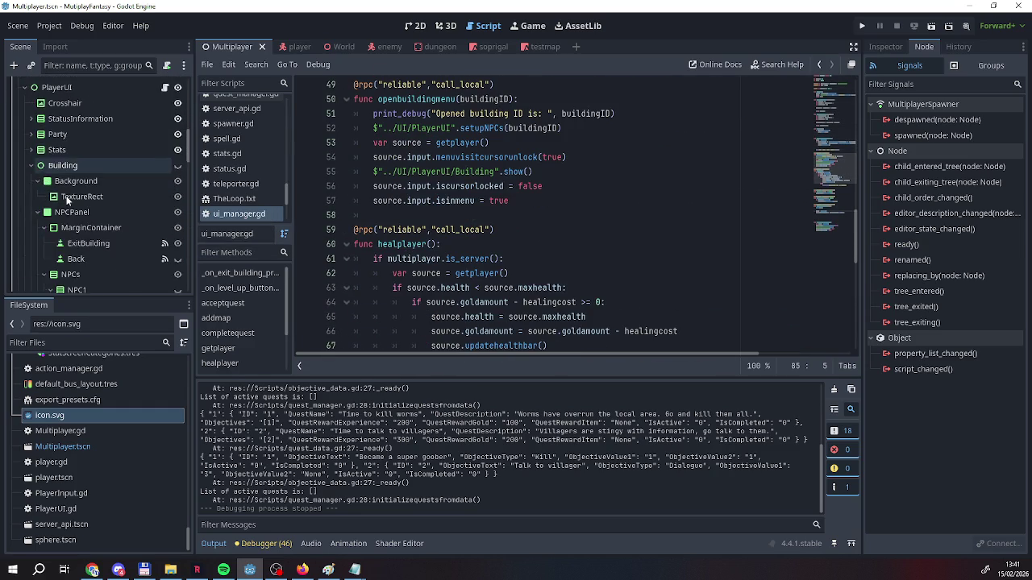
Delete the extra blank lines above _on_exit_building_pressed, then begin typing ui_manager.onclo in dialogue.gd
click(91, 138)
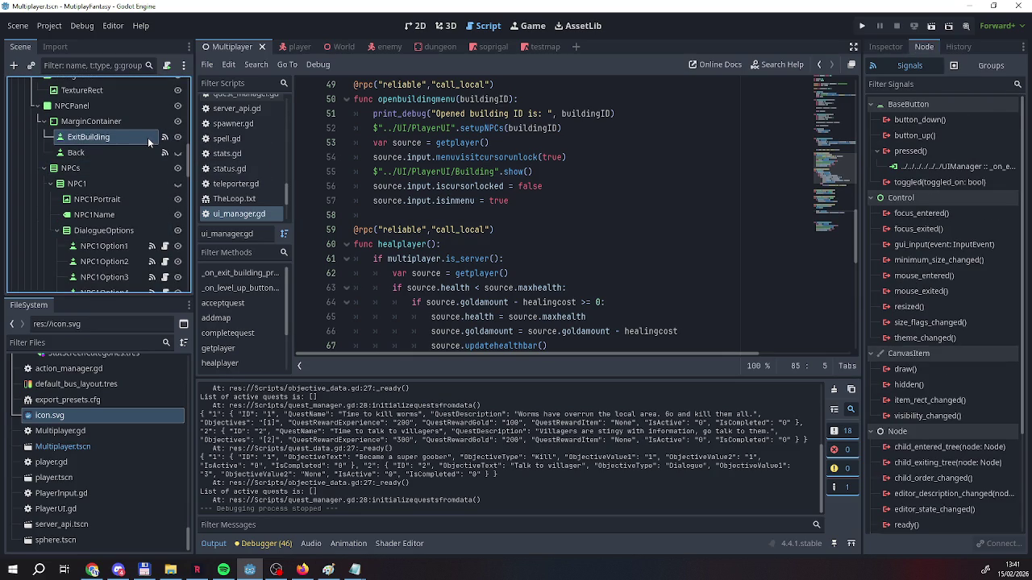
double_click(955, 167)
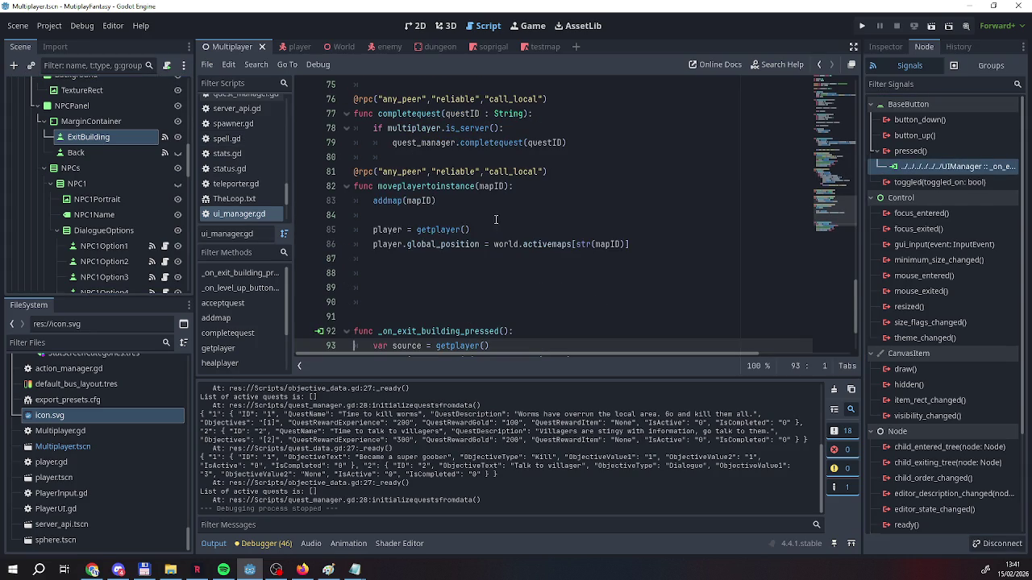
click(420, 215)
key(BackSpace)
key(BackSpace)
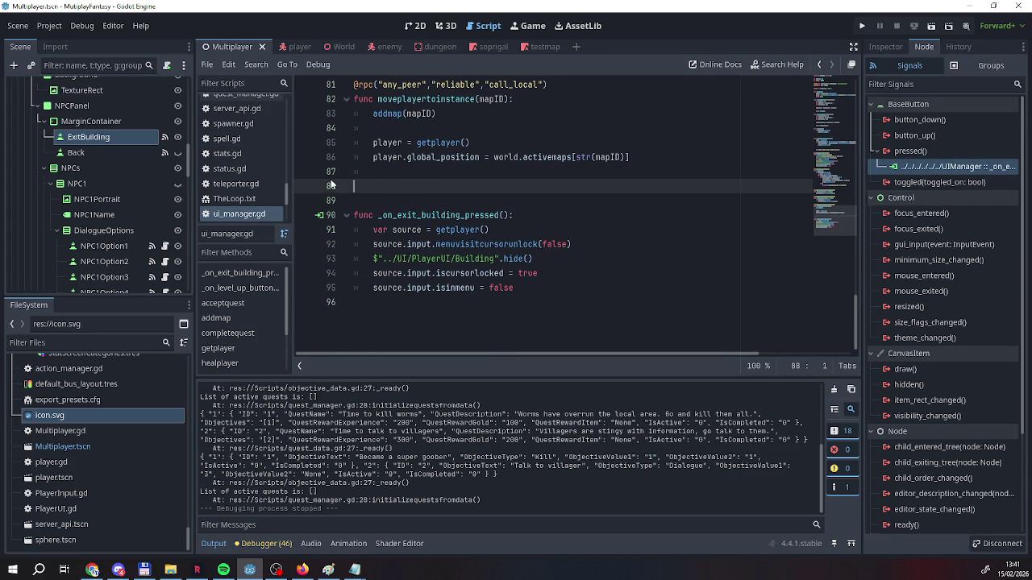
scroll(56, 174, down, 5)
scroll(113, 210, up, 5)
scroll(145, 177, down, 3)
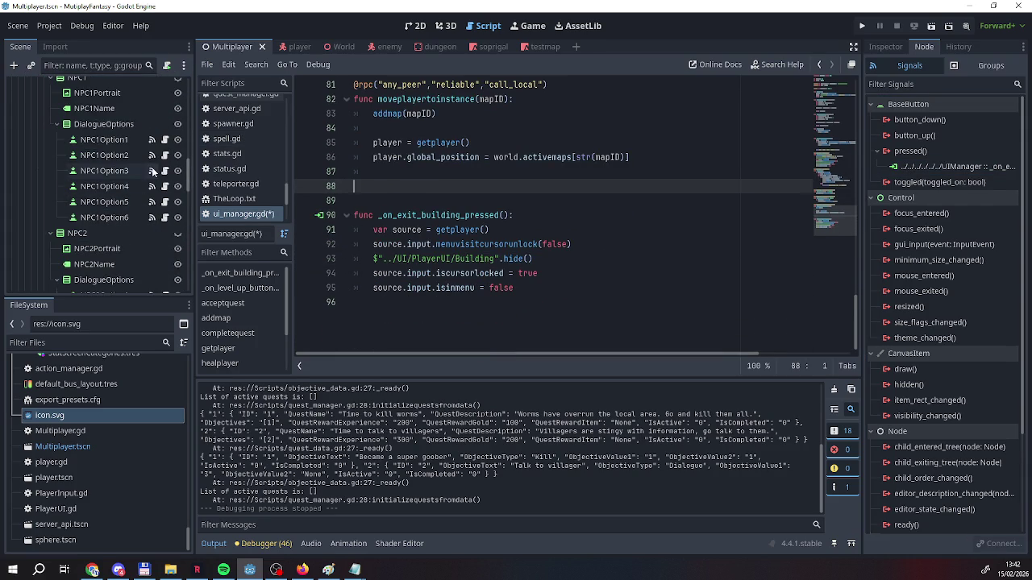
click(154, 171)
text(ui_manager.rpc("moveplayertoinstance",dialogue_data.dialoguedictionary[str(dialogu)
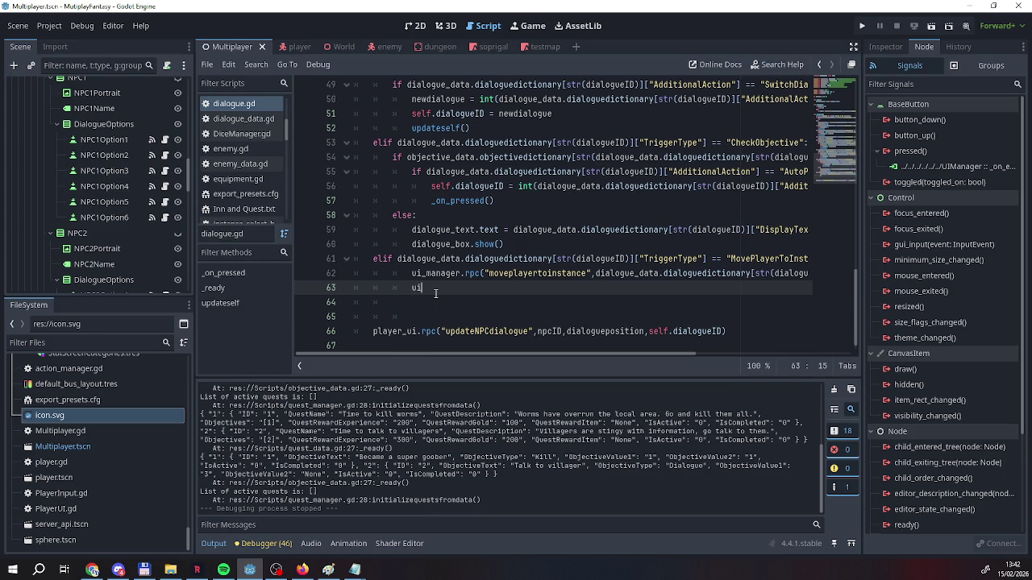
text(on)
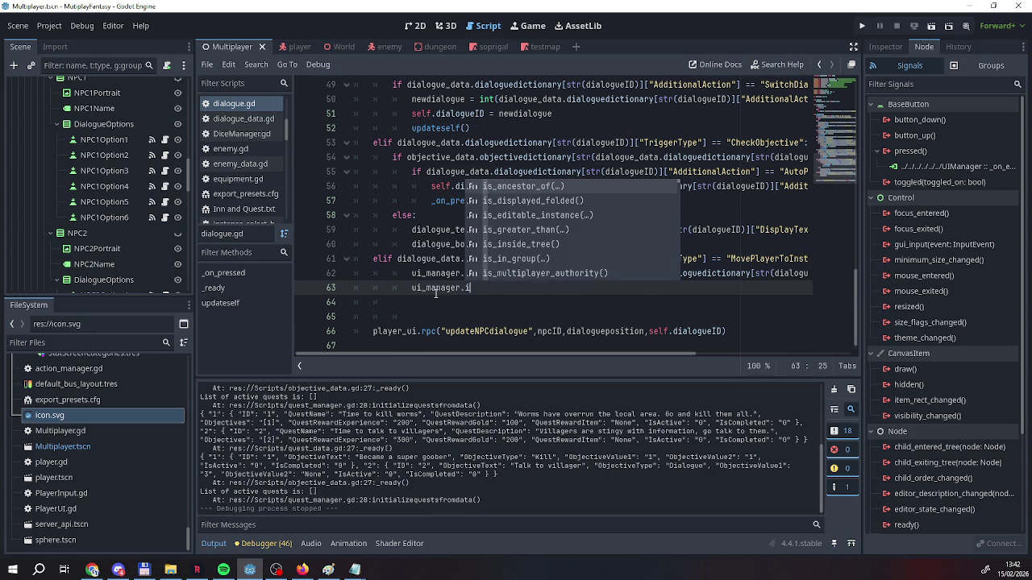
text(clo)
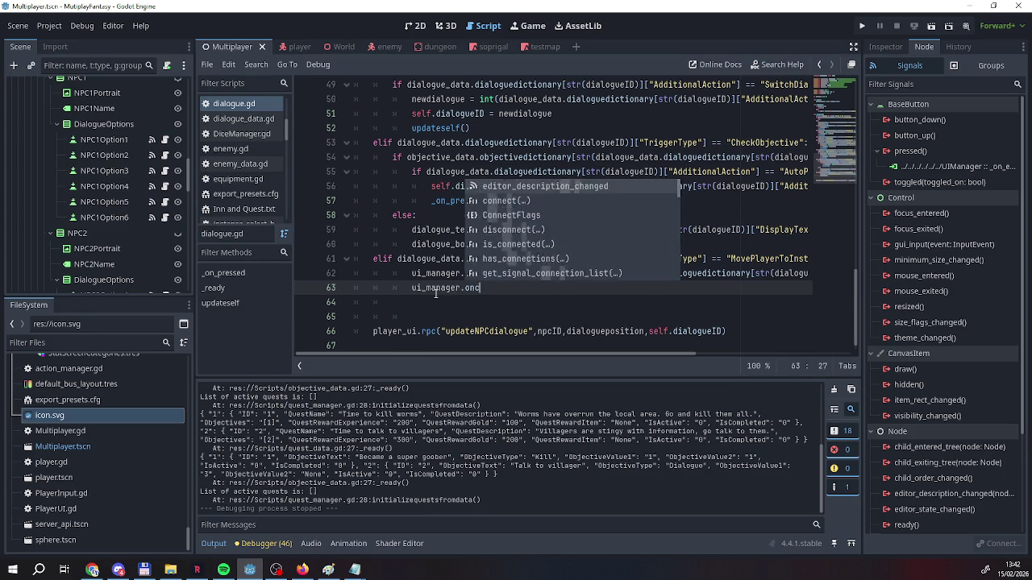
Try completing the ui_manager member name on line 63 with autocomplete suggestions
key(BackSpace)
key(BackSpace)
key(BackSpace)
text(close)
key(BackSpace)
key(BackSpace)
key(BackSpace)
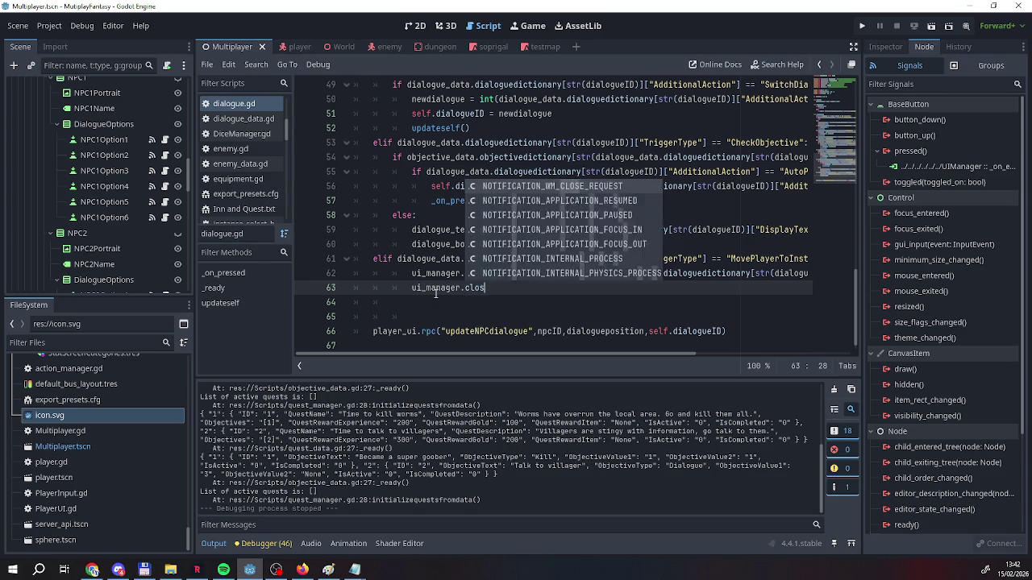
key(ctrl+space)
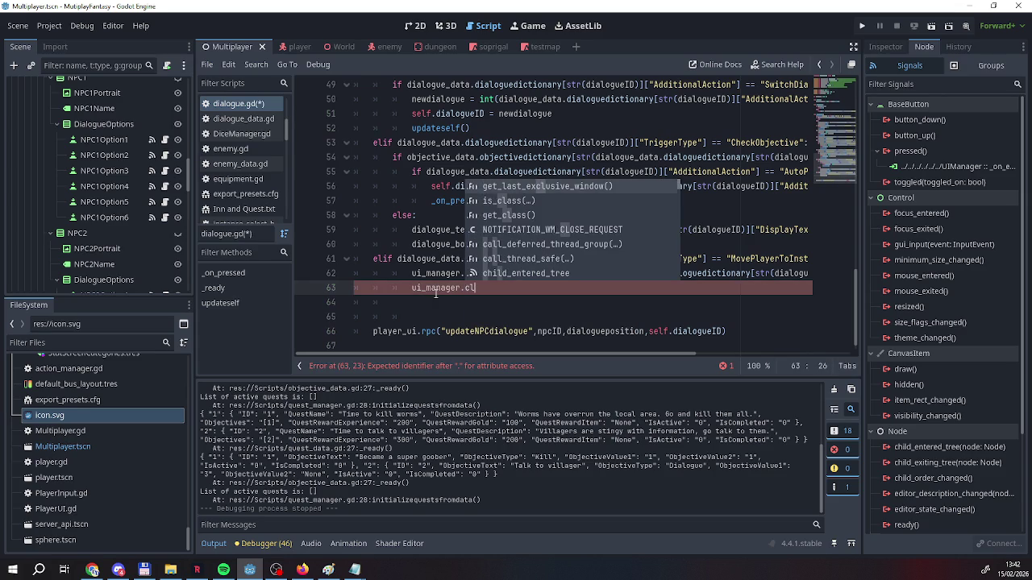
key(BackSpace)
scroll(132, 154, up, 6)
scroll(119, 178, up, 8)
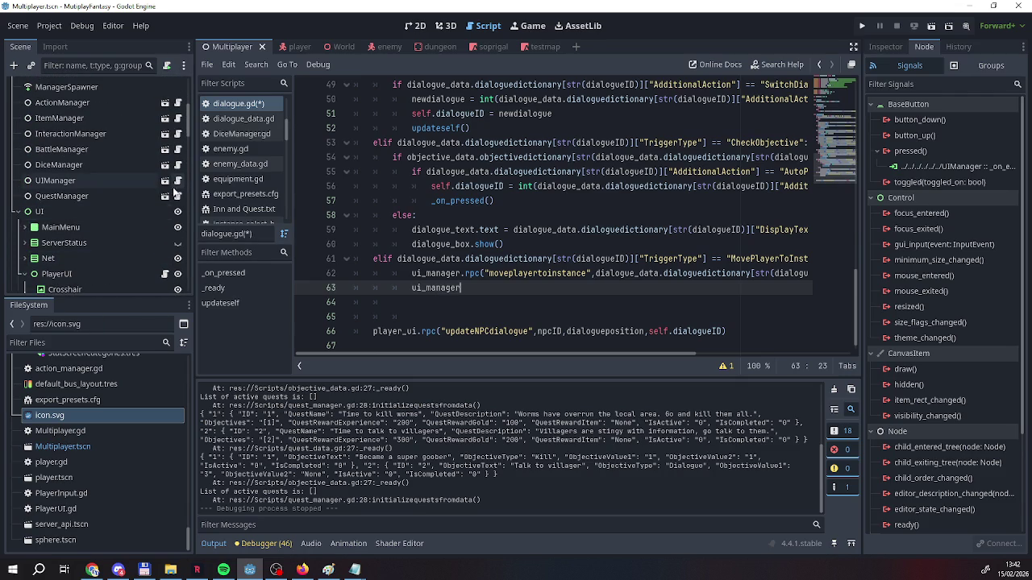
scroll(121, 181, up, 1)
Complete line 63 as ui_manager._on_exit_building_pressed() and run the project
click(178, 181)
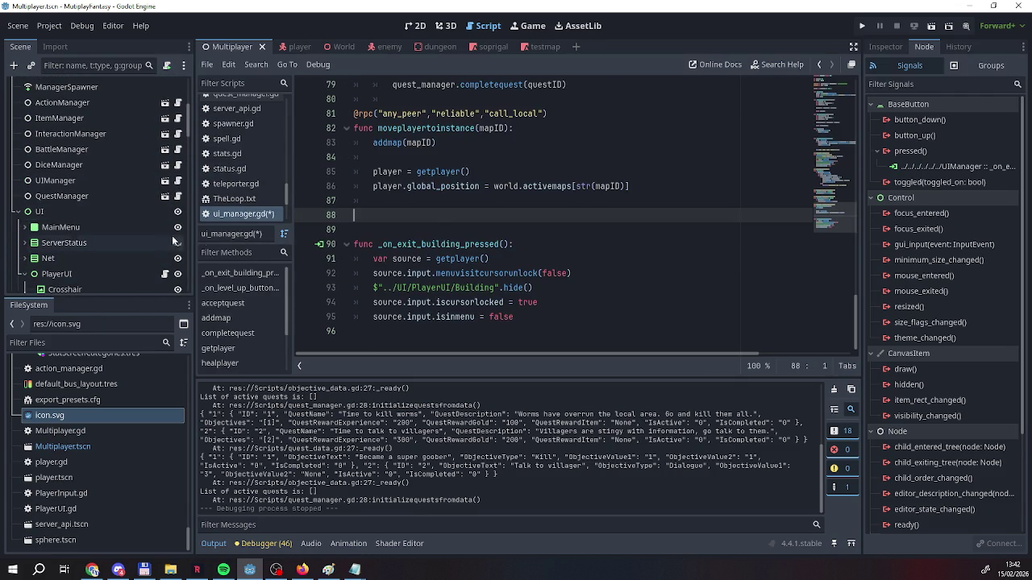
scroll(72, 262, down, 5)
scroll(80, 242, down, 5)
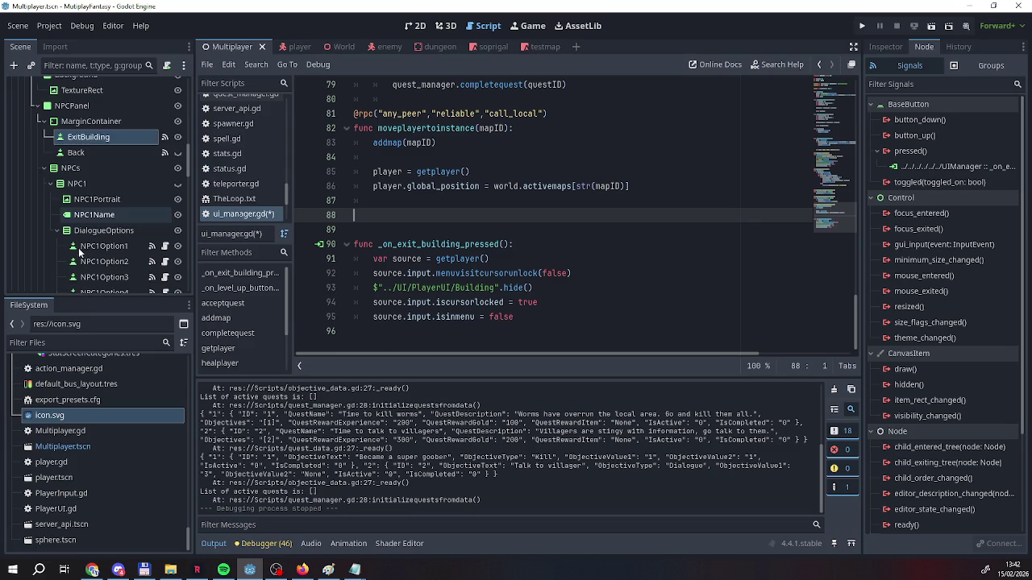
click(165, 235)
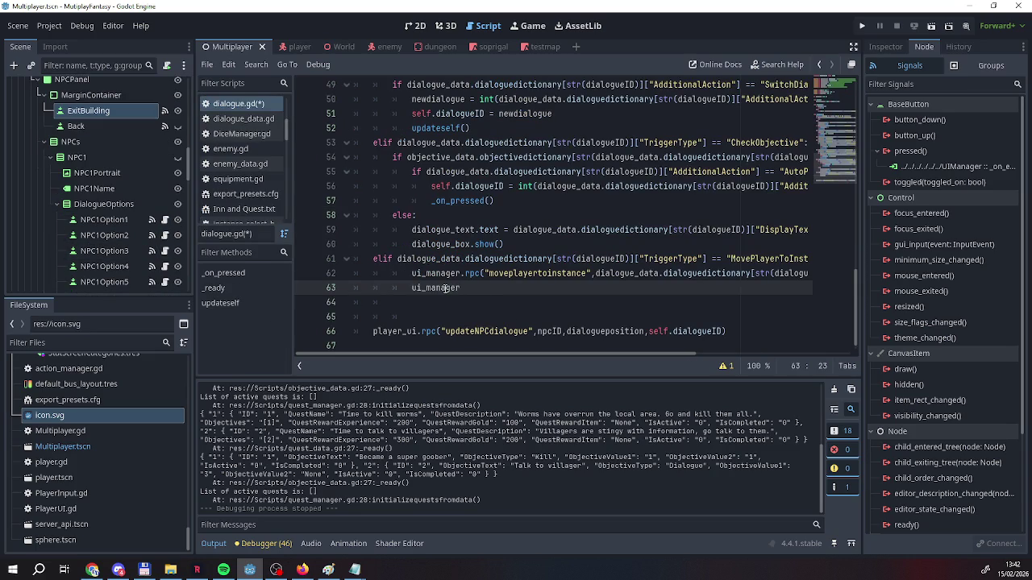
text(._o)
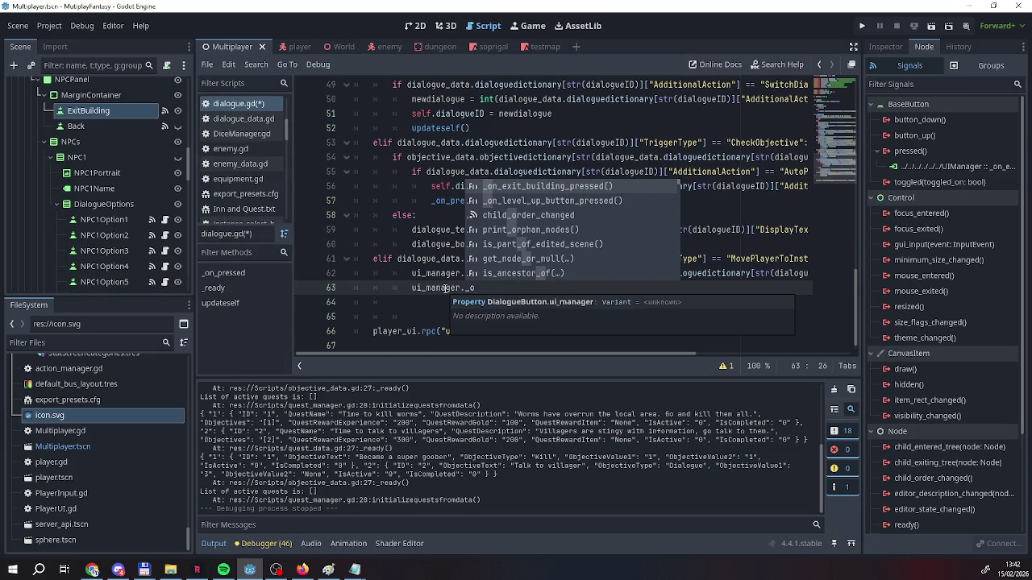
key(Return)
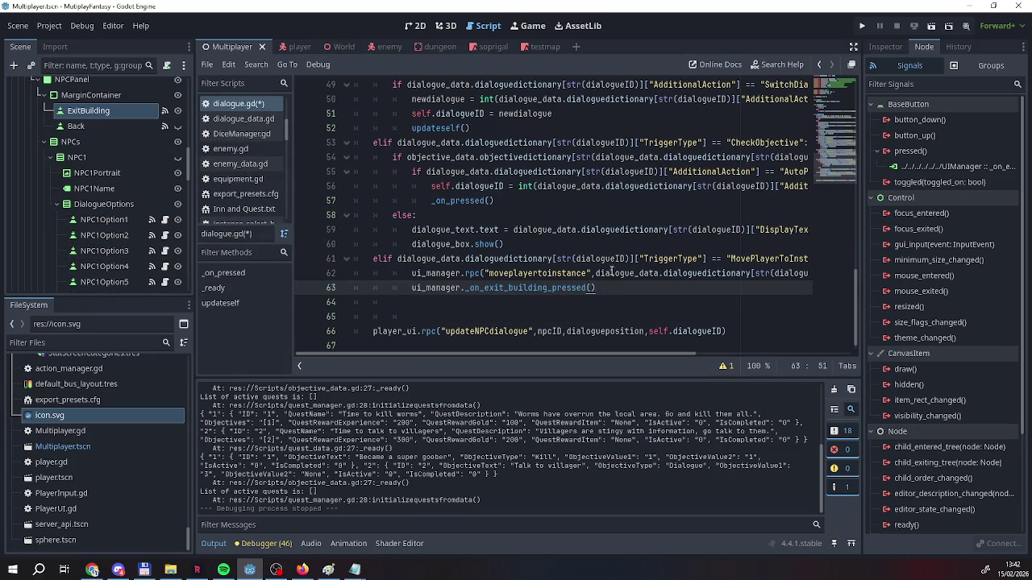
click(862, 26)
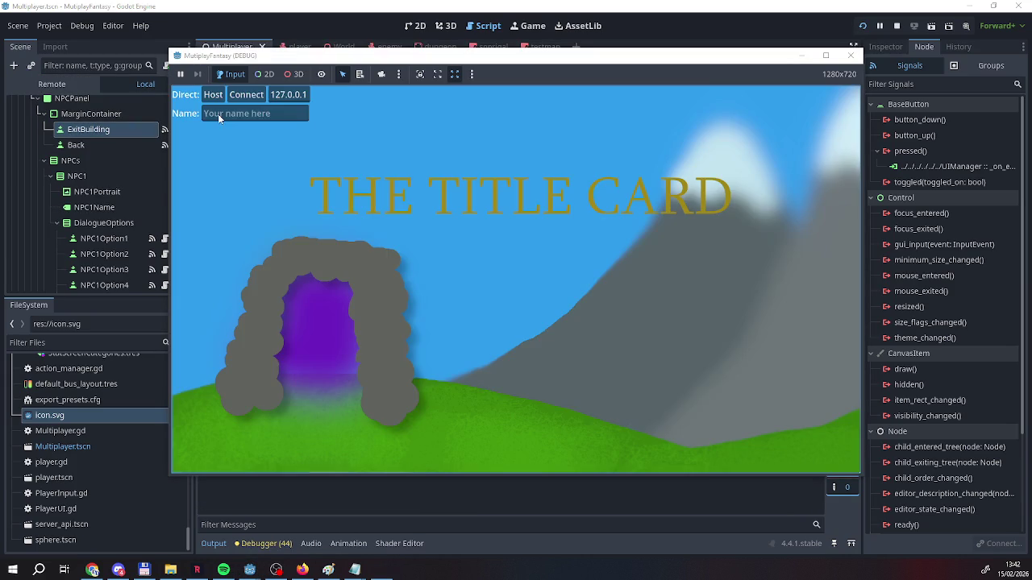
Host a game under a player name, walk into the green tent and choose Enter
click(214, 113)
text(Re)
click(215, 96)
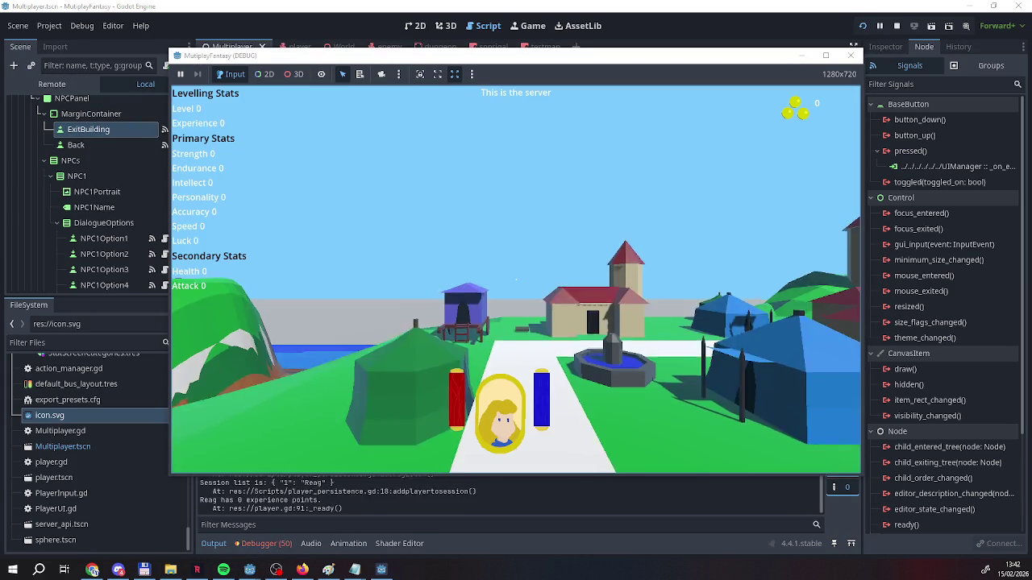
key(w)
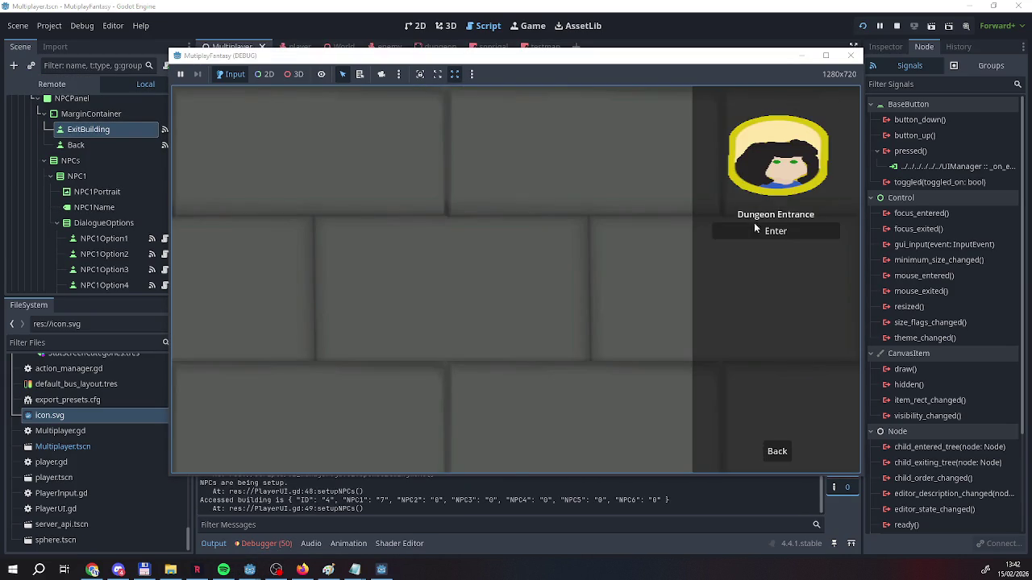
click(755, 227)
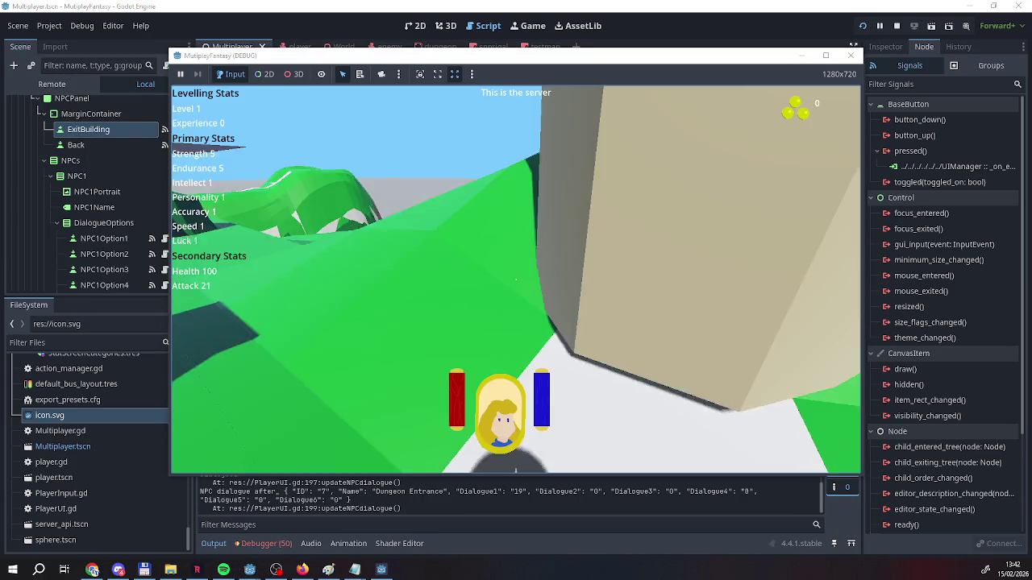
Walk across town past the tents, tower and blue cart, then close the game window
key(s)
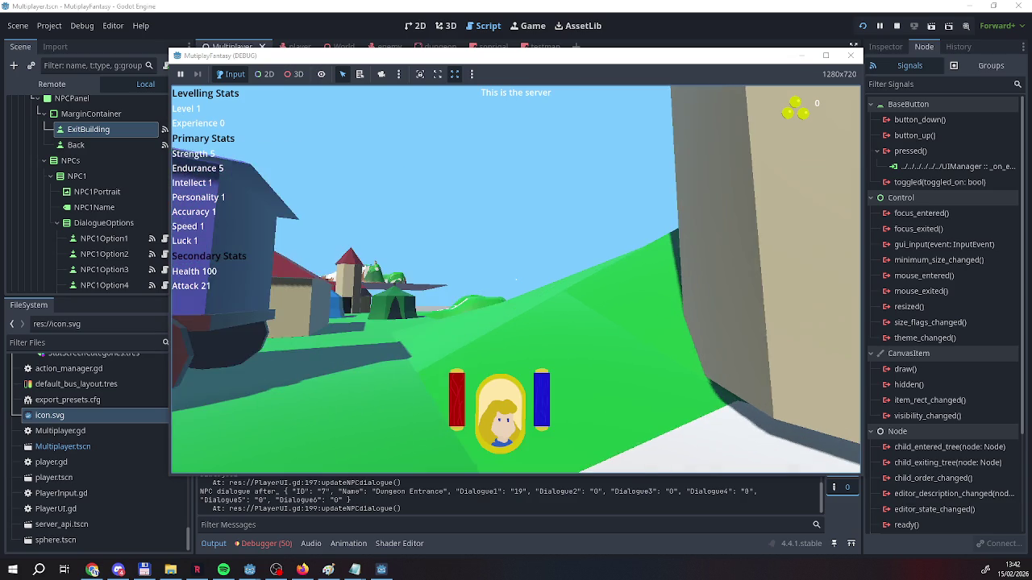
key(w)
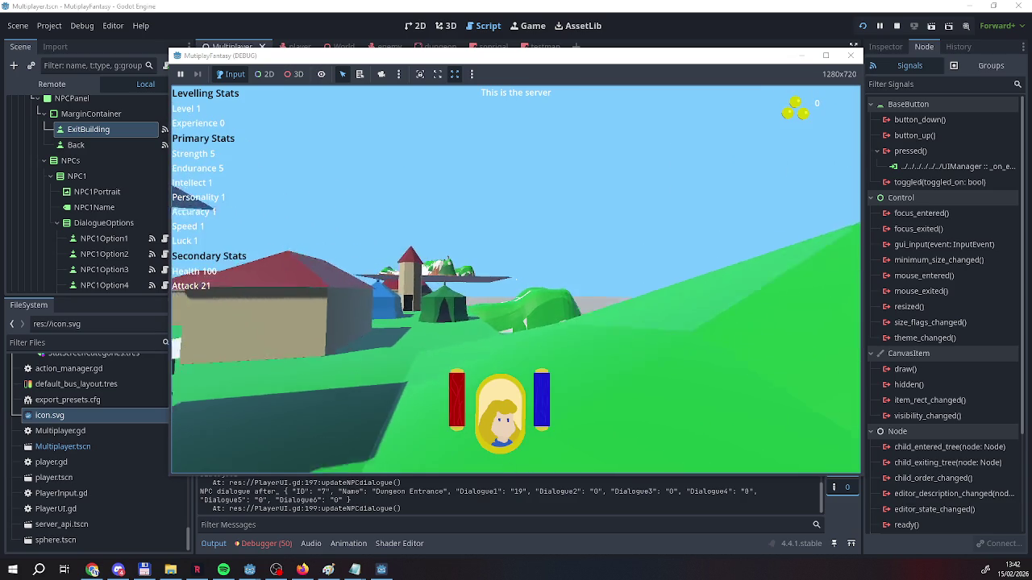
key(w)
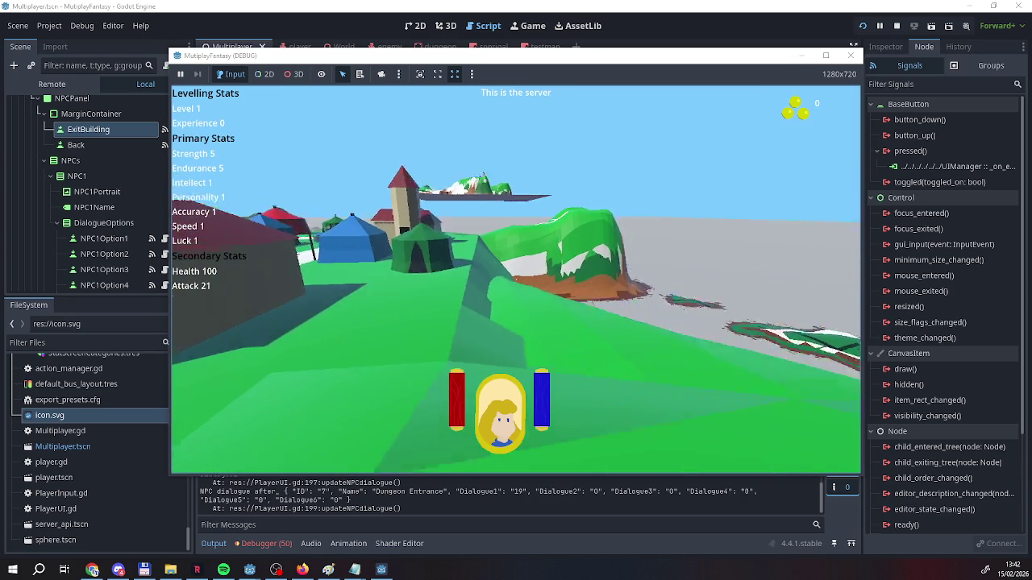
key(w)
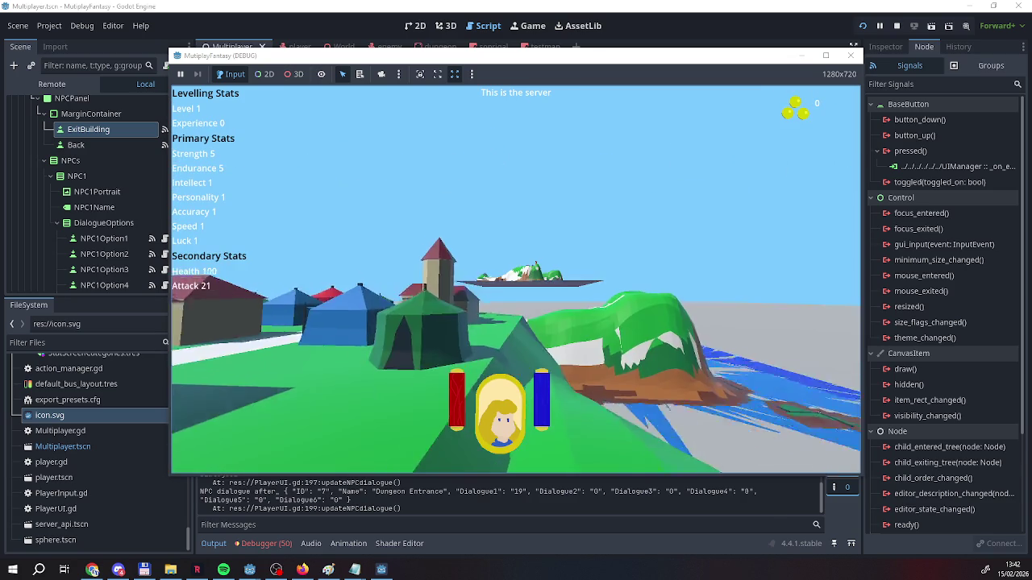
key(w)
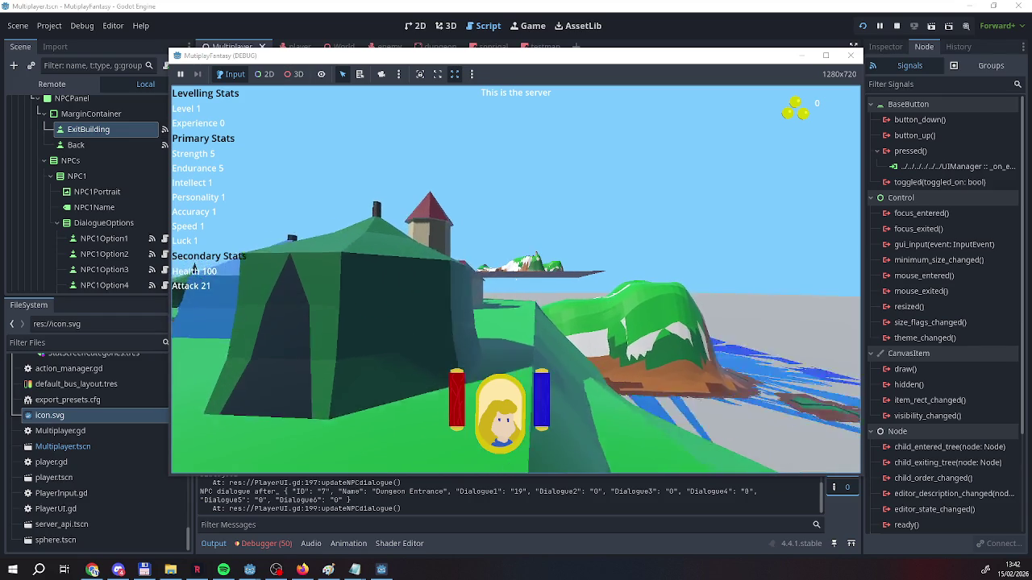
key(w)
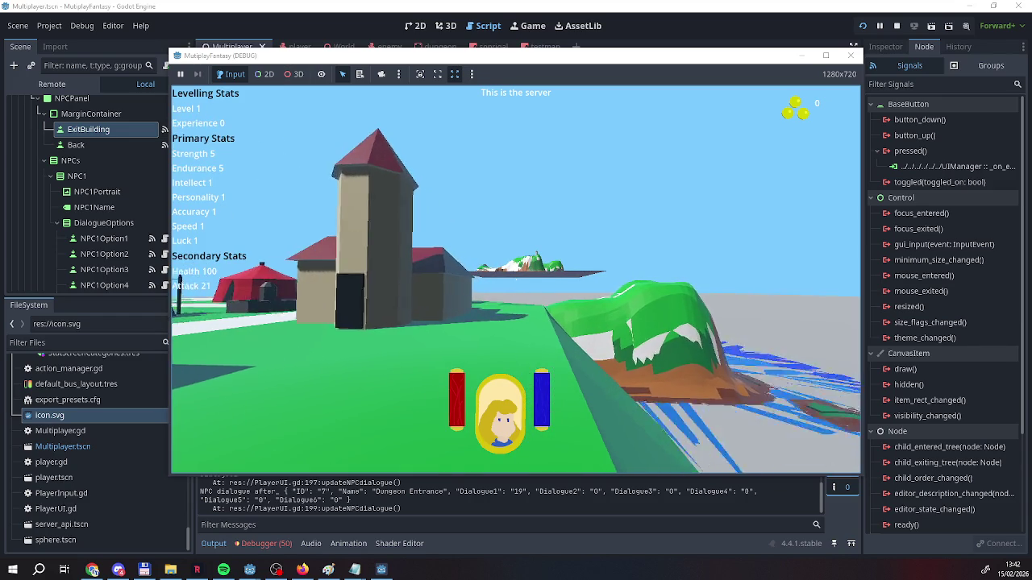
key(w)
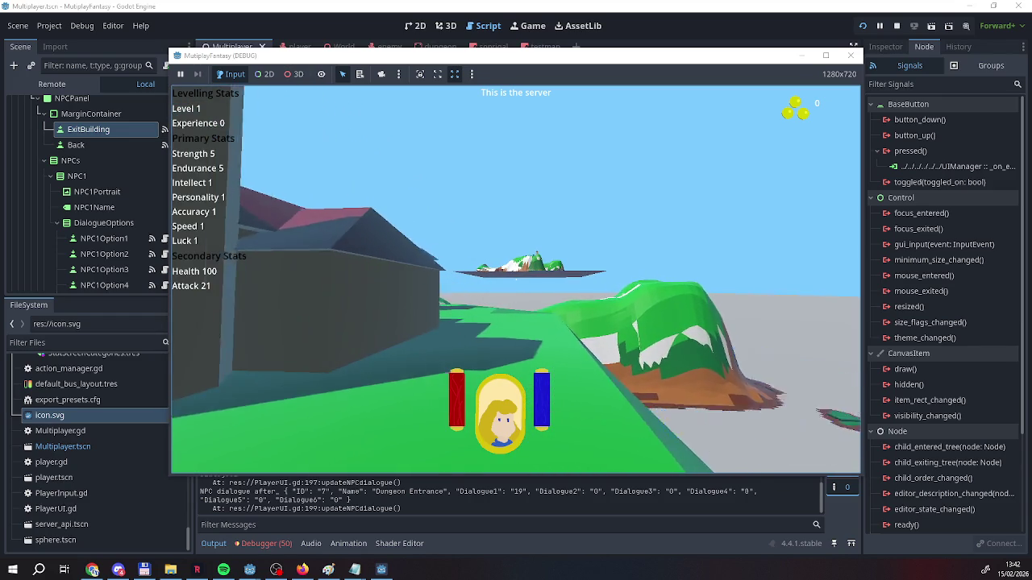
key(w)
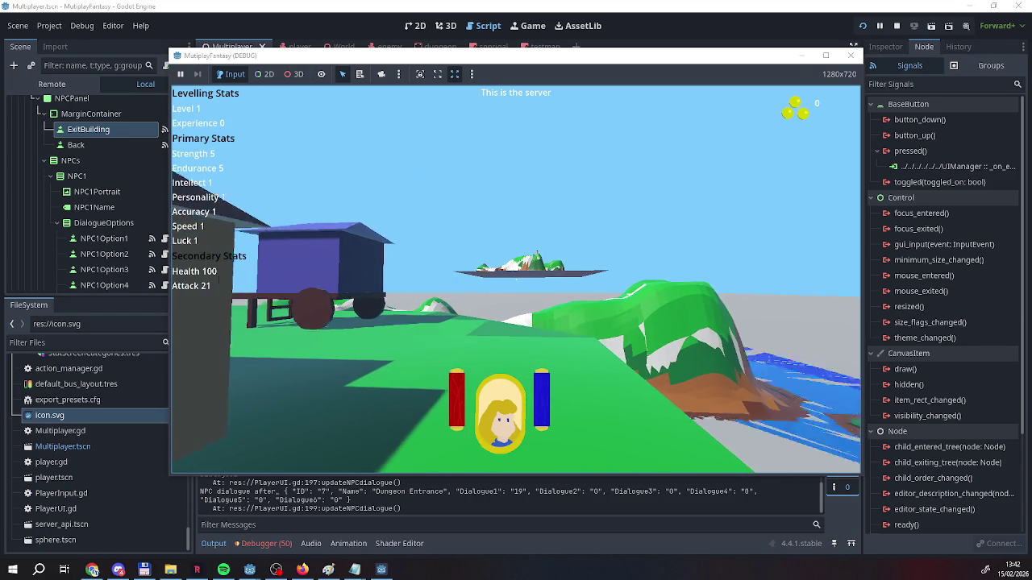
key(w)
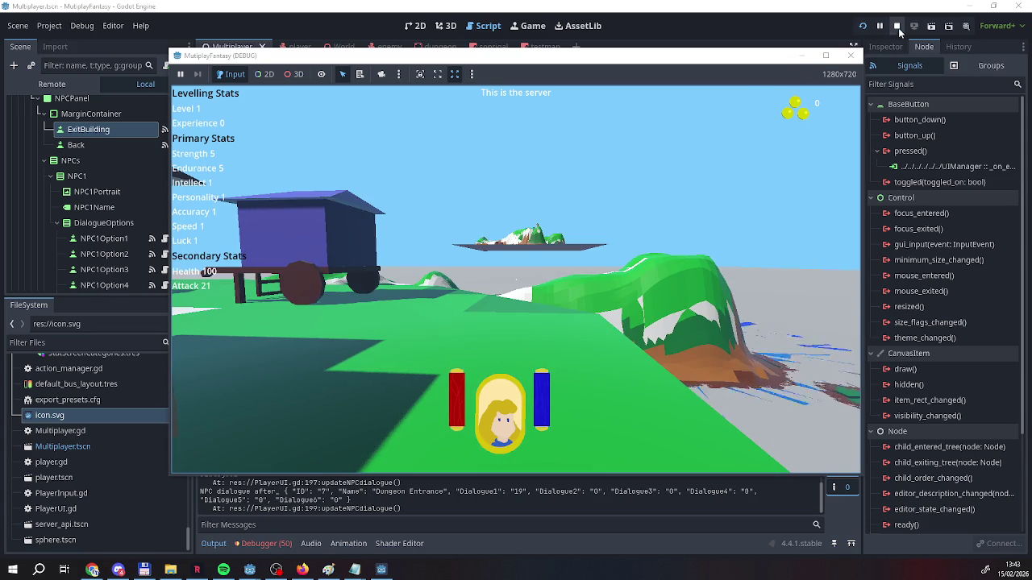
click(851, 56)
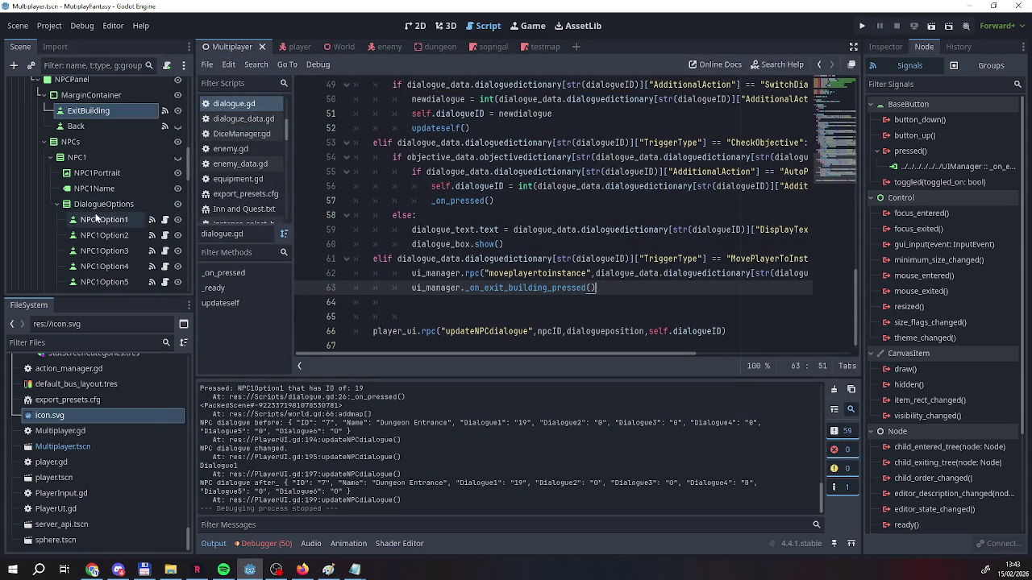
scroll(97, 211, up, 4)
scroll(95, 217, up, 4)
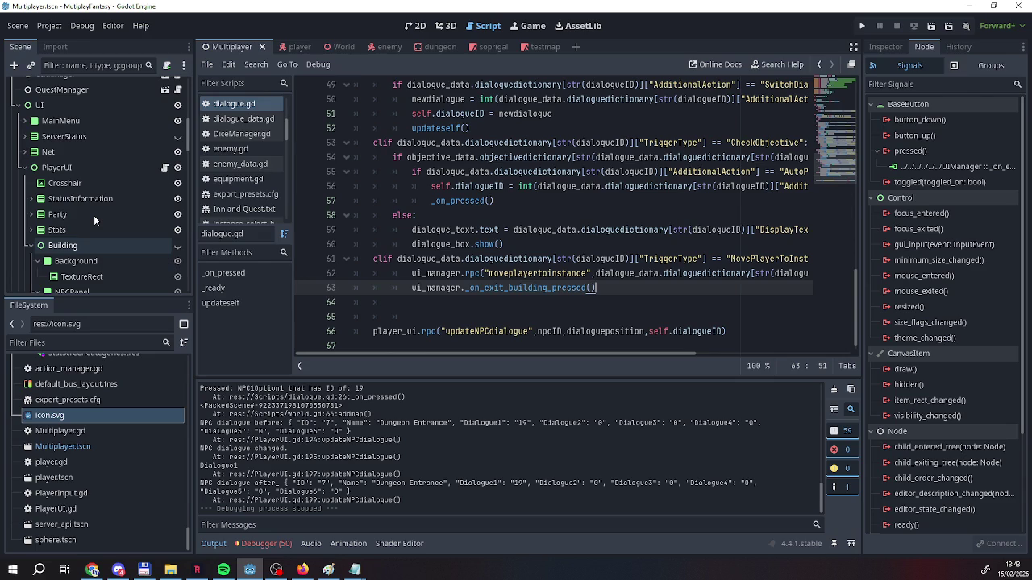
click(863, 26)
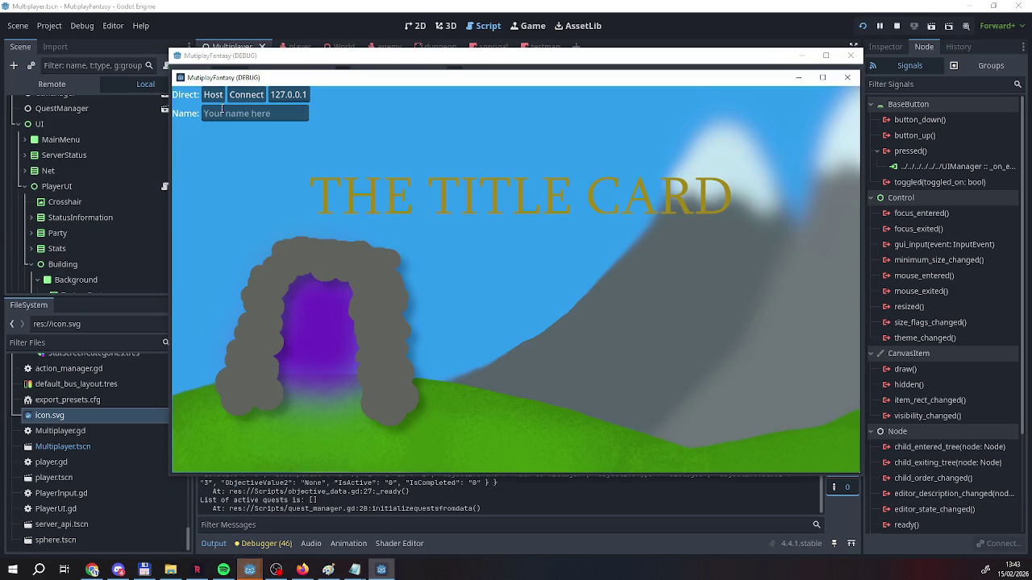
Start a game with a player name, close it and run the project again
click(242, 113)
text(Pong)
click(213, 95)
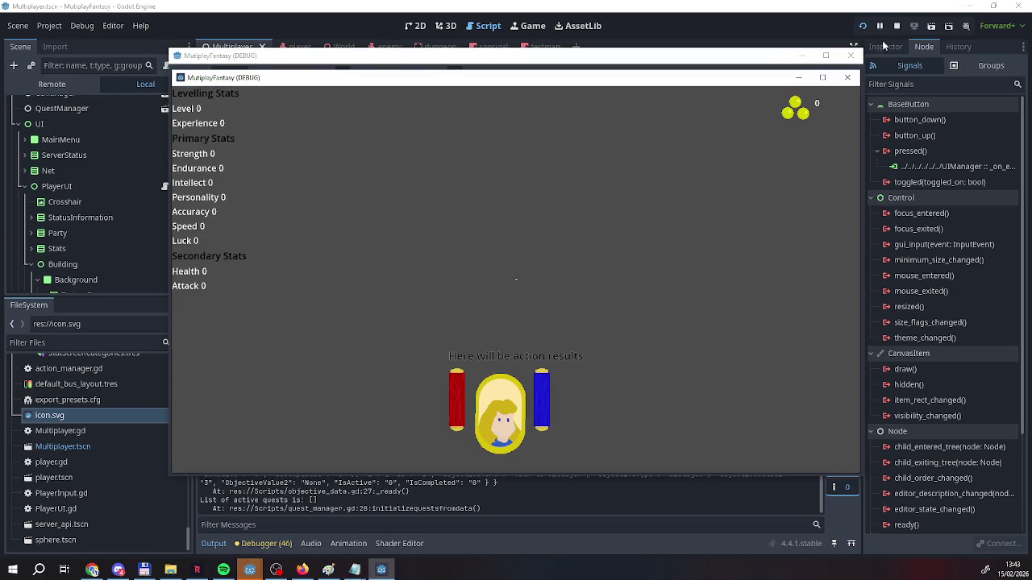
click(897, 26)
click(862, 26)
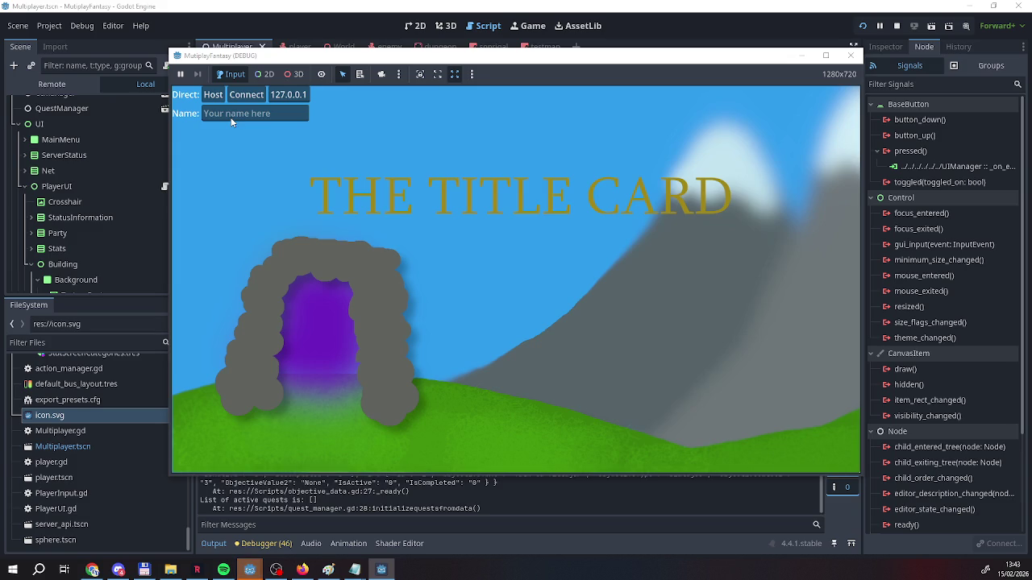
Host in one window, connect the second instance, walk into the tent and enter the dungeon
click(241, 113)
text(Rag)
click(212, 95)
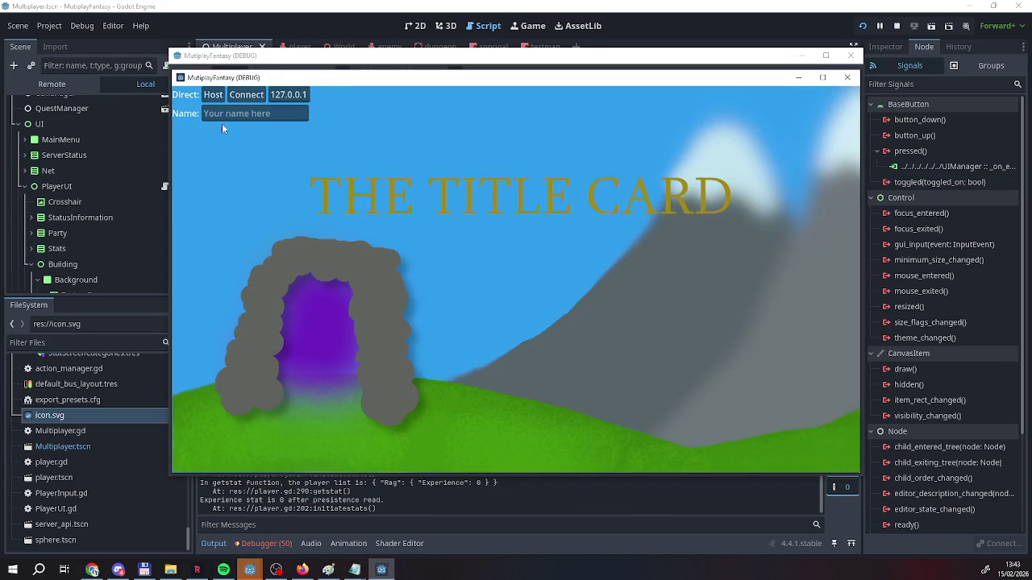
click(236, 113)
text(aaaaaaaaa)
click(246, 95)
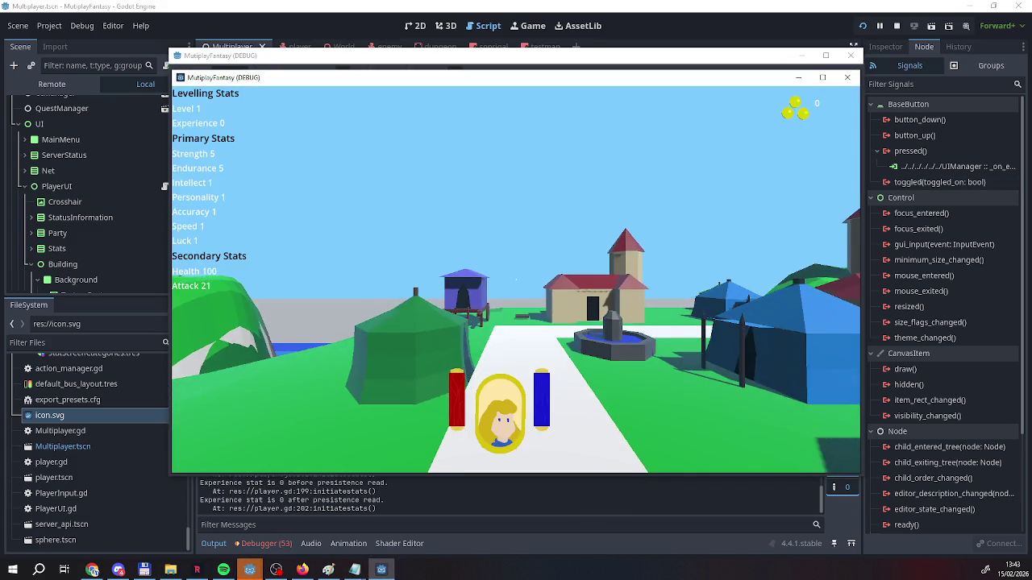
key(w)
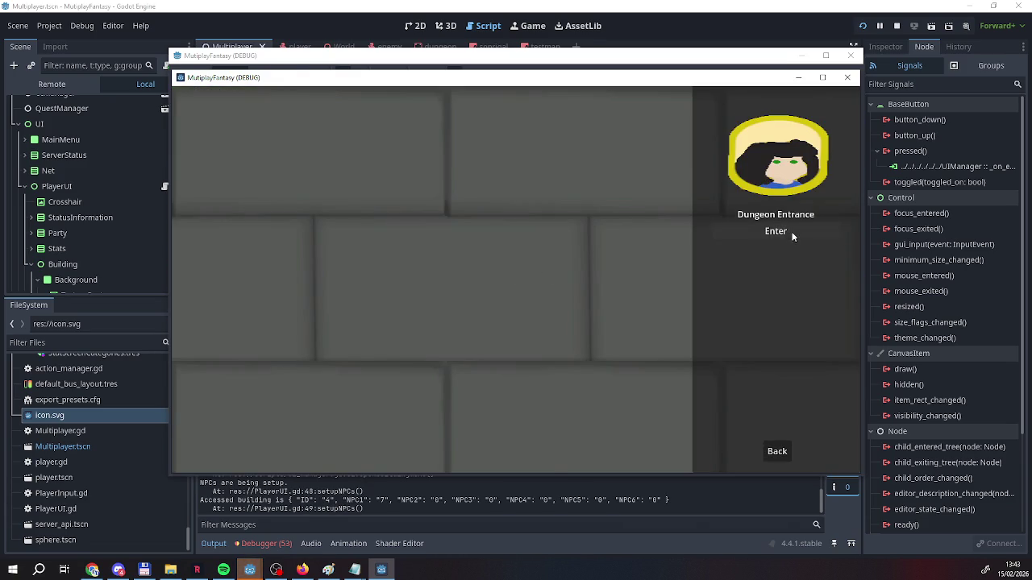
click(794, 235)
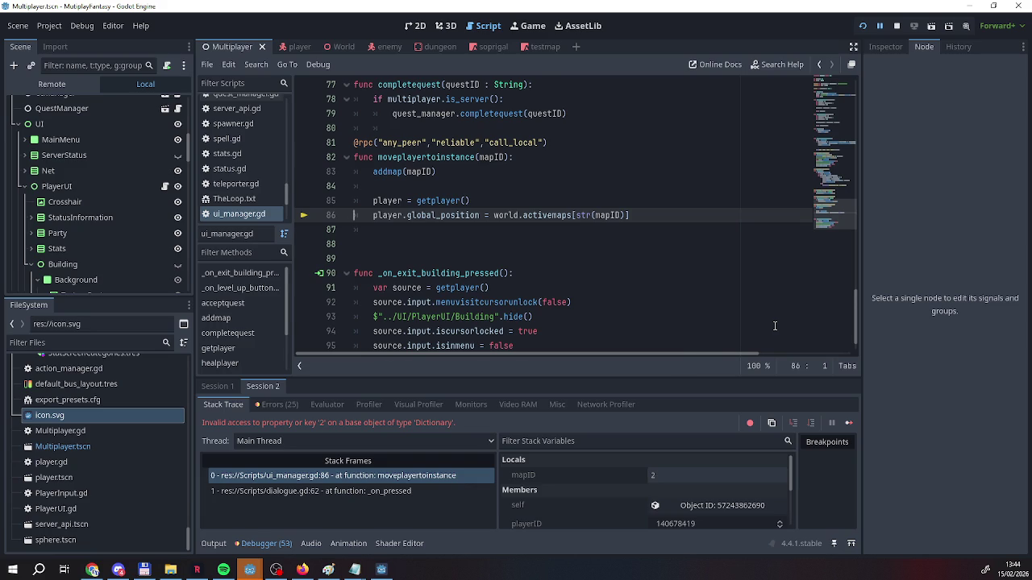
scroll(522, 276, up, 12)
scroll(522, 276, up, 4)
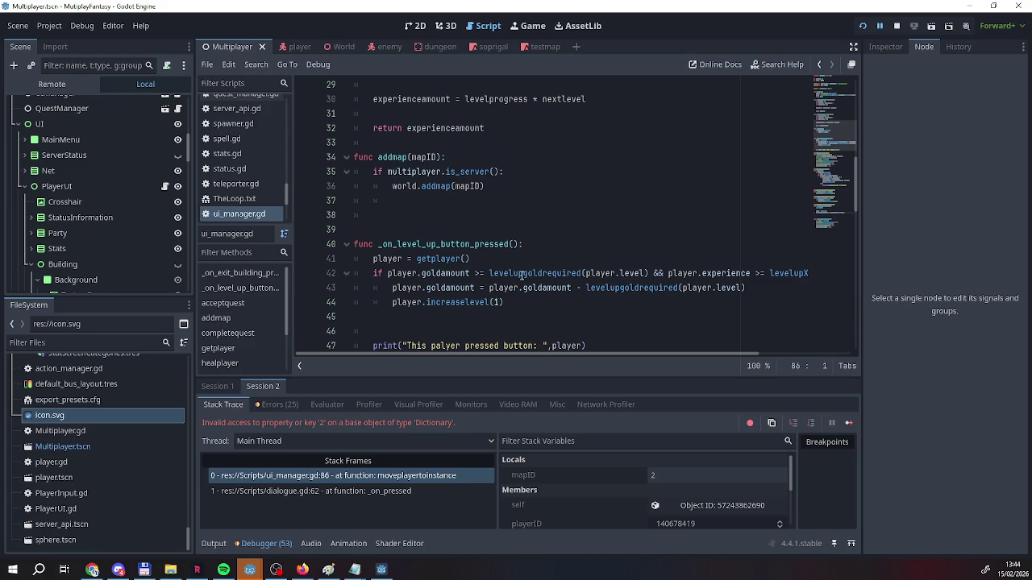
scroll(516, 300, up, 9)
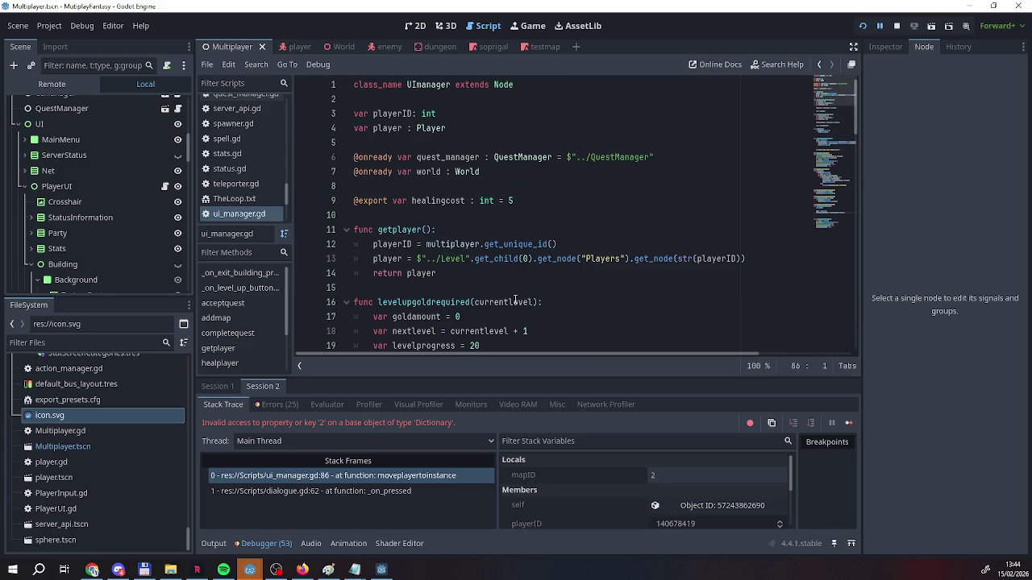
scroll(516, 301, down, 10)
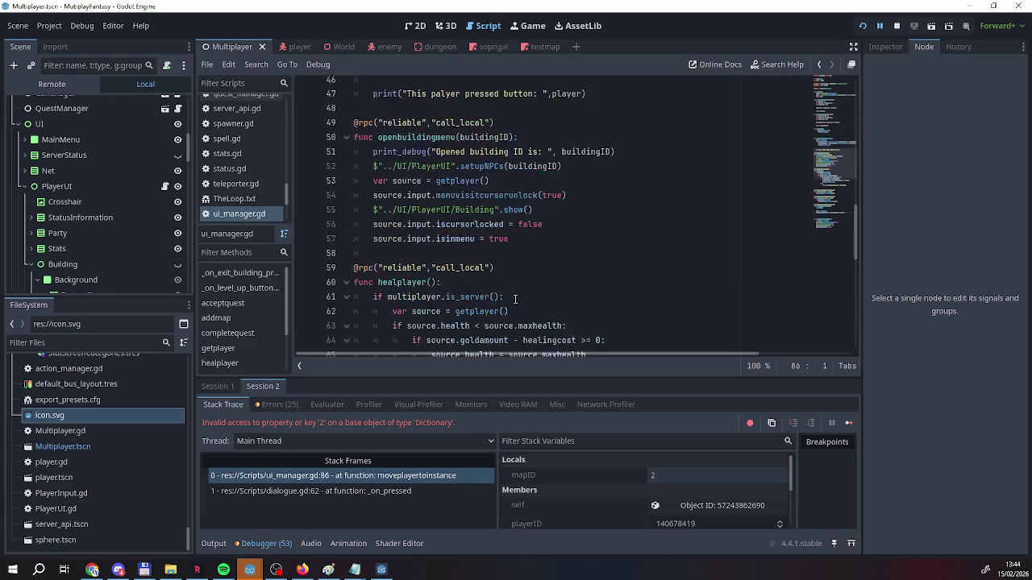
scroll(516, 299, up, 10)
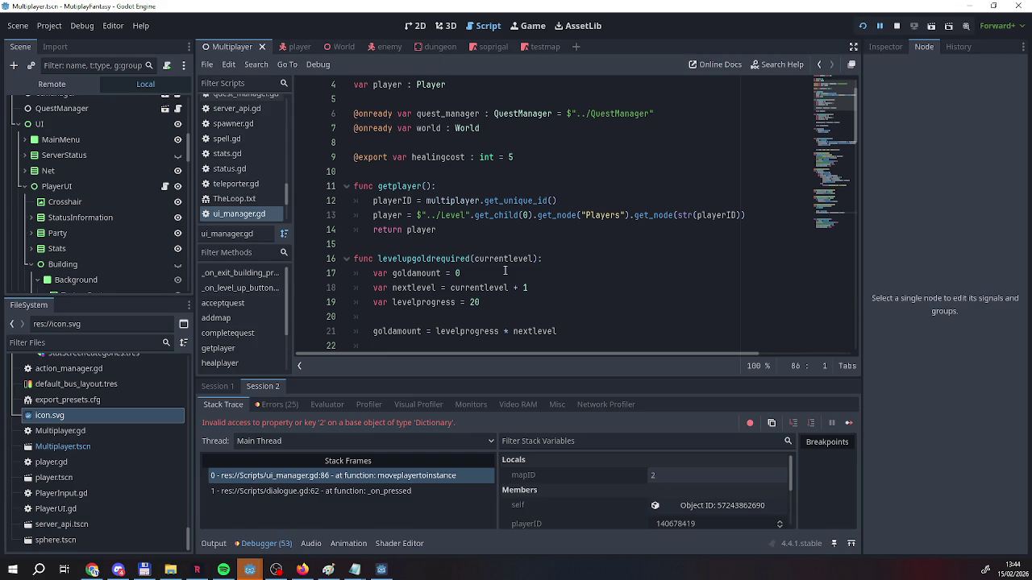
scroll(505, 270, down, 20)
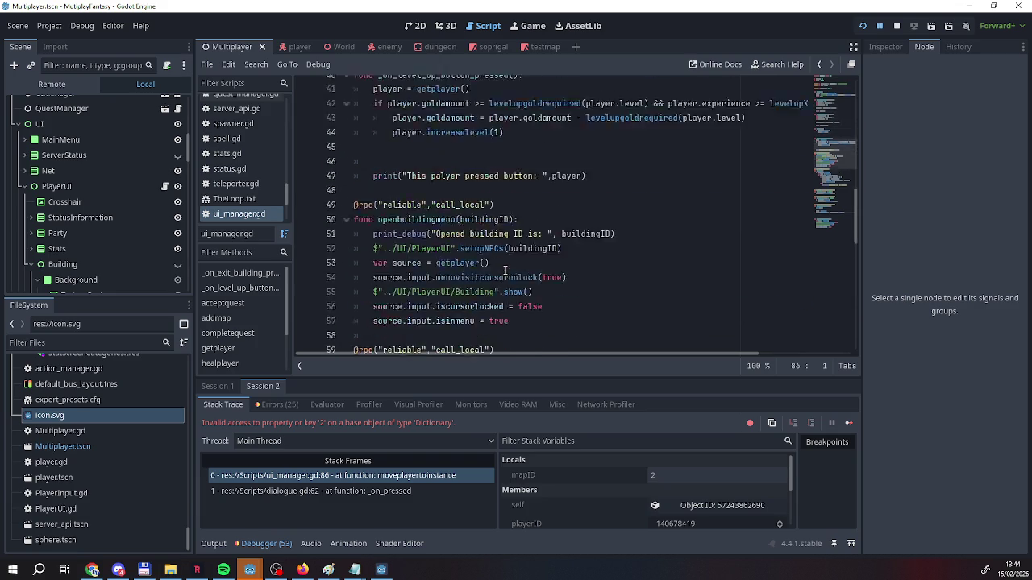
scroll(505, 270, down, 1)
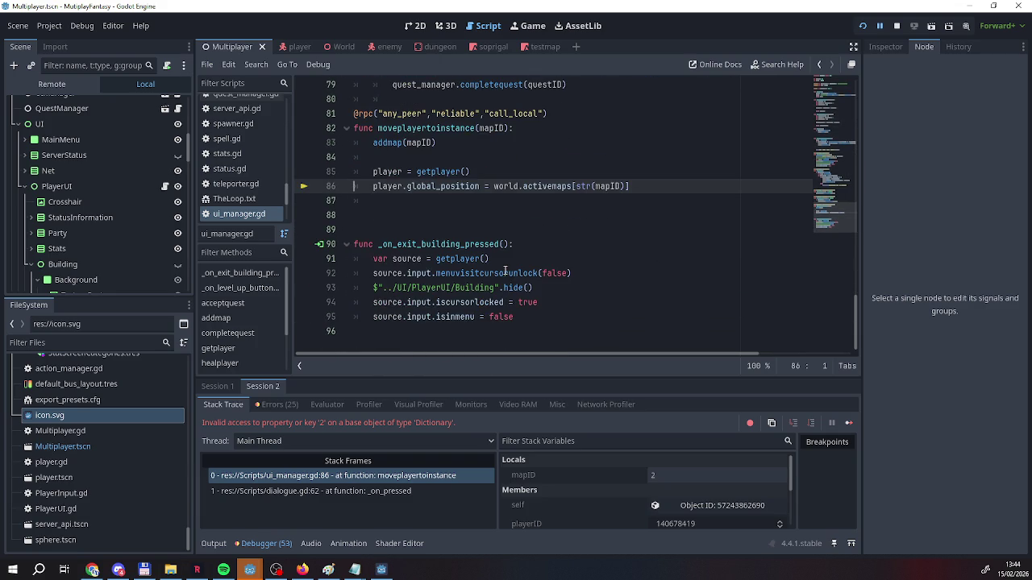
scroll(505, 273, up, 3)
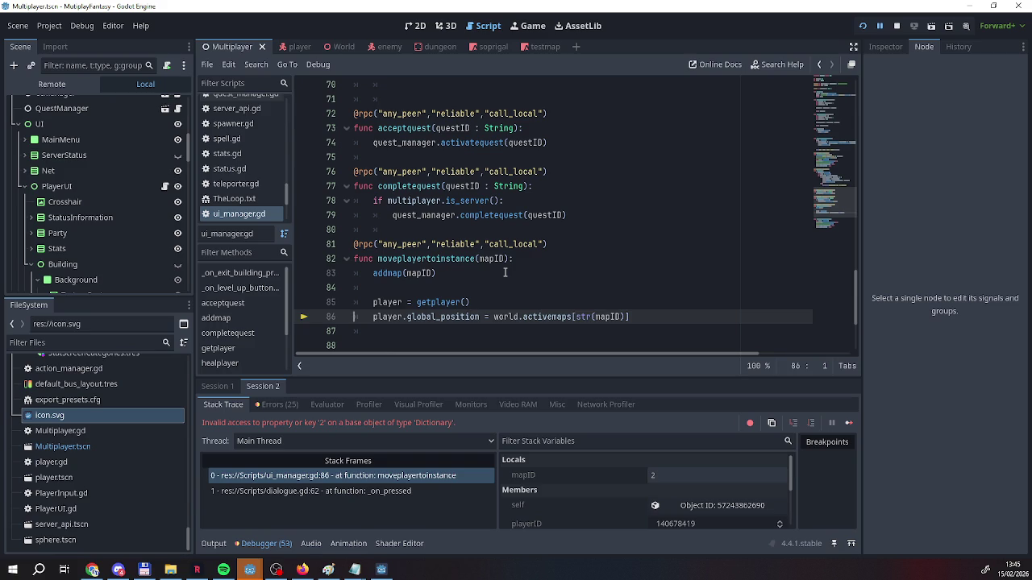
scroll(139, 182, up, 5)
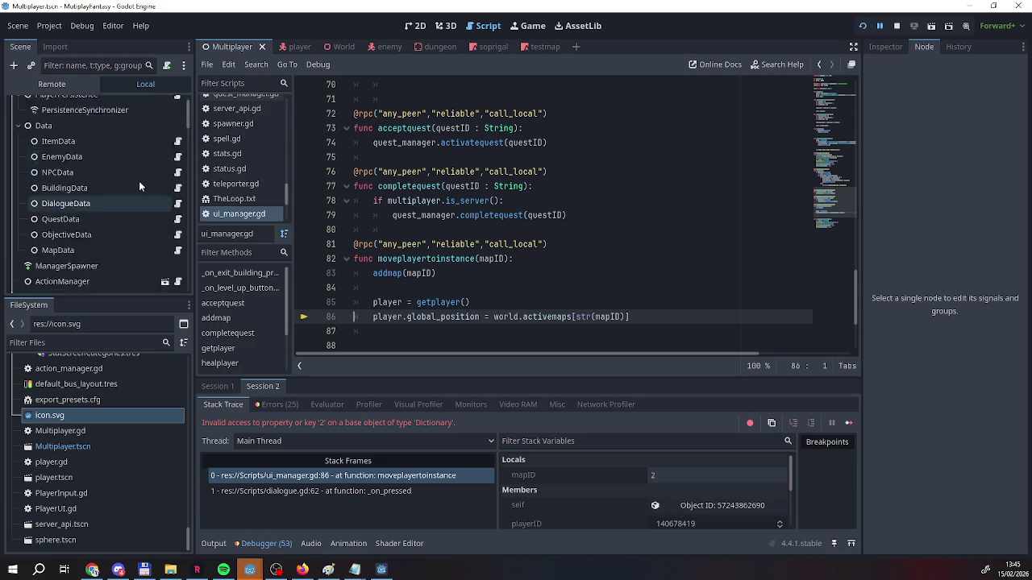
Check PersistenceSynchronizer, then select the World scene's MultiplayerSynchronizer and begin adding a synced property
click(56, 140)
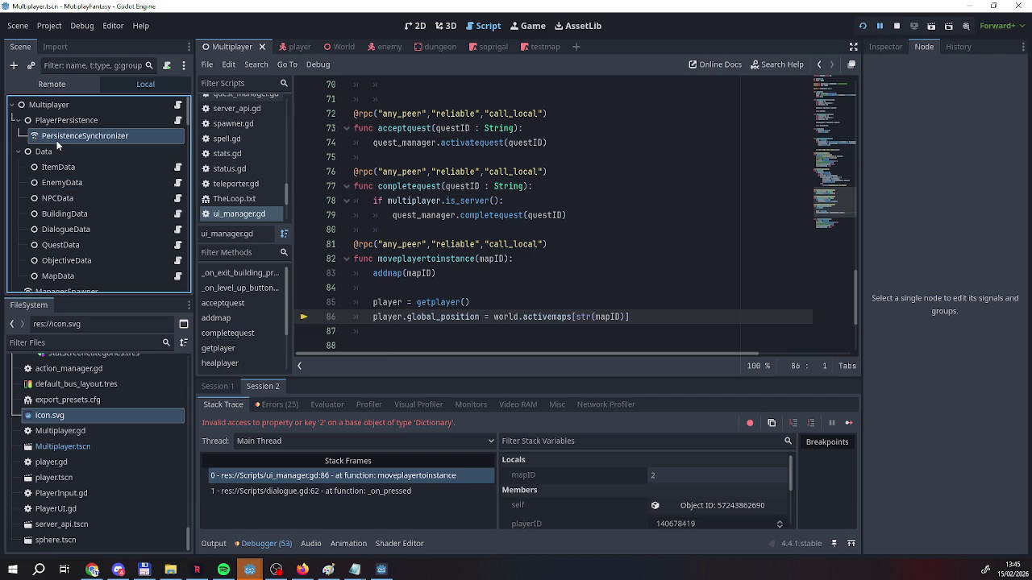
scroll(57, 141, down, 3)
scroll(56, 141, up, 3)
click(341, 50)
click(99, 122)
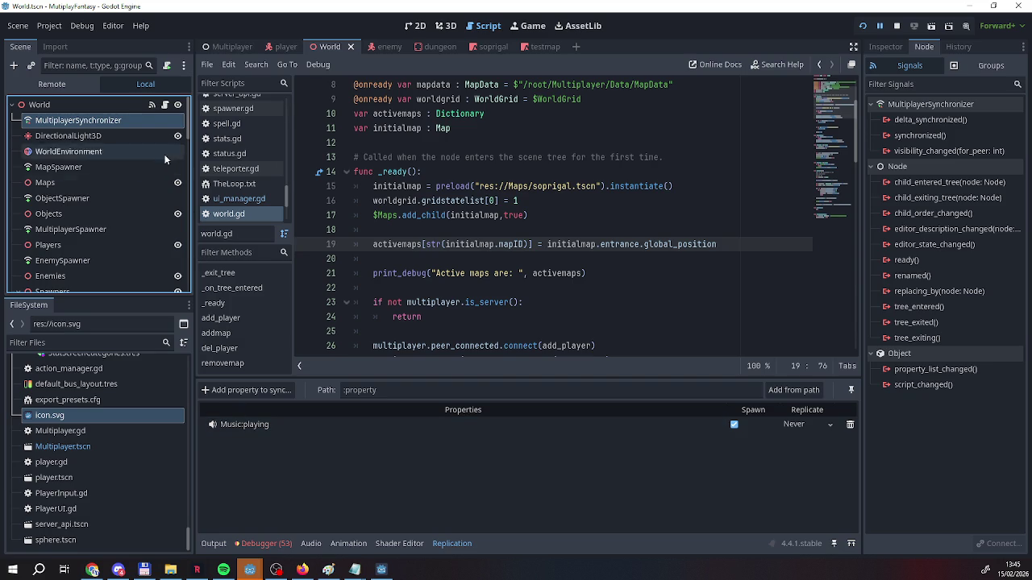
click(248, 391)
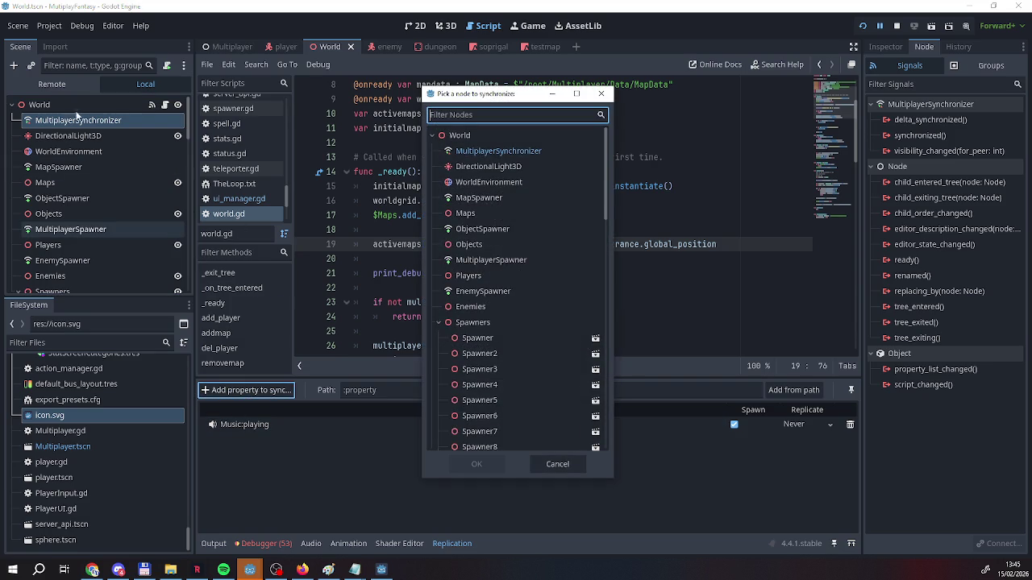
Try picking the MultiplayerSynchronizer and World nodes for a synced property, cancelling both times
double_click(486, 150)
scroll(274, 206, down, 3)
scroll(275, 206, up, 2)
scroll(276, 226, down, 2)
scroll(278, 250, up, 3)
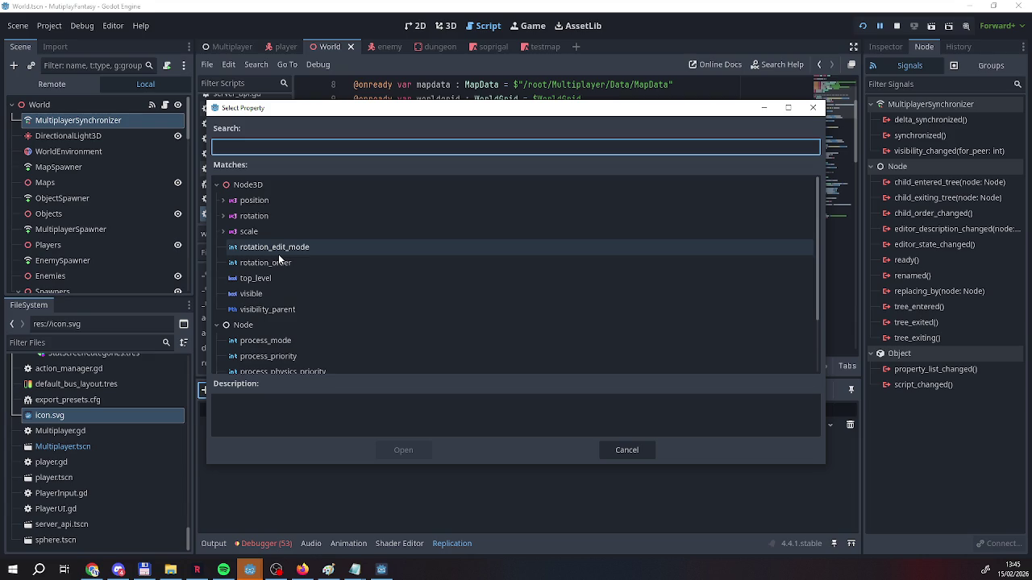
click(627, 450)
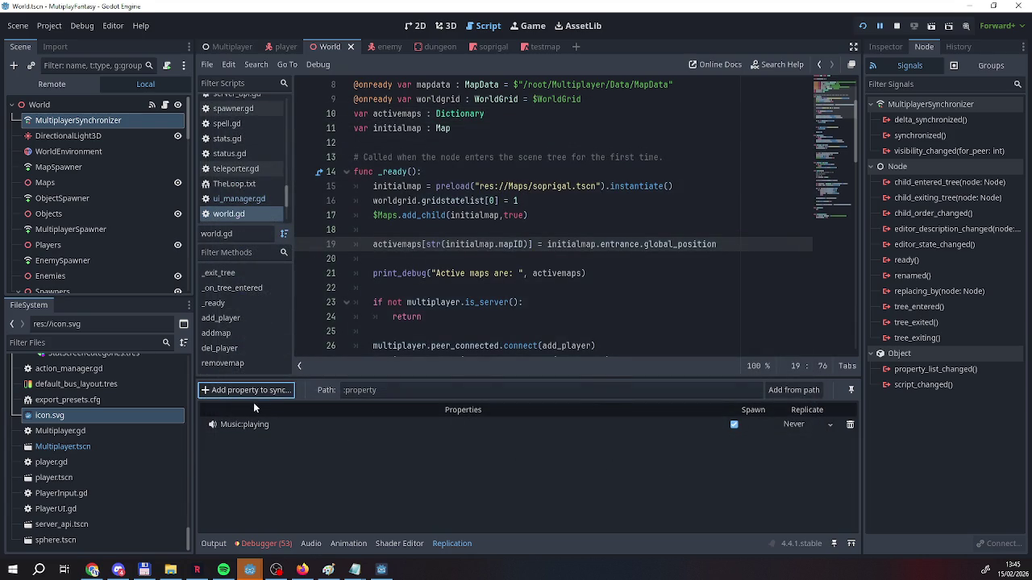
click(252, 391)
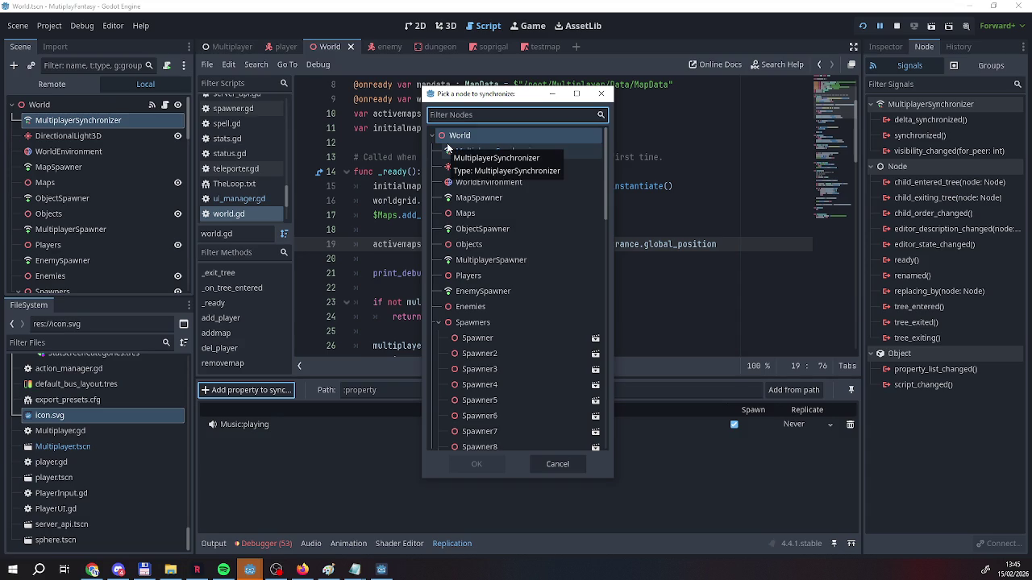
click(463, 135)
click(476, 464)
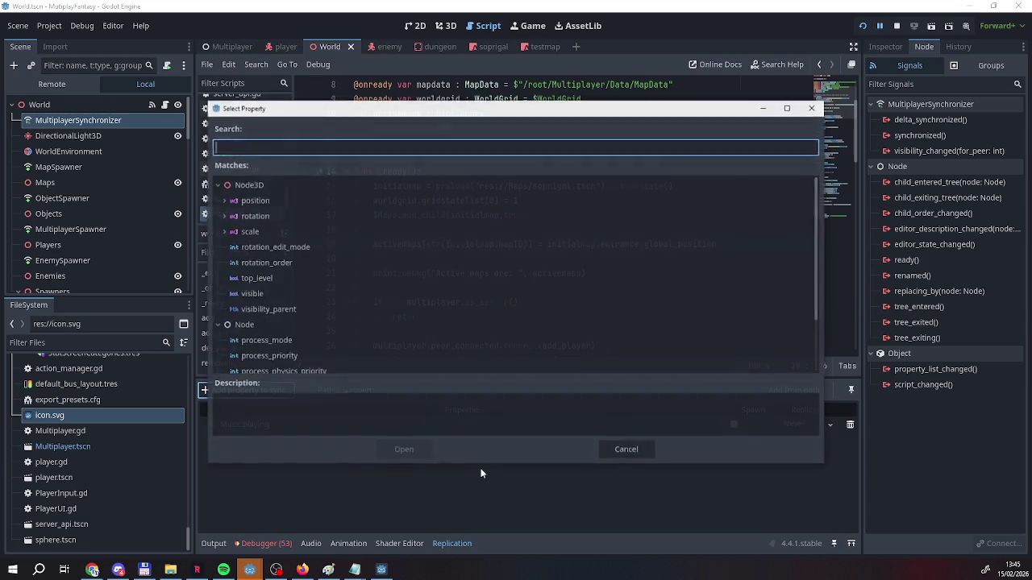
scroll(320, 295, down, 2)
scroll(320, 295, up, 2)
scroll(320, 295, down, 1)
scroll(321, 295, up, 1)
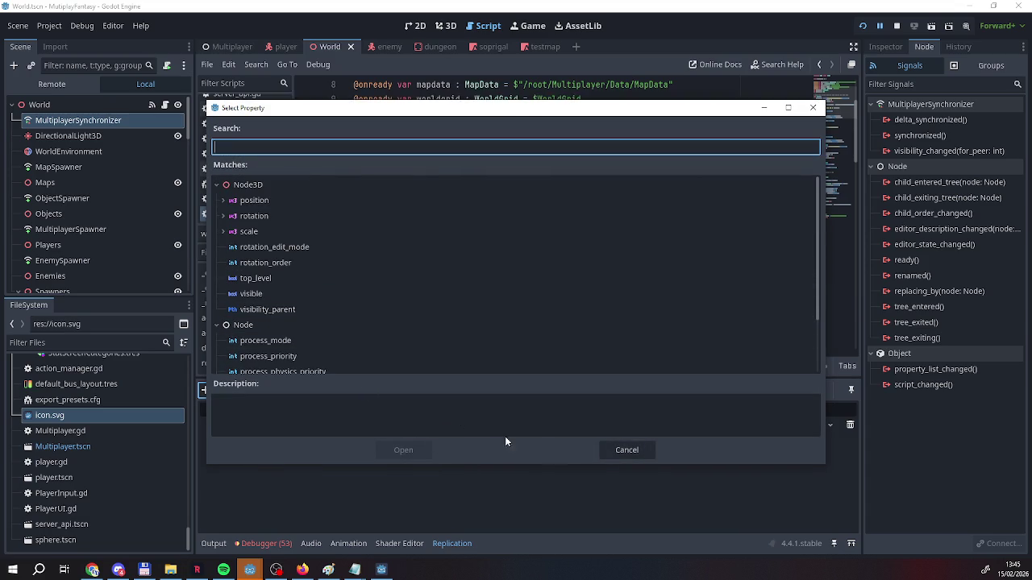
click(644, 449)
scroll(421, 310, up, 3)
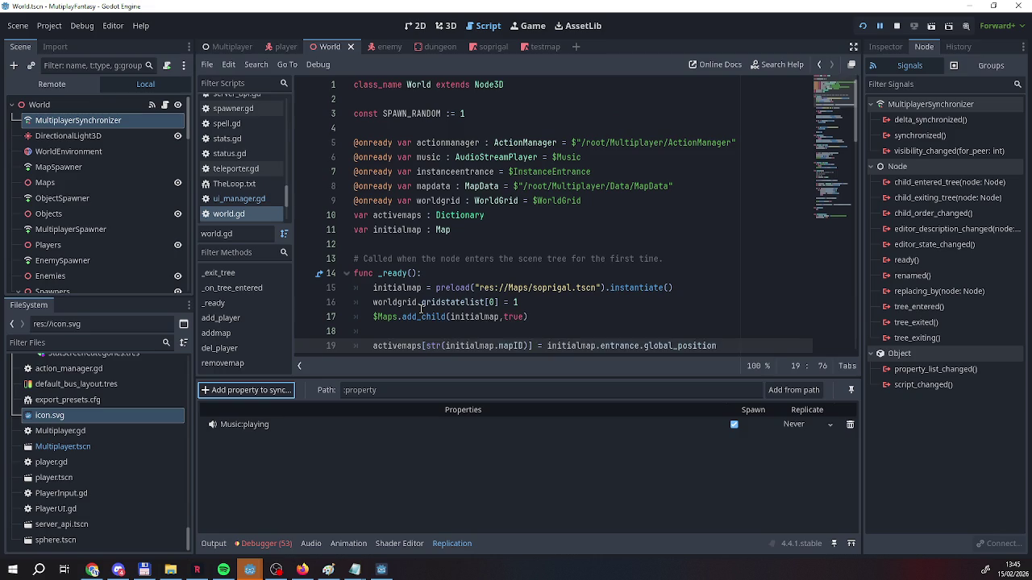
scroll(421, 310, down, 1)
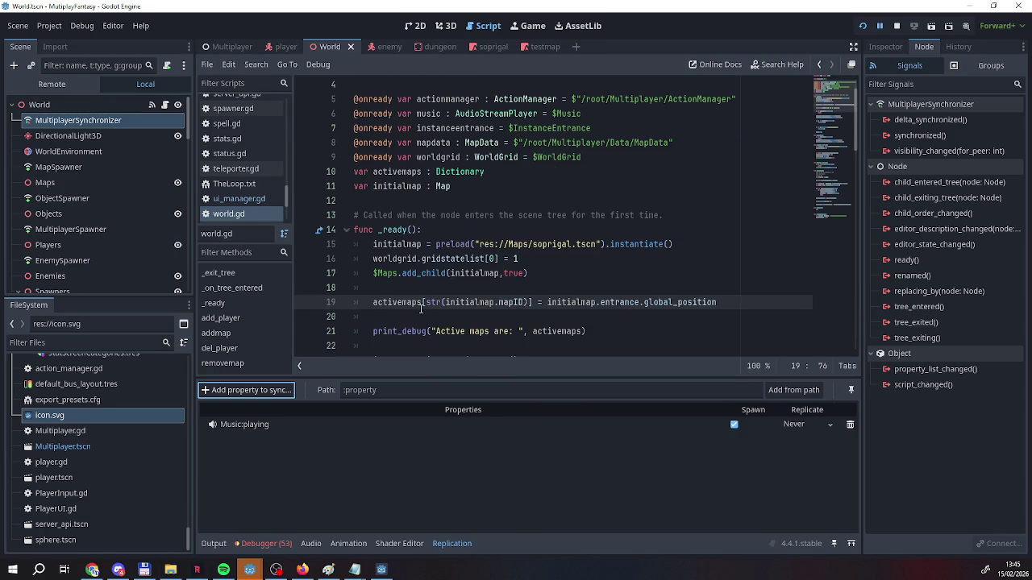
shift+click(354, 172)
click(354, 172)
text(@exo)
text(ort)
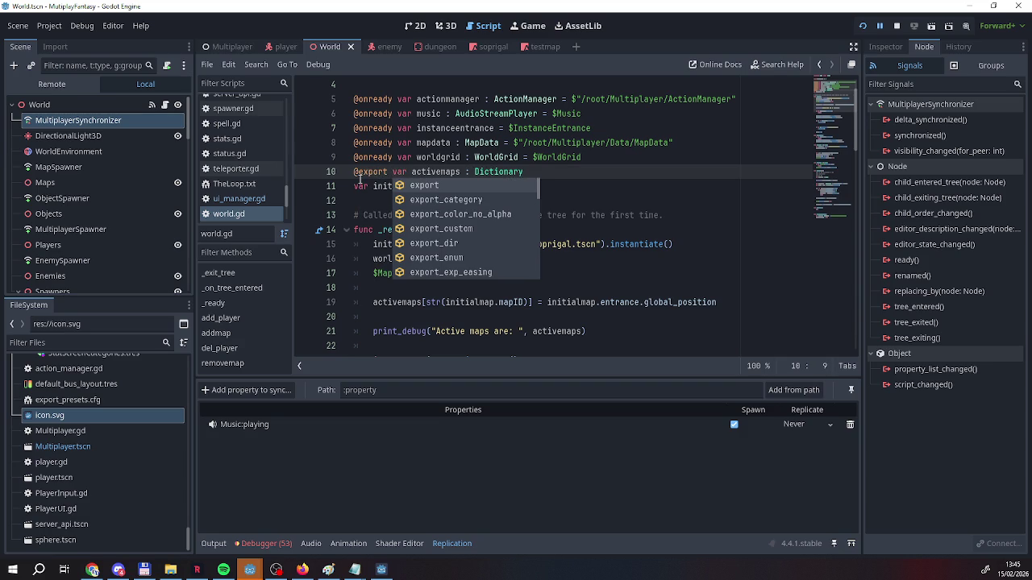
key(Escape)
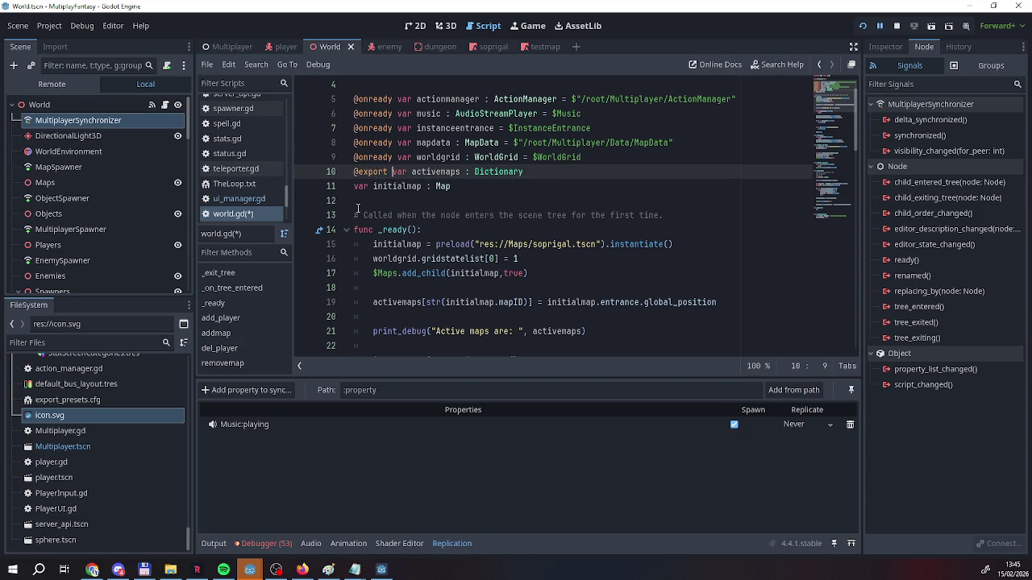
Add World:activemaps to the synchronized properties with Replicate set to On Change, then run
click(246, 390)
double_click(466, 143)
click(254, 201)
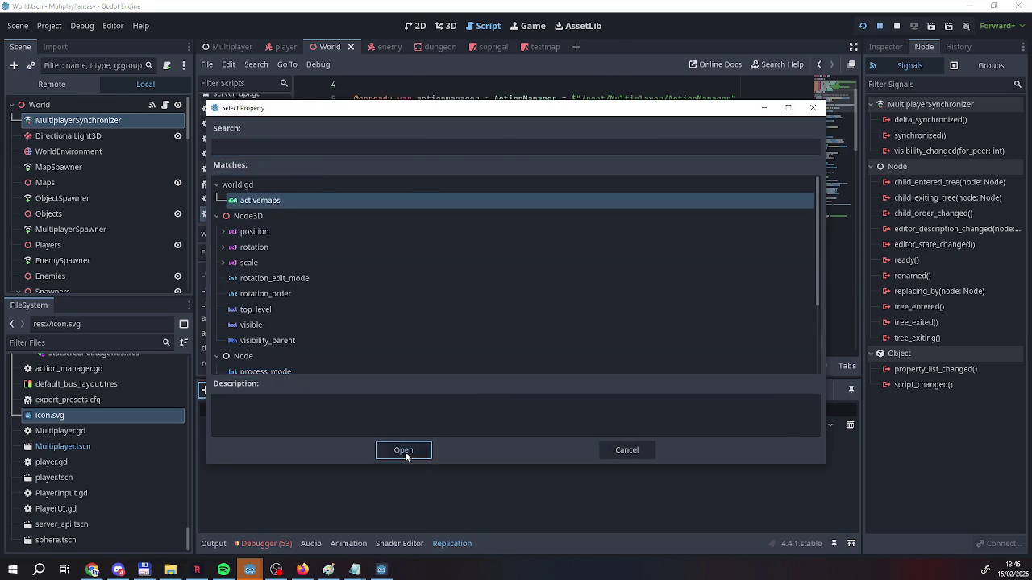
click(404, 452)
click(807, 440)
click(780, 487)
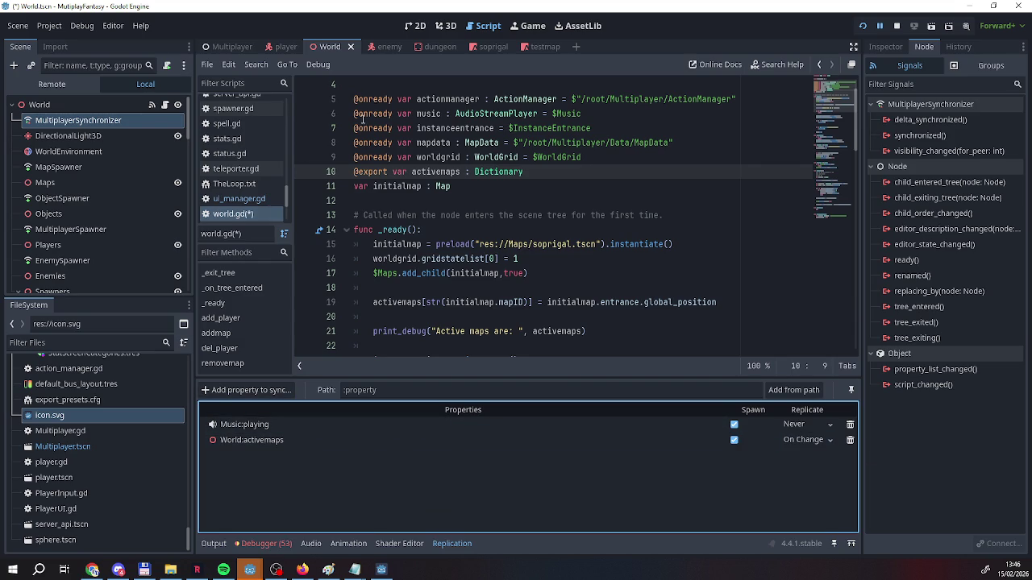
click(863, 26)
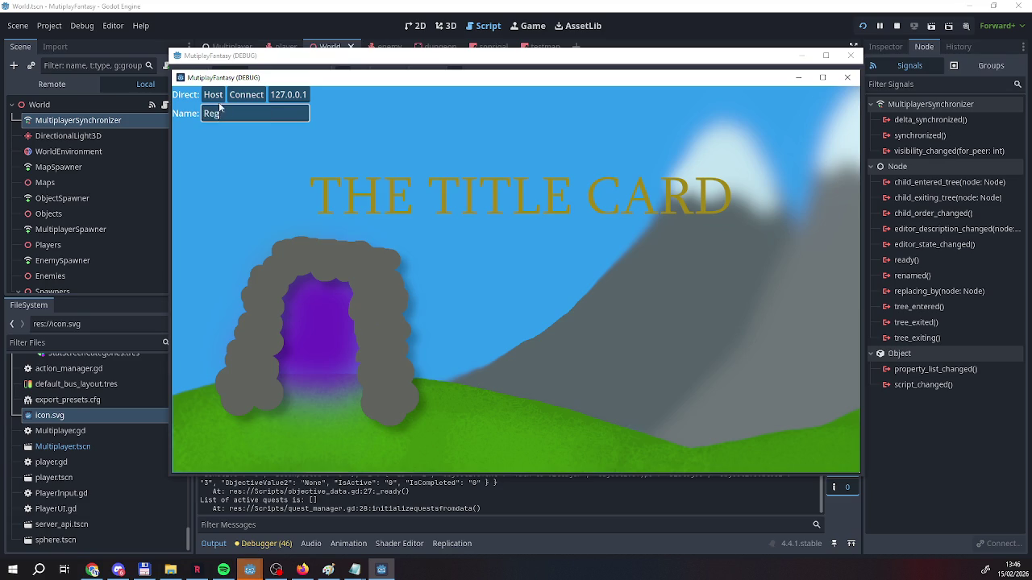
Host in one window, connect the other, walk into the tent and pick the dungeon option
click(213, 95)
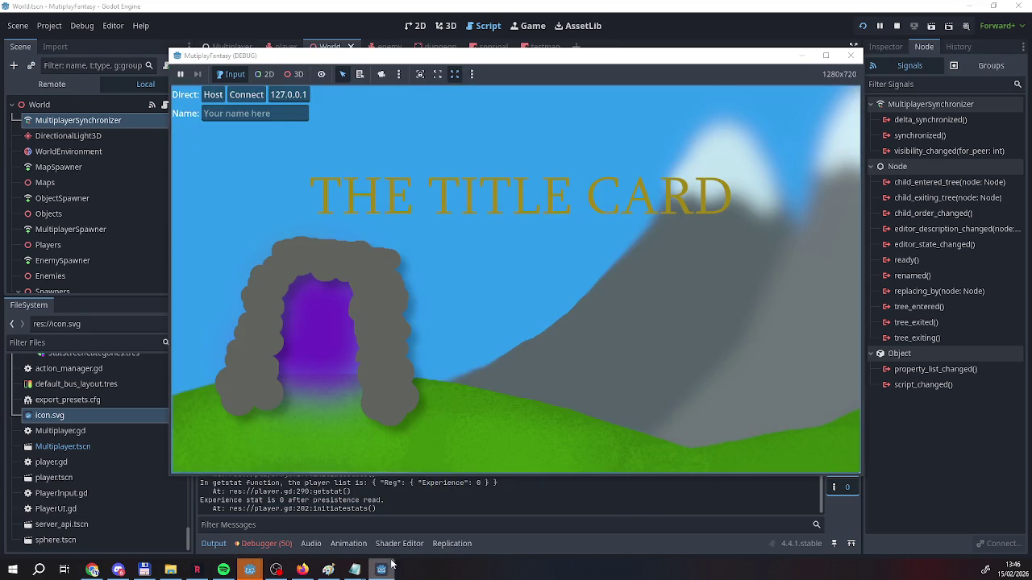
click(242, 96)
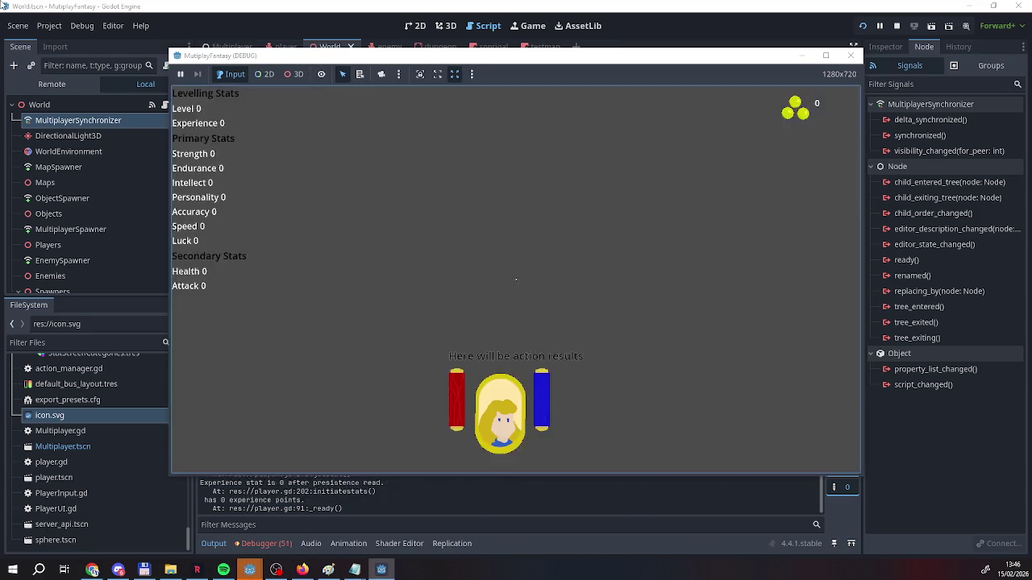
key(w)
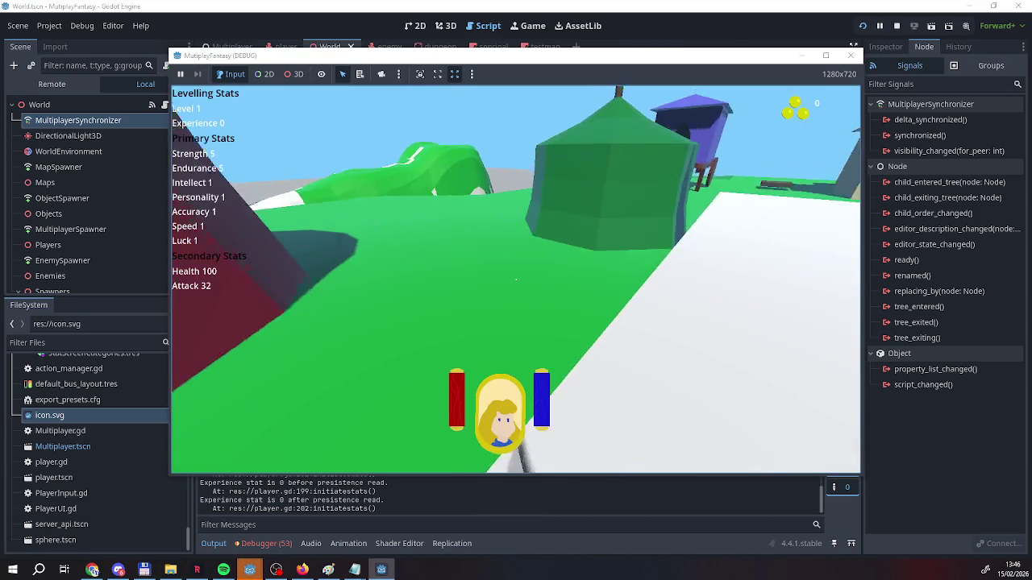
key(w)
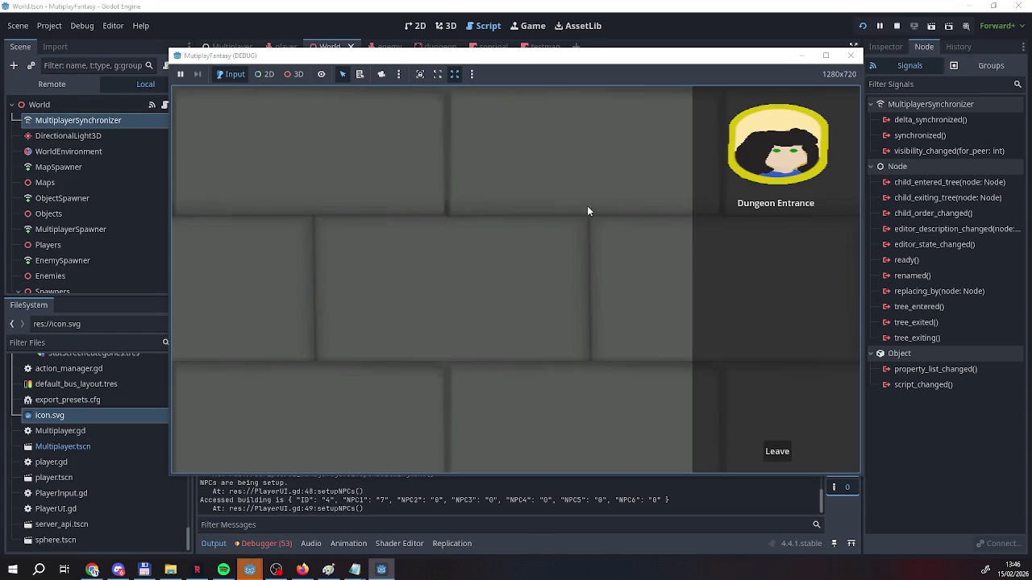
click(742, 233)
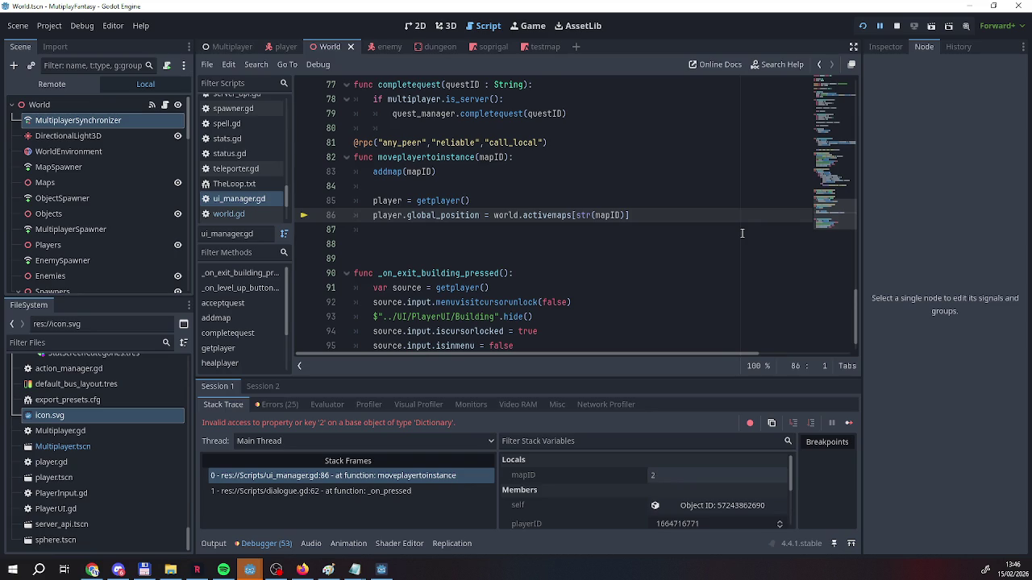
Inspect the world variable and its object ID in the Stack Variables panel
scroll(694, 477, down, 5)
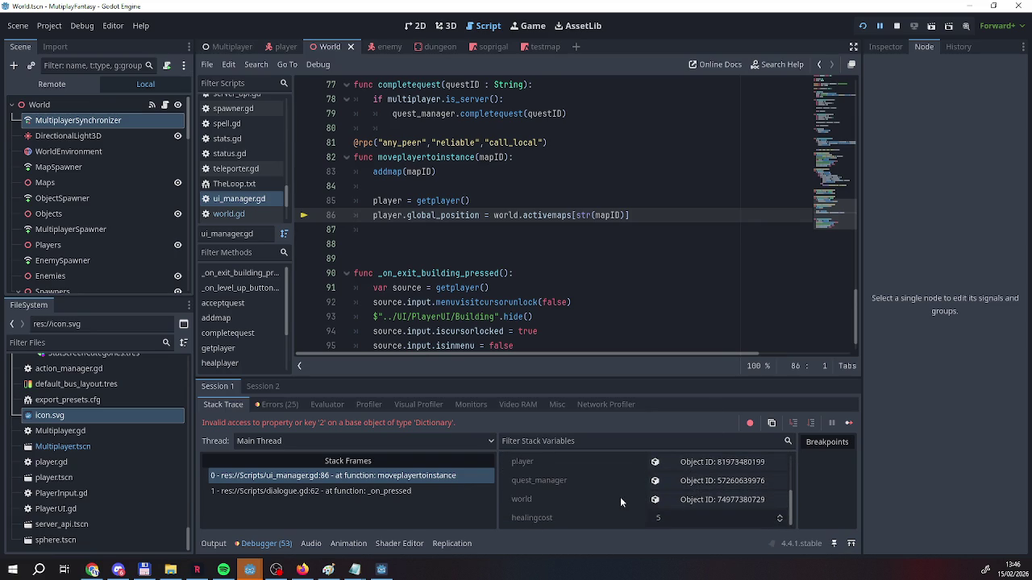
click(714, 502)
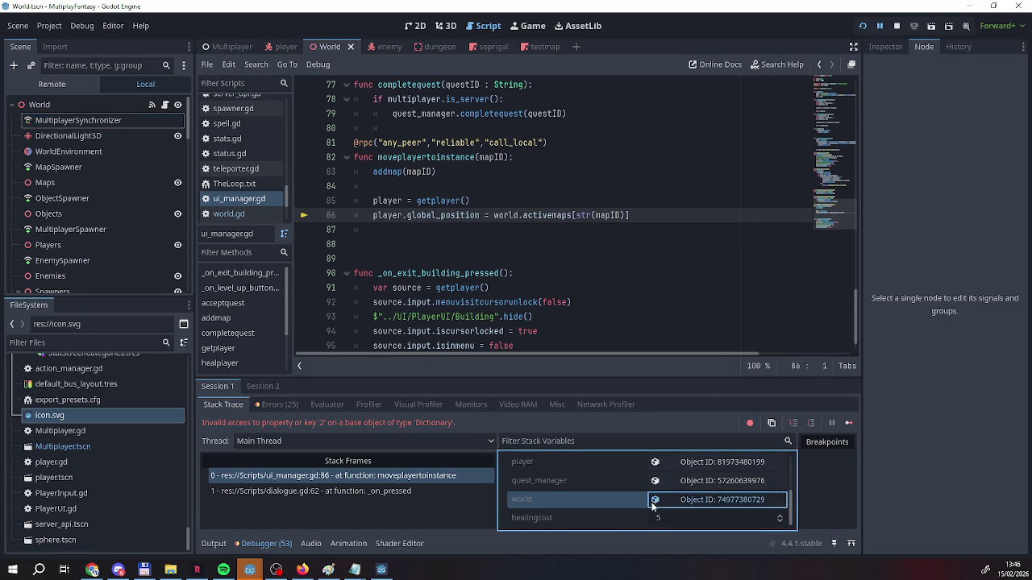
scroll(623, 503, up, 5)
scroll(623, 503, down, 3)
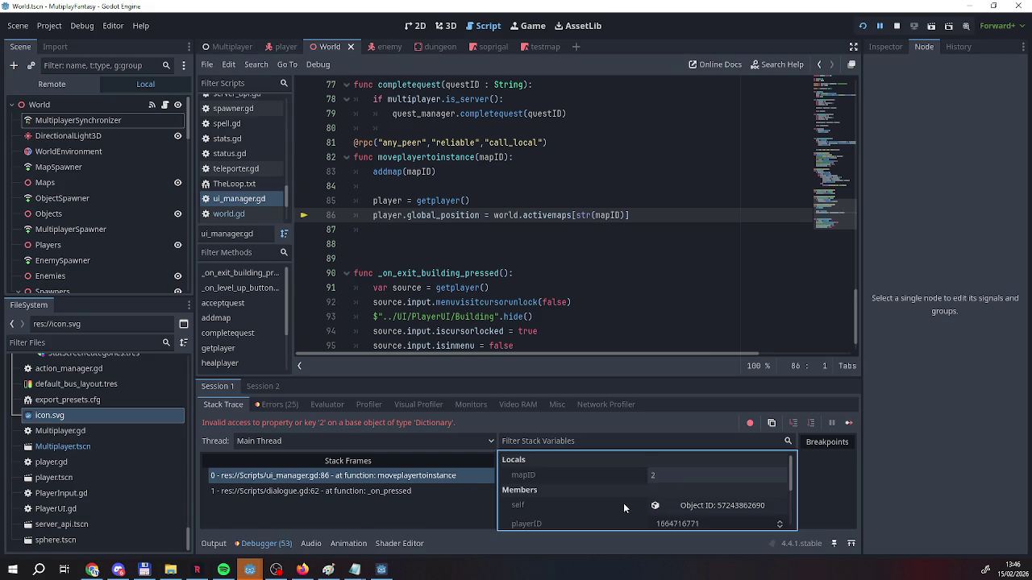
scroll(624, 503, down, 1)
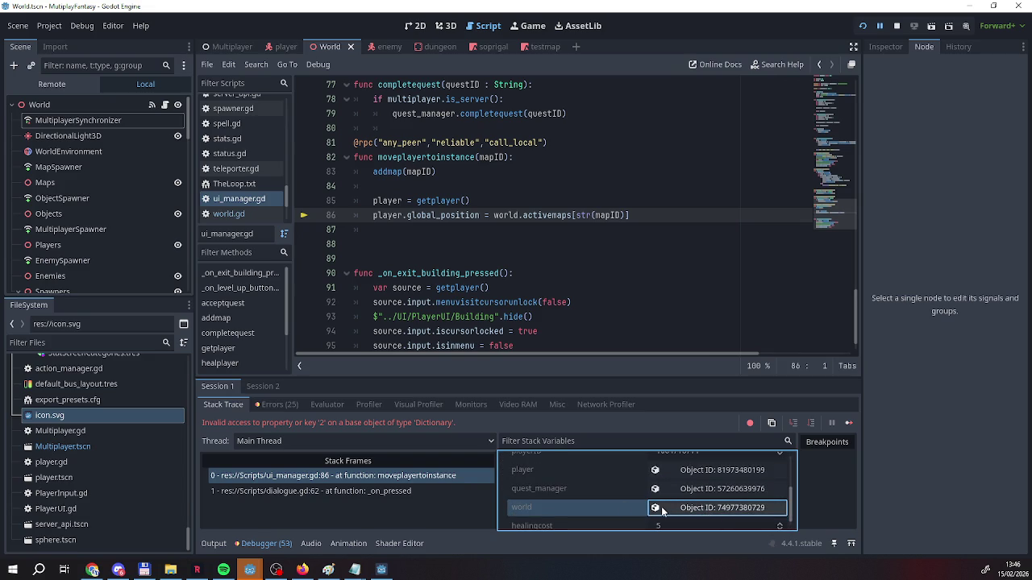
right_click(589, 510)
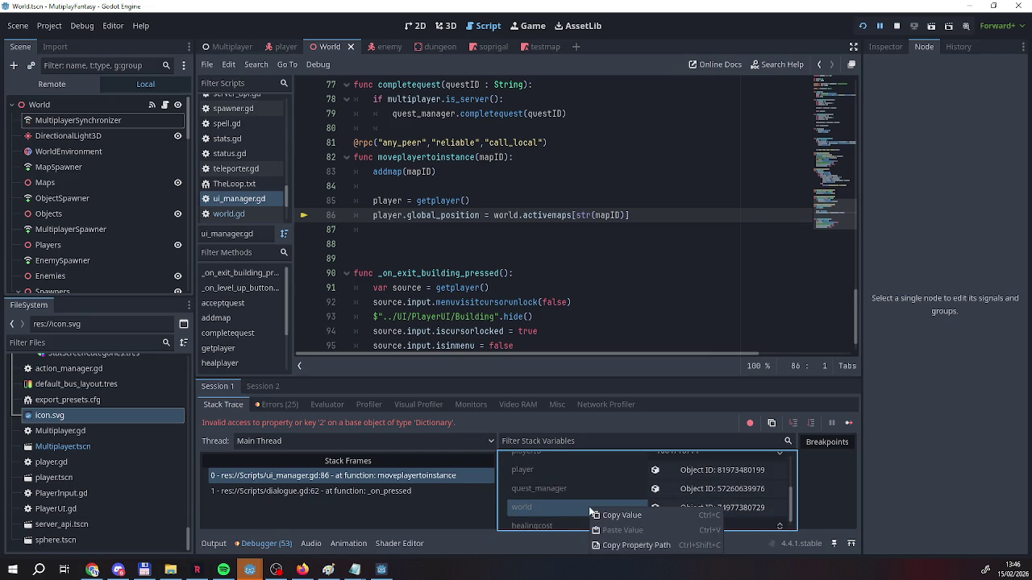
click(695, 510)
click(694, 510)
Stop the halted debug session
scroll(766, 508, down, 1)
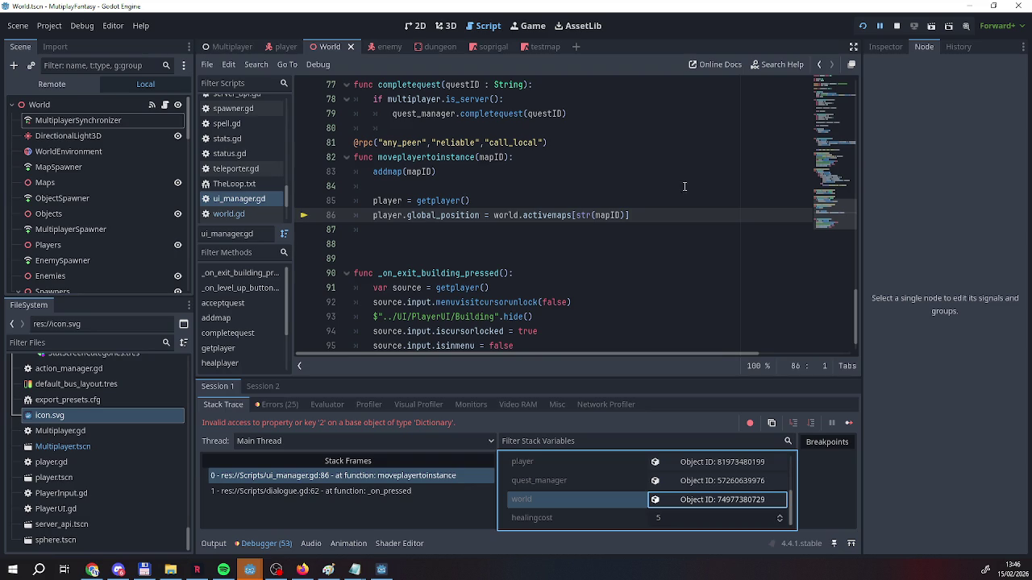
click(896, 26)
scroll(546, 214, up, 2)
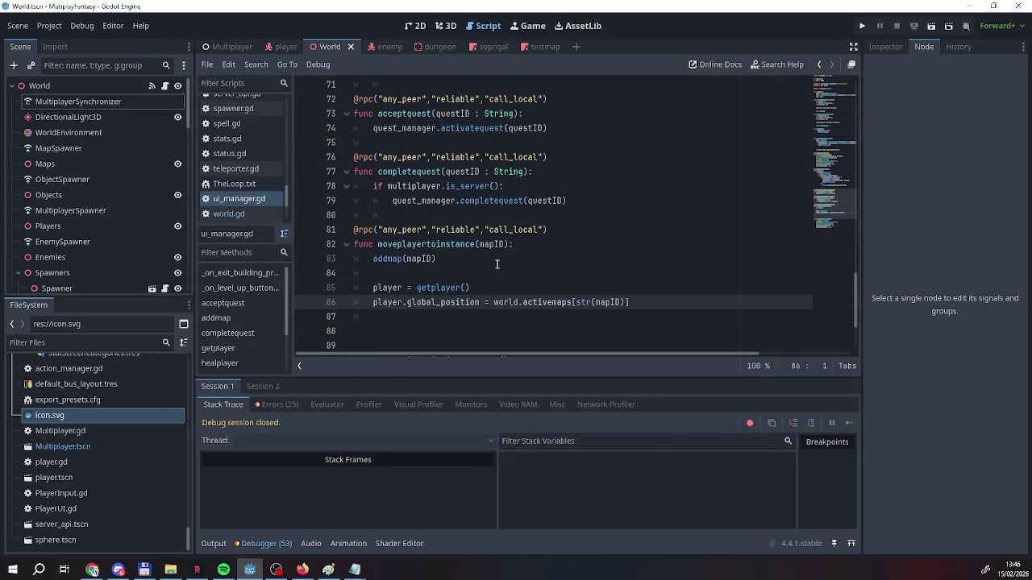
mouse_move(419, 298)
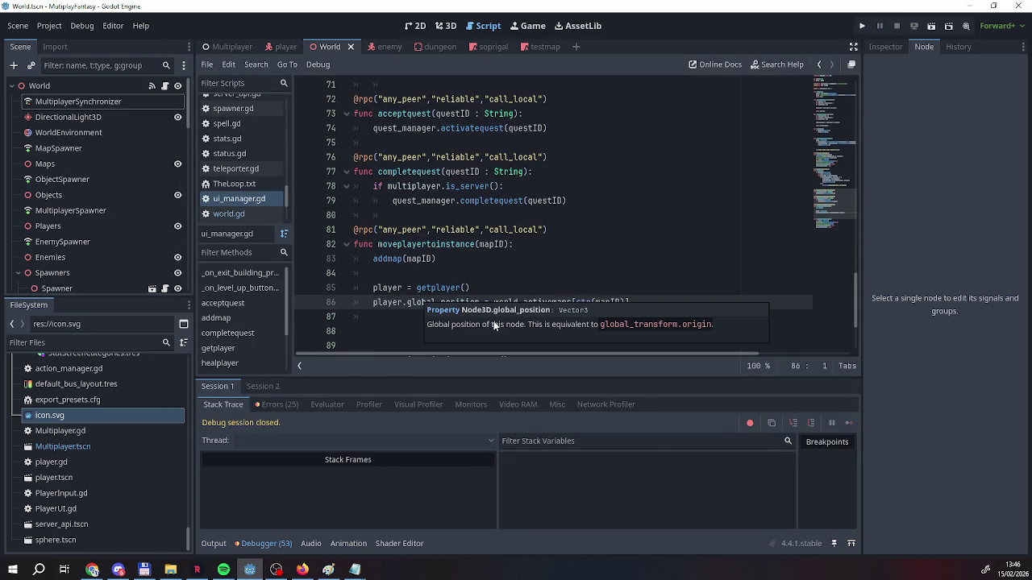
scroll(495, 323, up, 13)
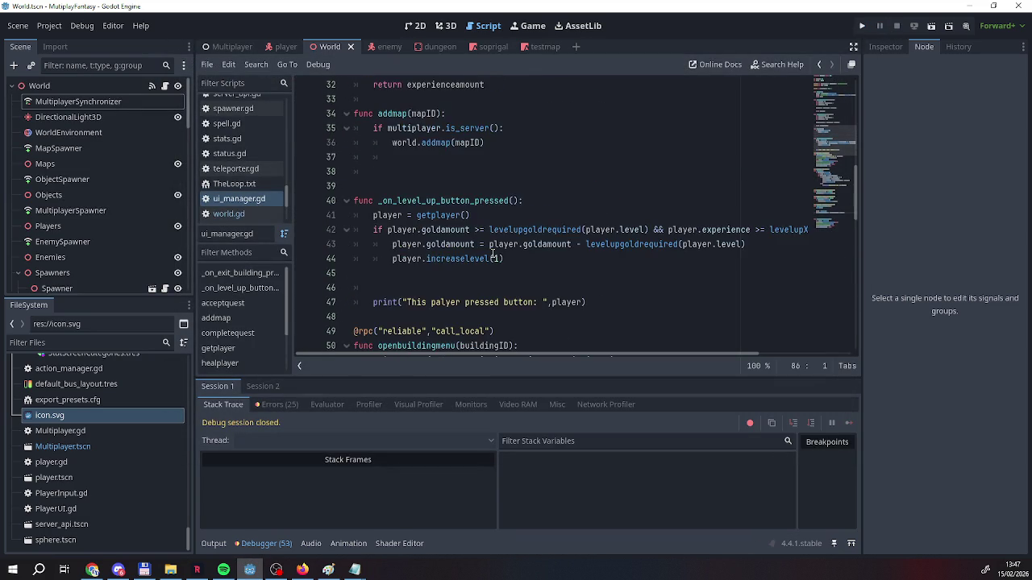
scroll(493, 255, up, 3)
scroll(494, 255, up, 2)
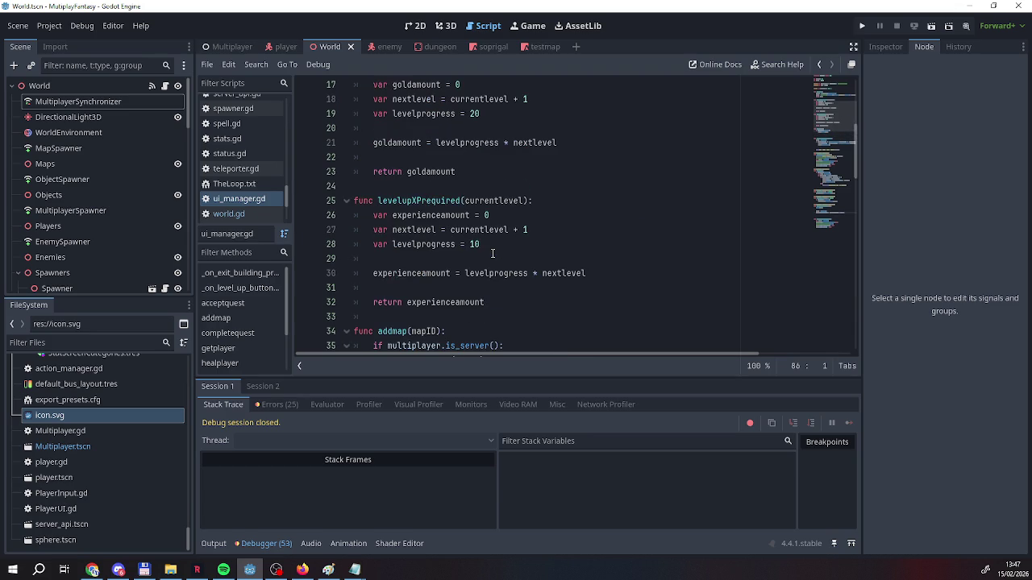
scroll(493, 254, down, 12)
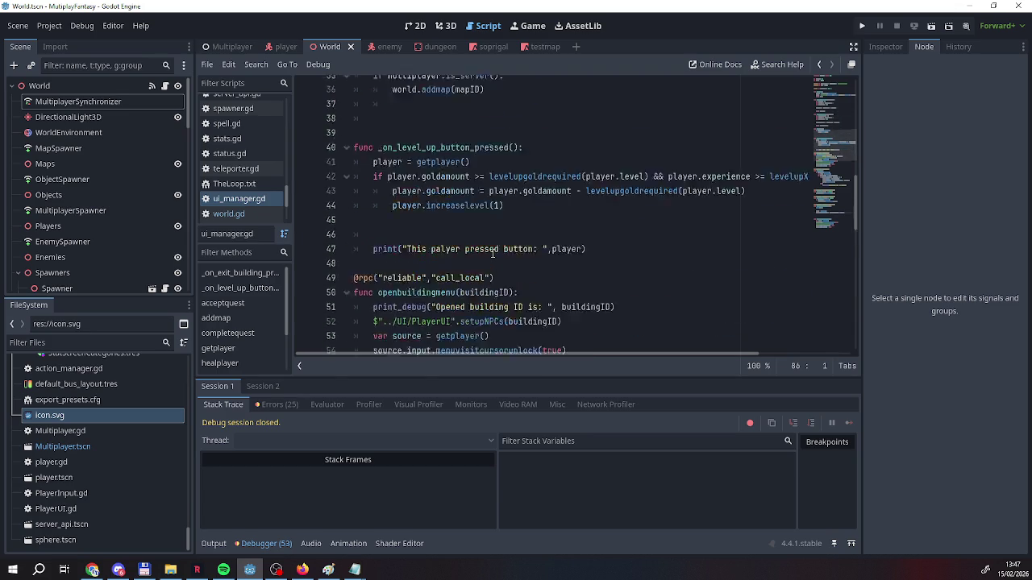
scroll(494, 254, down, 6)
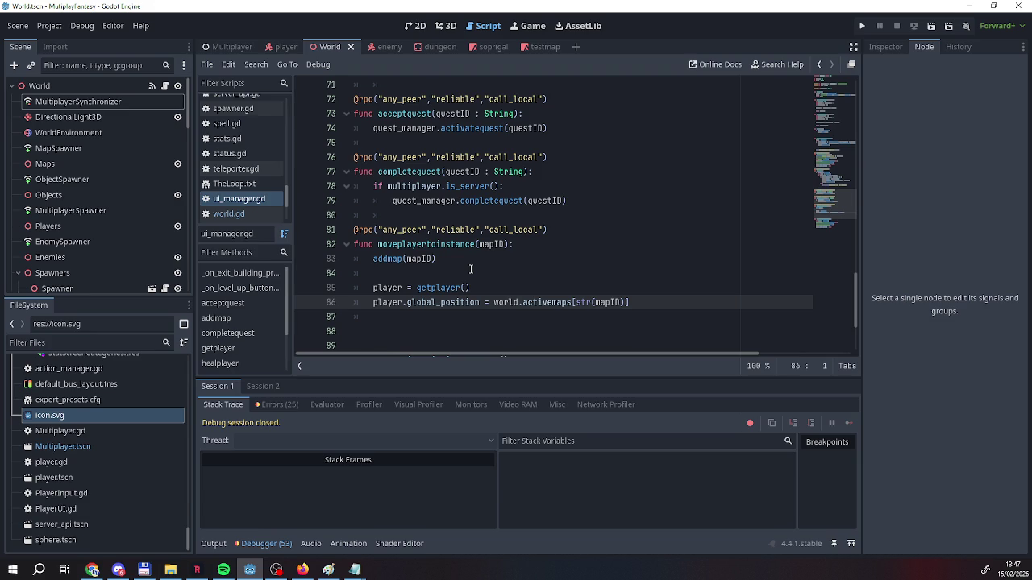
scroll(471, 268, up, 16)
scroll(471, 272, down, 2)
scroll(470, 269, up, 3)
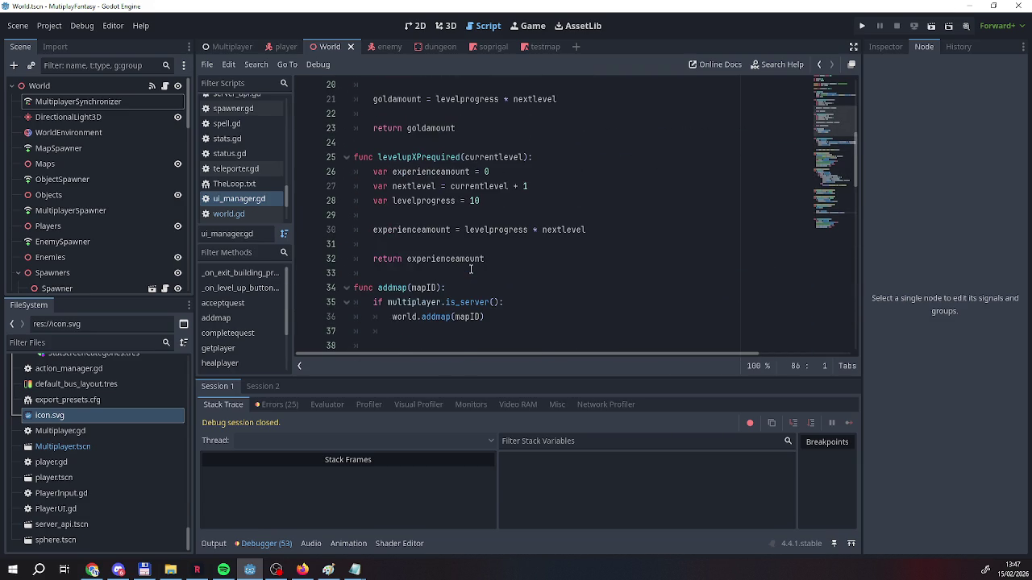
scroll(470, 269, down, 1)
drag(485, 274, 357, 258)
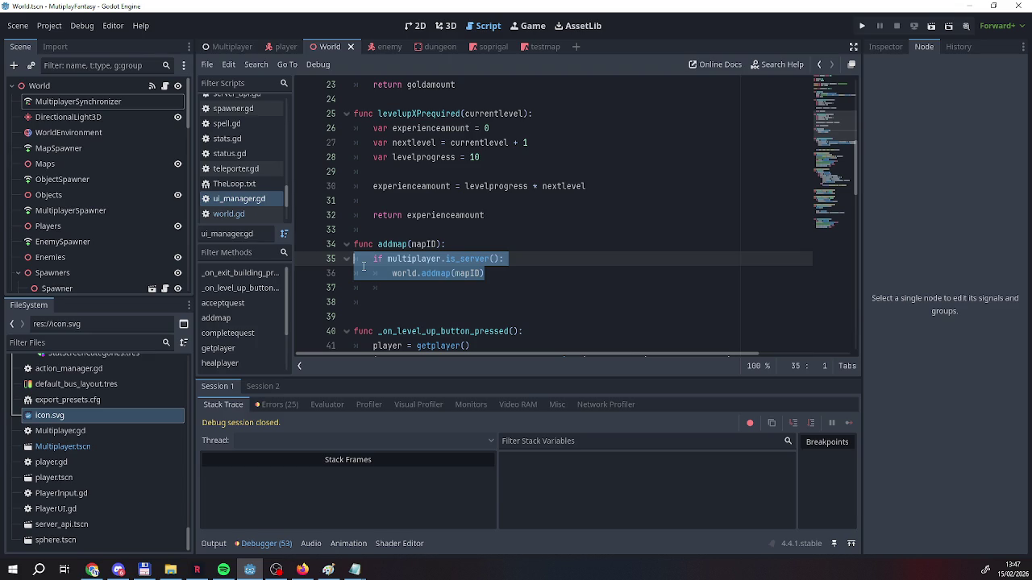
mouse_move(392, 274)
mouse_down()
mouse_move(491, 274)
mouse_move(355, 245)
mouse_move(379, 259)
mouse_move(469, 273)
mouse_up()
Delete the local addmap helper function from ui_manager.gd
drag(359, 243, 488, 216)
key(BackSpace)
scroll(470, 302, down, 10)
scroll(469, 302, down, 3)
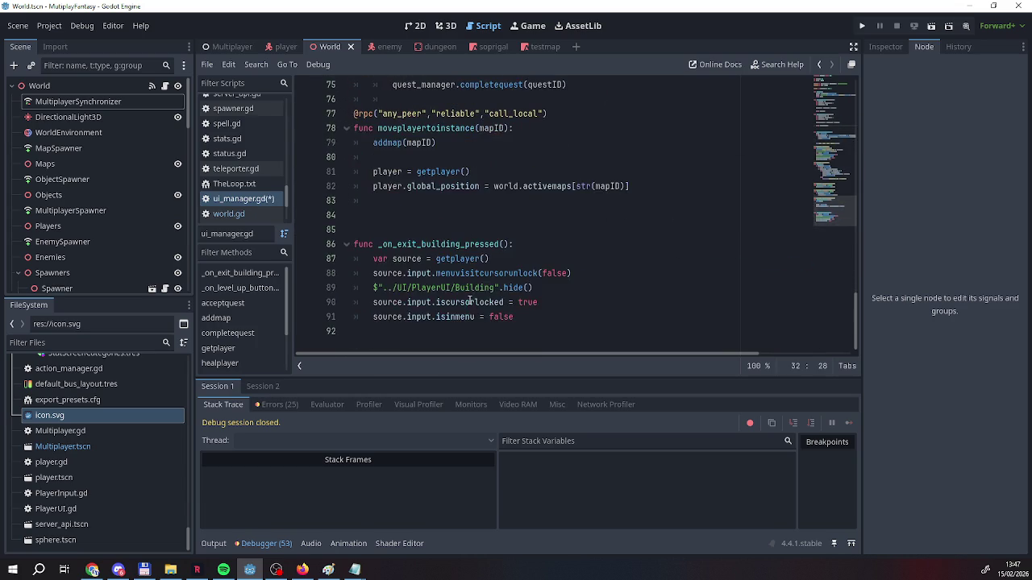
Change line 79 to call world.addmap(mapID), remove the following blank line, and save
click(373, 229)
text(world.)
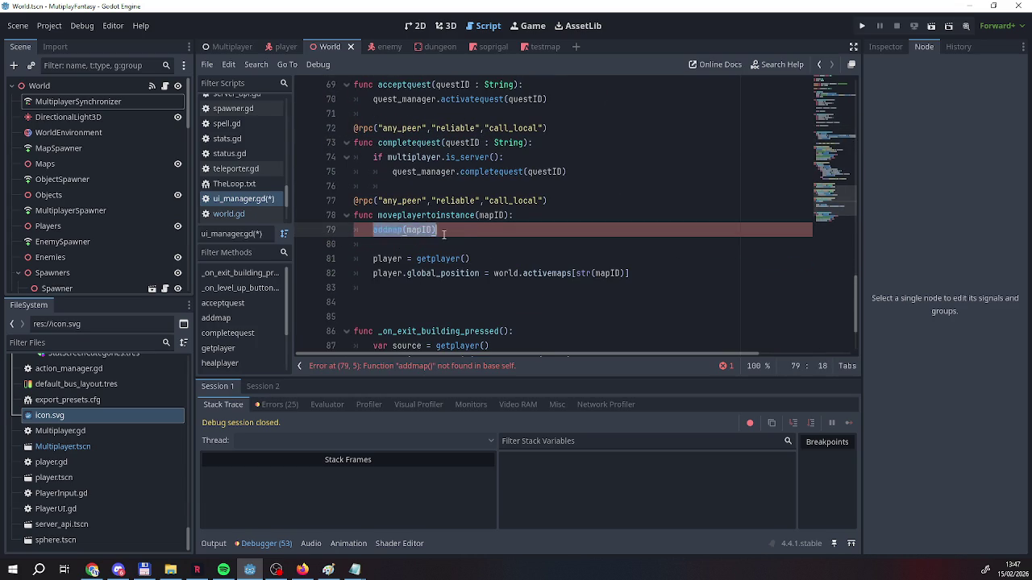
key(Delete)
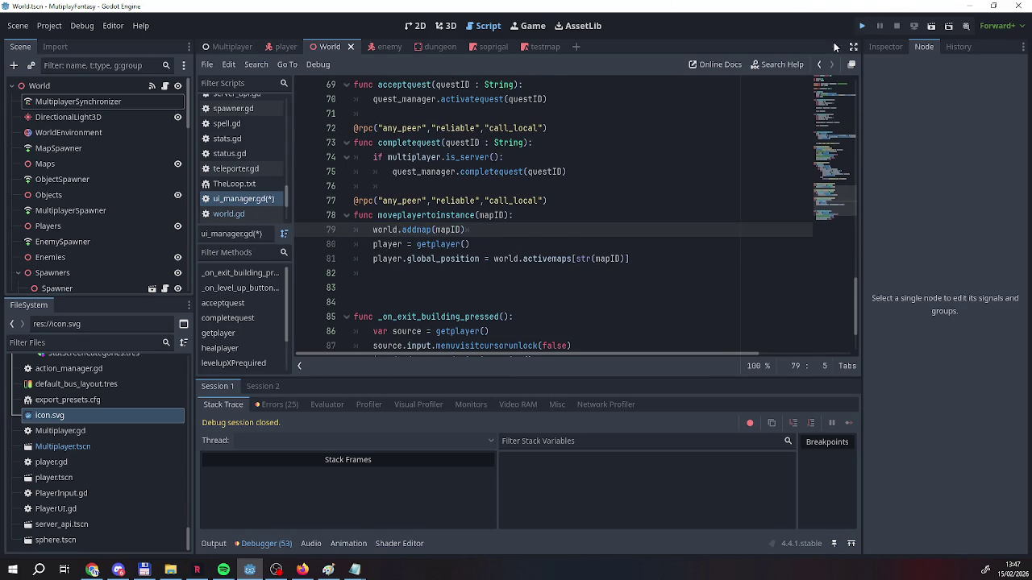
key(ctrl+s)
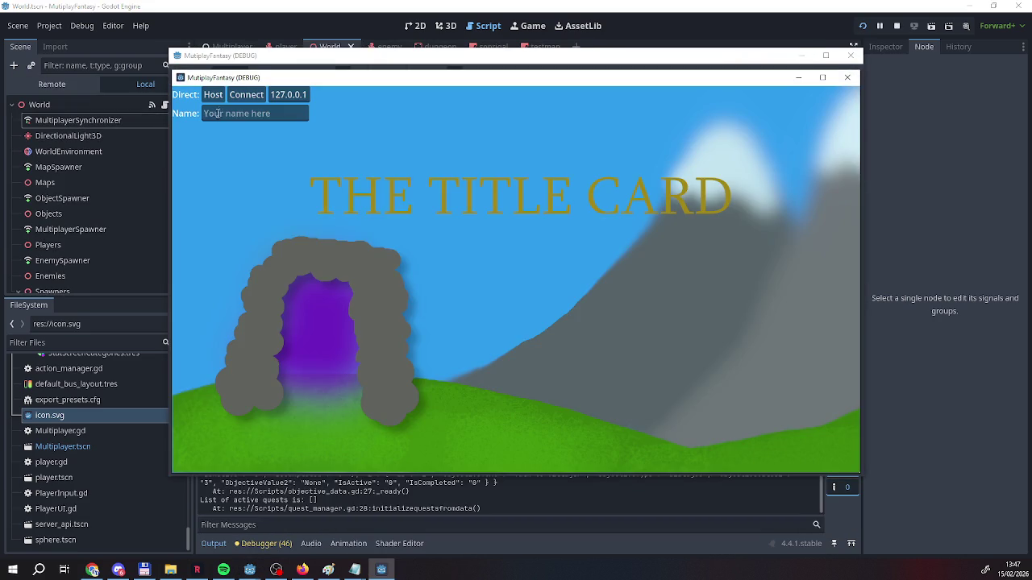
Enter a player name and host in the first game instance, then connect from the second
click(219, 114)
text(Reg)
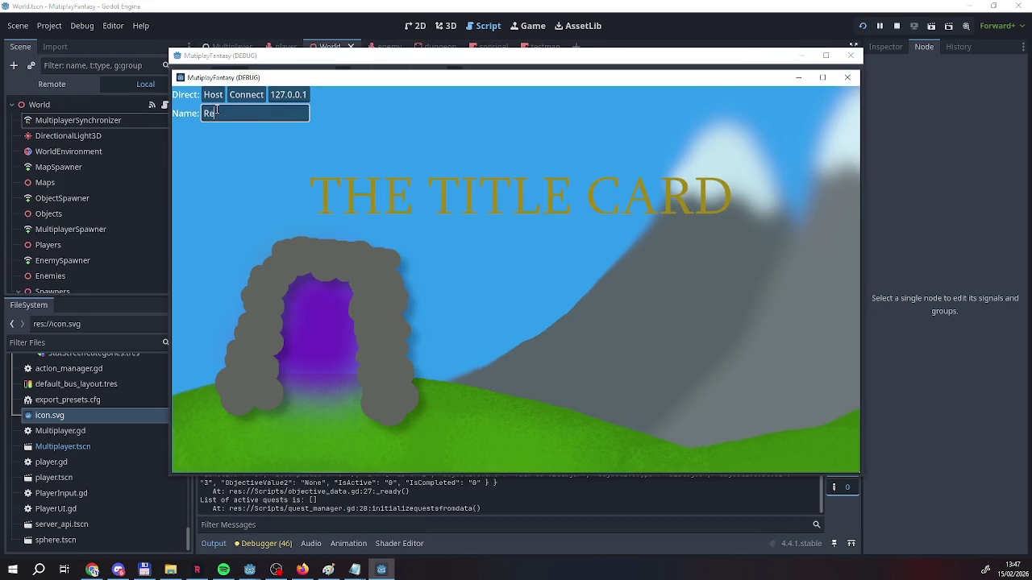
click(212, 96)
click(381, 570)
click(278, 110)
text(Reg)
click(246, 95)
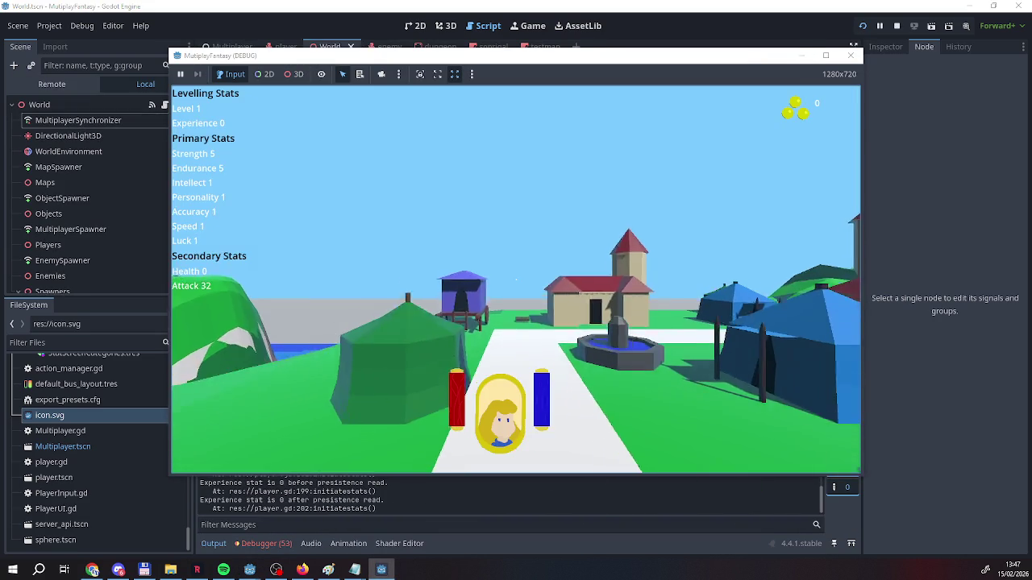
Walk to the green tent, enter the Dungeon Entrance, then stop the game
key(w)
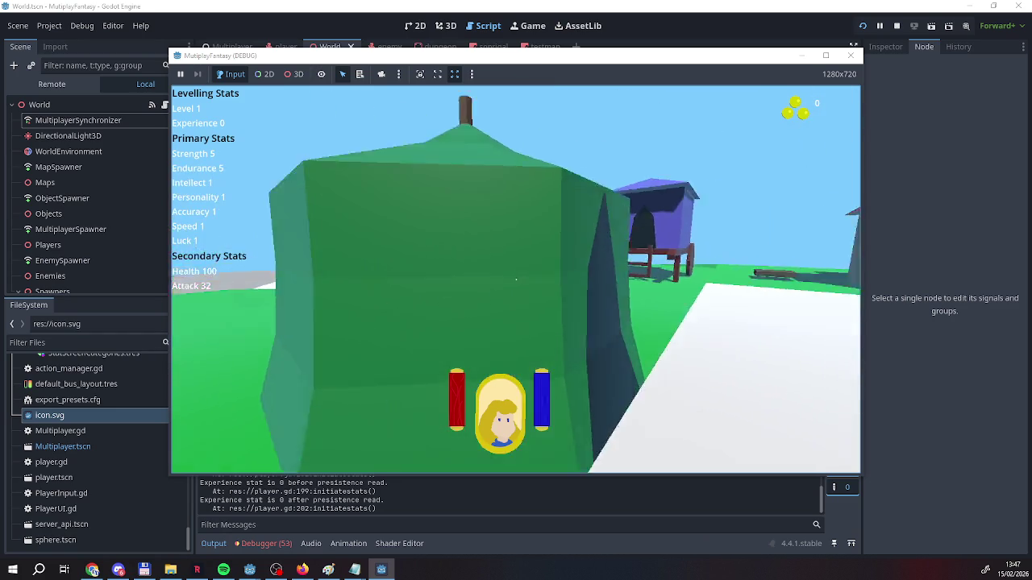
key(e)
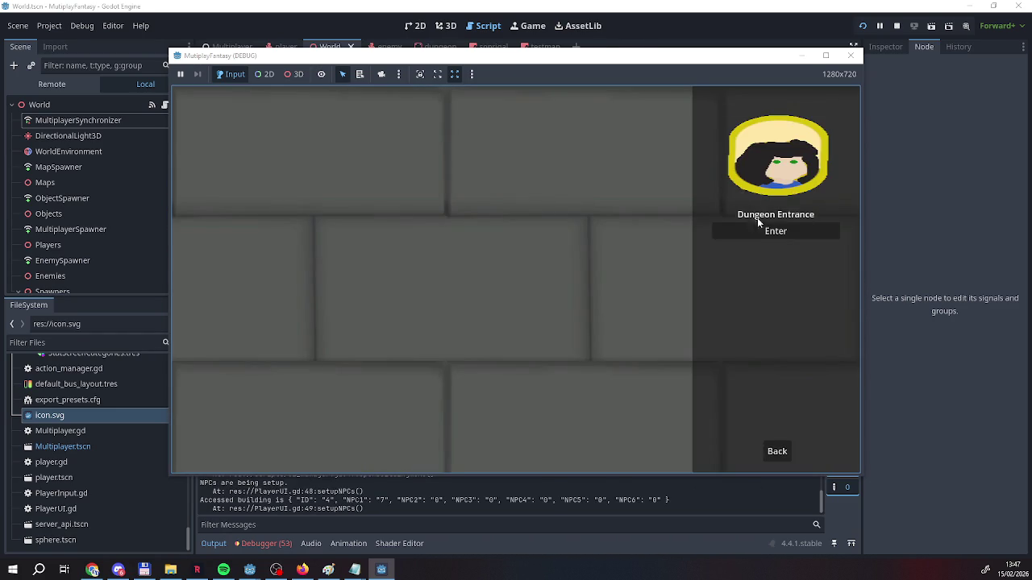
click(776, 452)
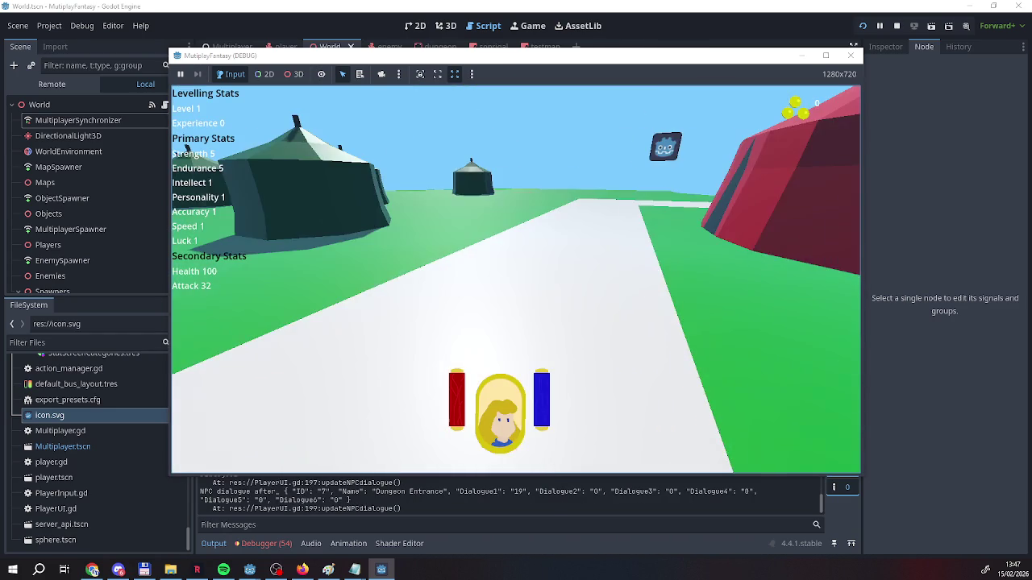
click(895, 25)
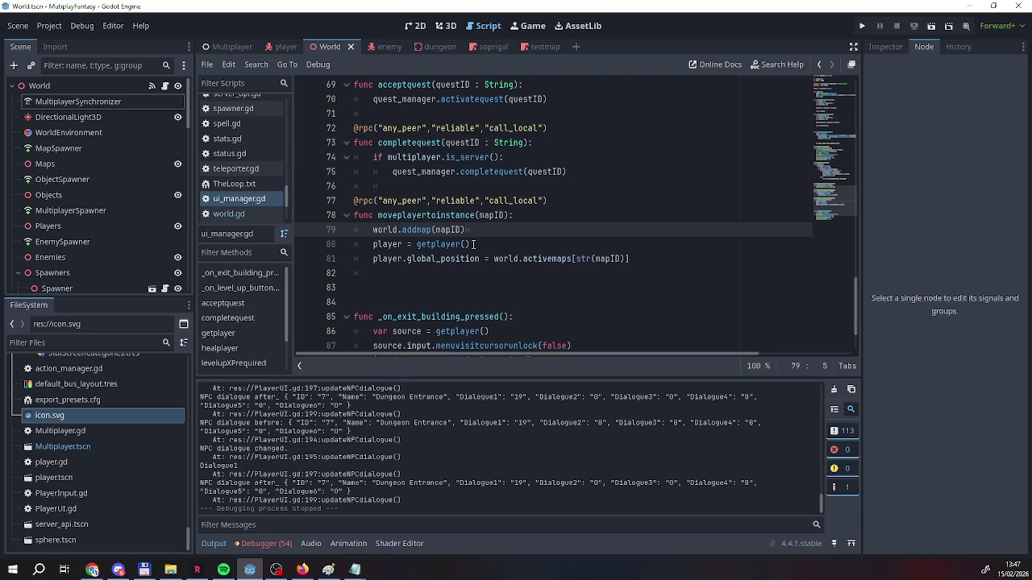
scroll(129, 222, down, 6)
drag(432, 201, 378, 201)
key(BackSpace)
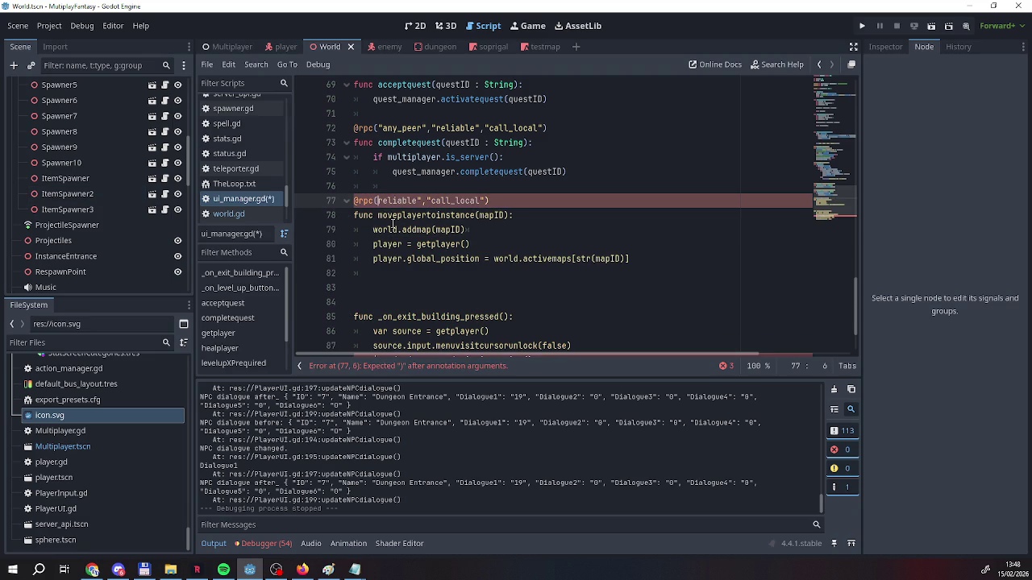
text(")
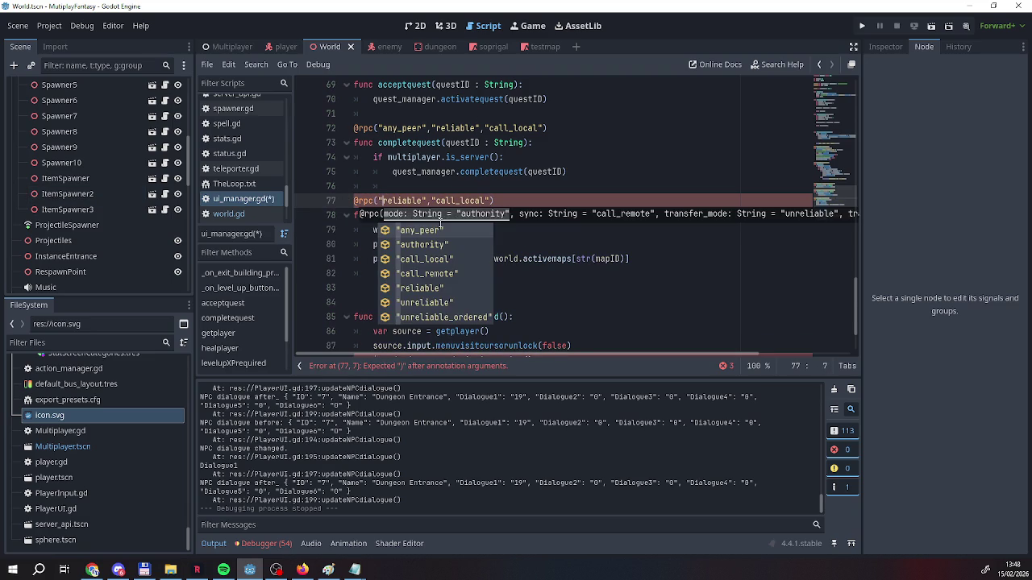
click(523, 206)
click(859, 26)
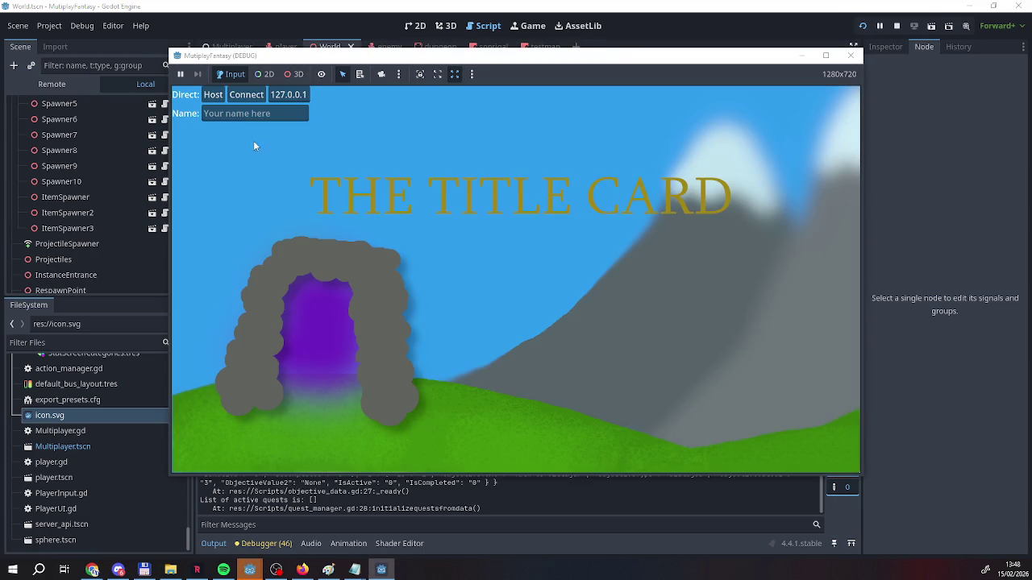
Host a game in one instance and join it as a client from the other
click(236, 113)
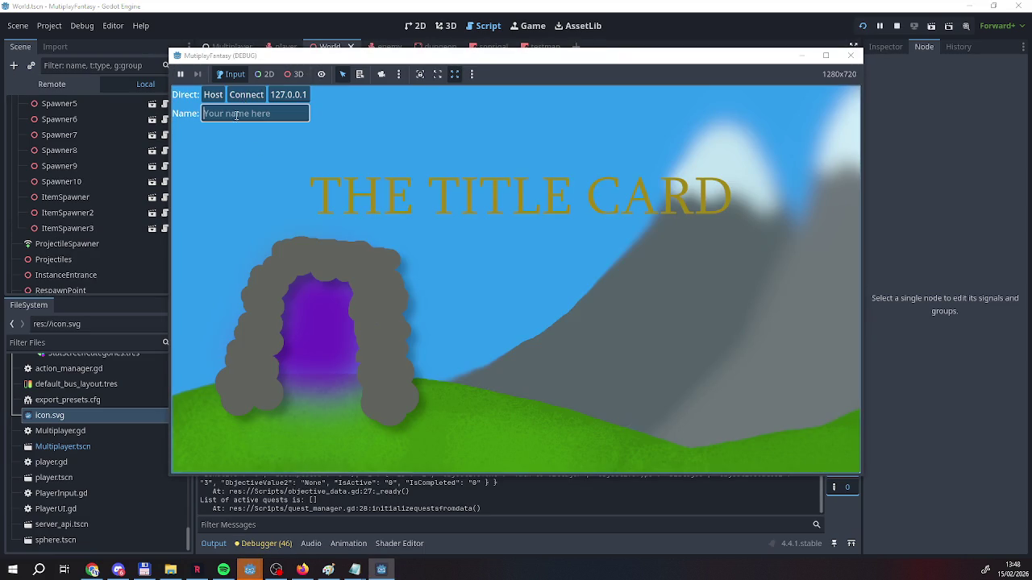
text(a)
click(214, 96)
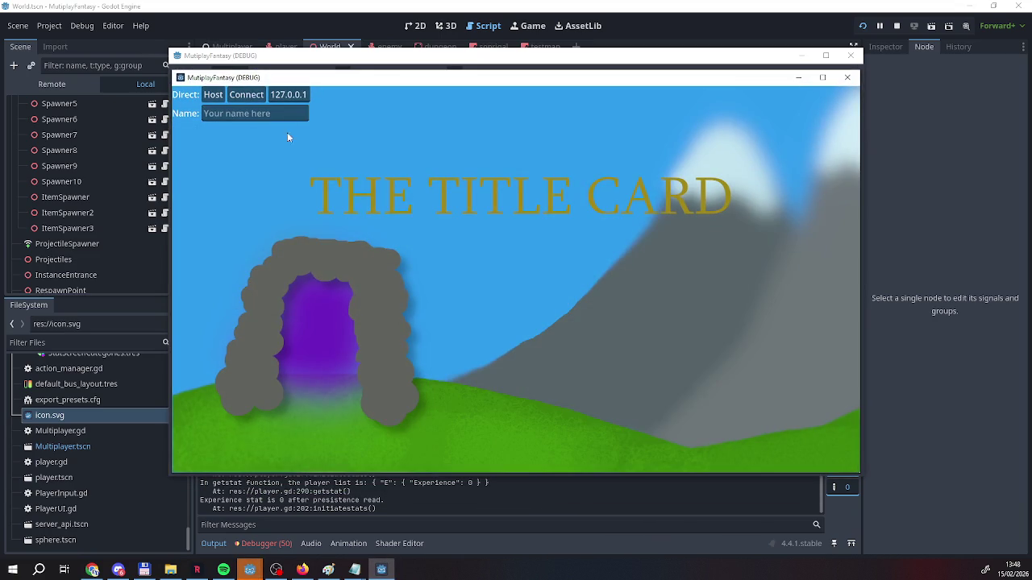
click(251, 111)
text(ee)
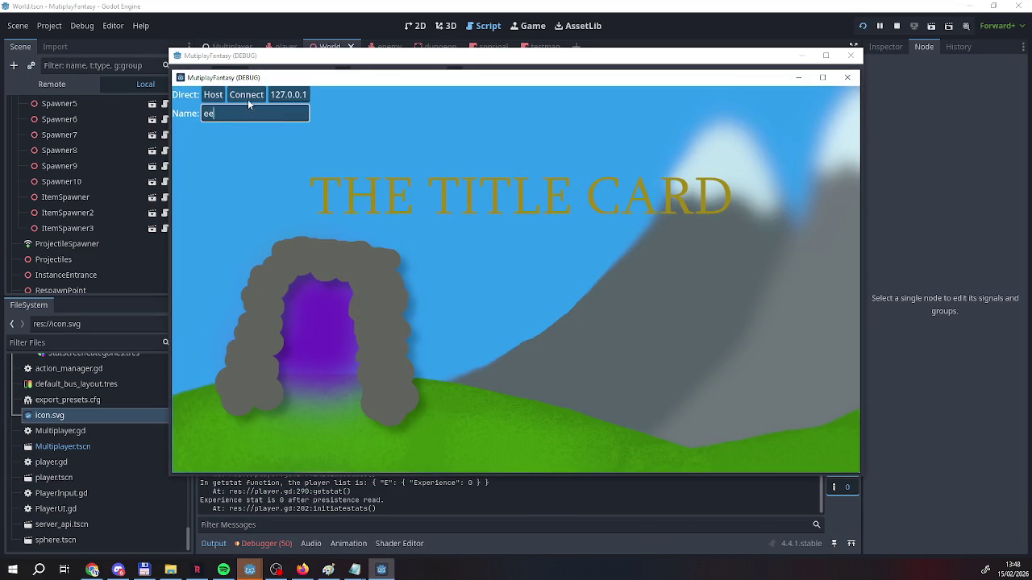
click(247, 96)
Walk into the green tent, enter the dungeon from the Dungeon Entrance, then stop the game
key(w)
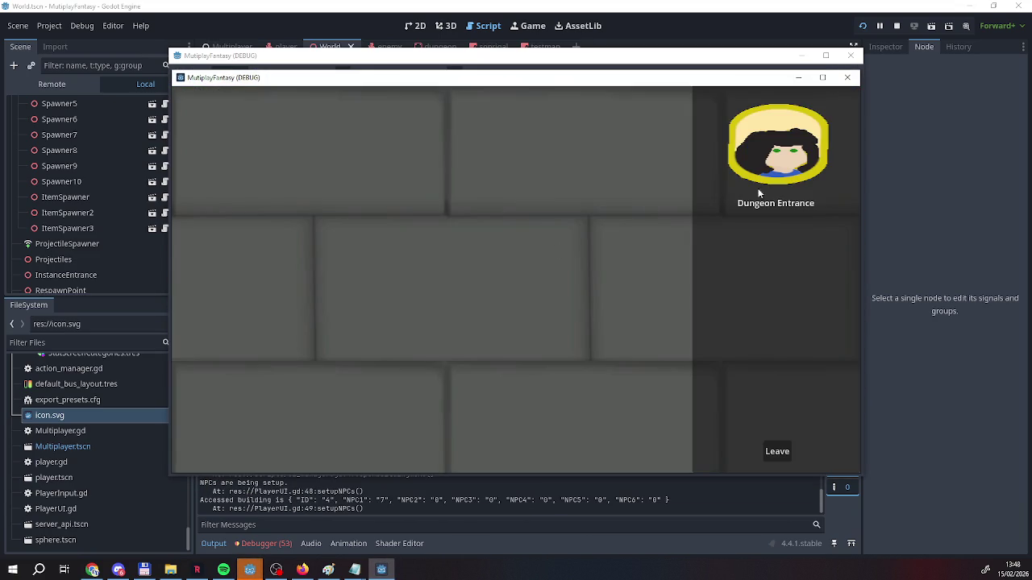
click(758, 194)
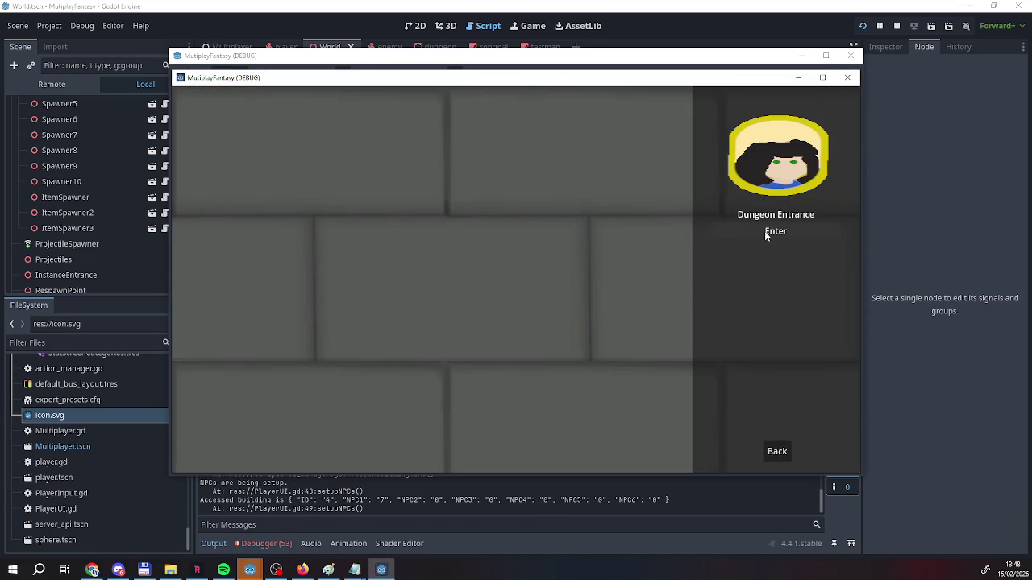
click(774, 231)
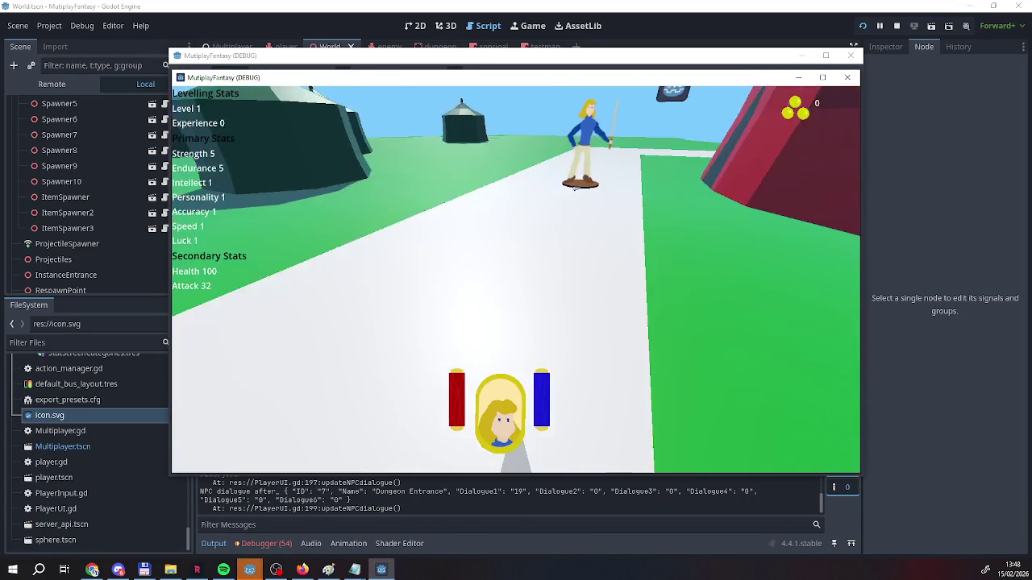
click(896, 26)
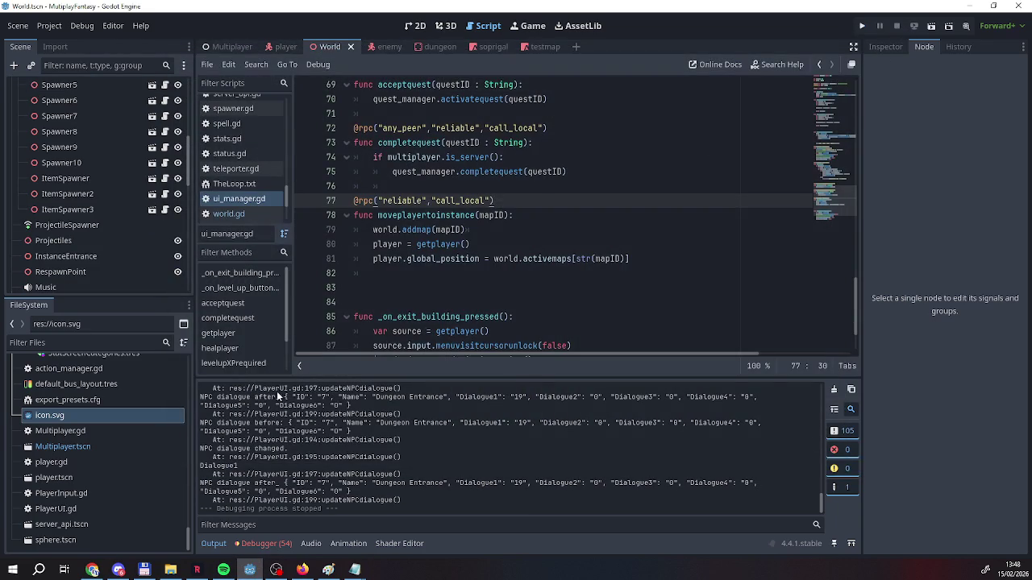
Show the Debugger's Errors list and scroll to the moveplayertoinstance authority error
click(264, 544)
click(277, 403)
scroll(303, 468, down, 3)
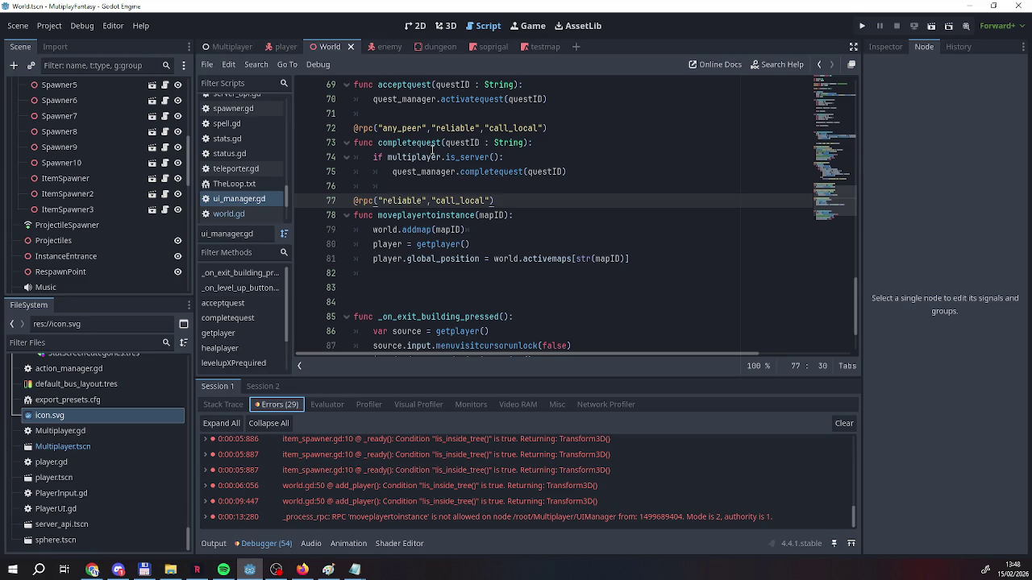
scroll(524, 302, up, 3)
scroll(525, 302, down, 2)
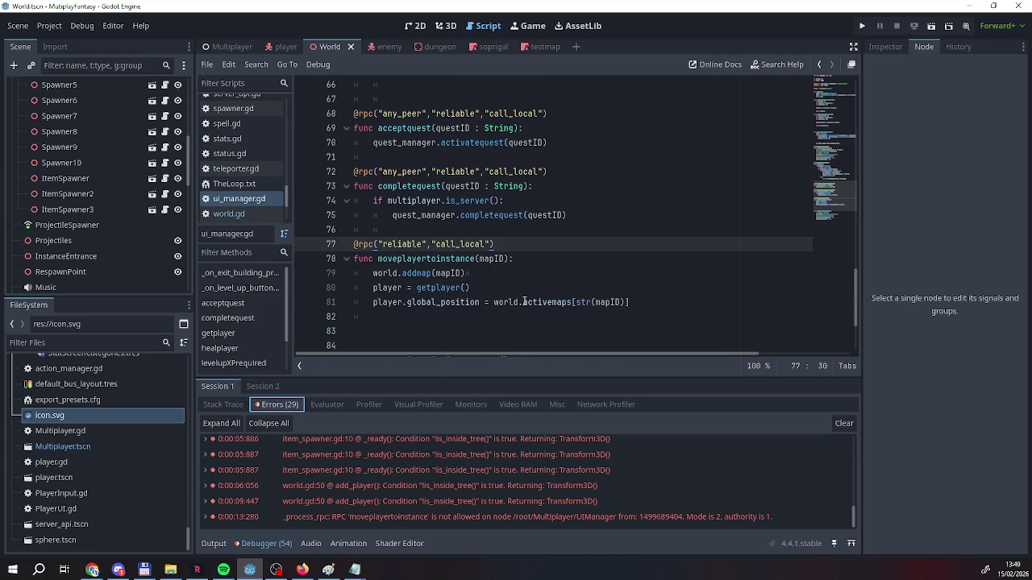
key(Home)
key(Right)
key(Right)
key(Right)
key(BackSpace)
text("any_peer",")
click(481, 277)
Scroll through ui_manager.gd to review the script
scroll(481, 277, up, 2)
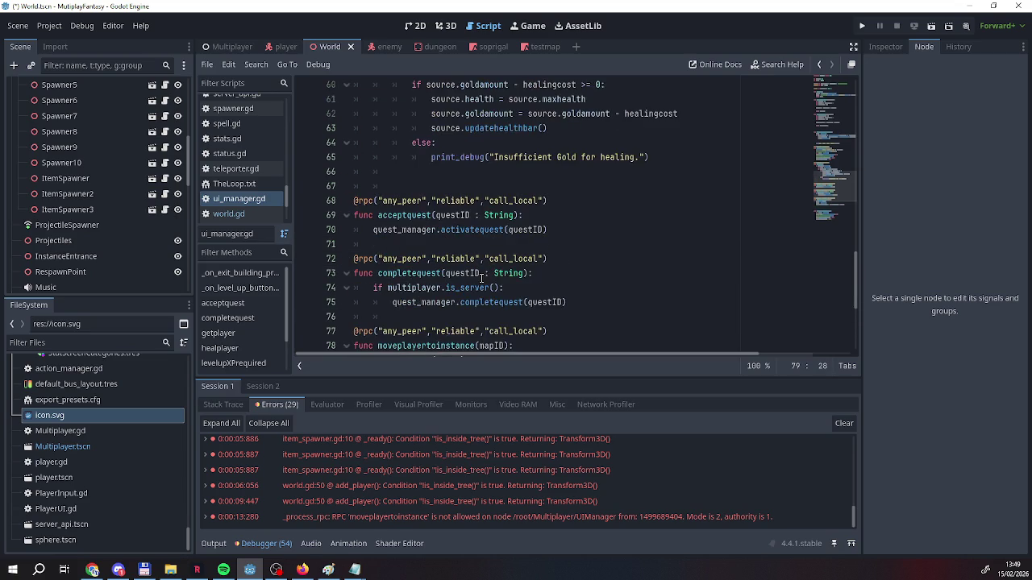
scroll(442, 275, up, 2)
scroll(440, 275, up, 1)
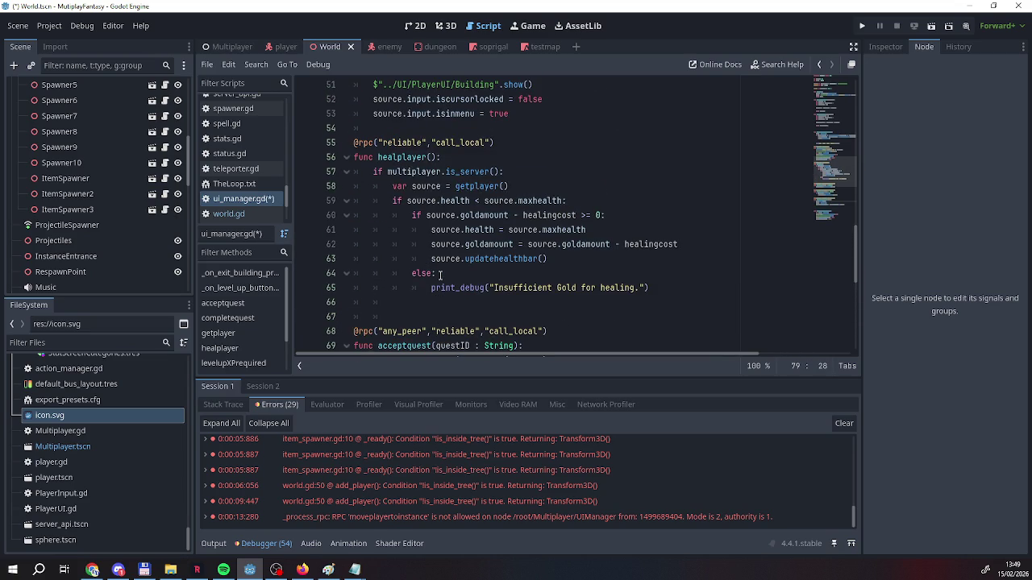
scroll(440, 275, up, 3)
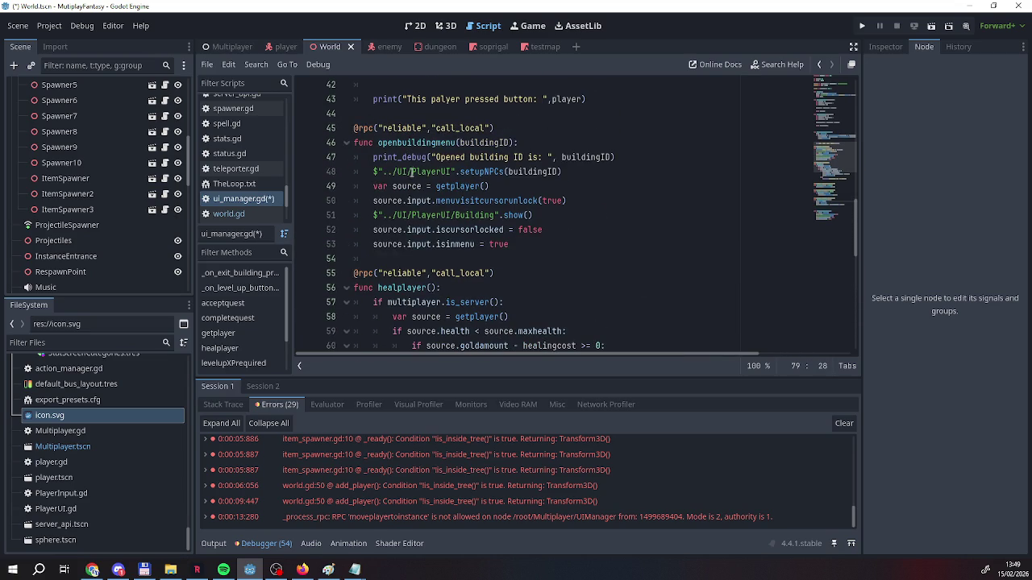
mouse_move(429, 242)
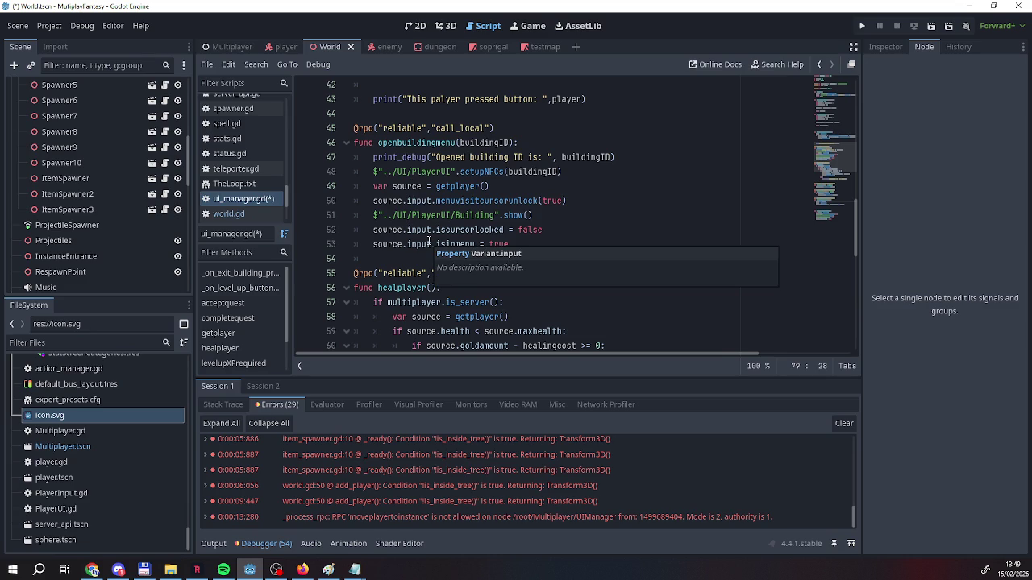
scroll(429, 242, down, 10)
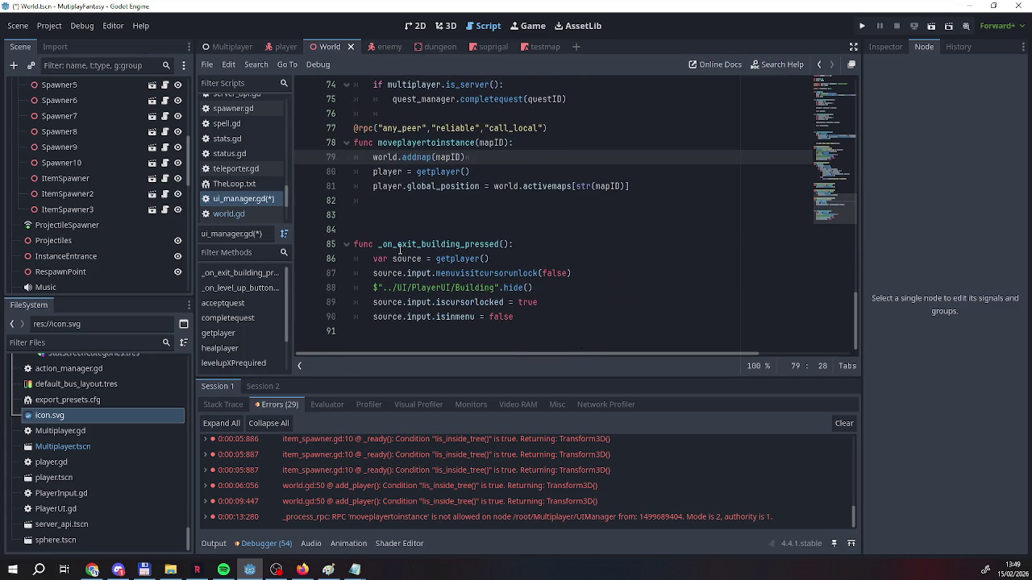
Add print_debug("Moved player is ", player) after line 80 and save
click(508, 170)
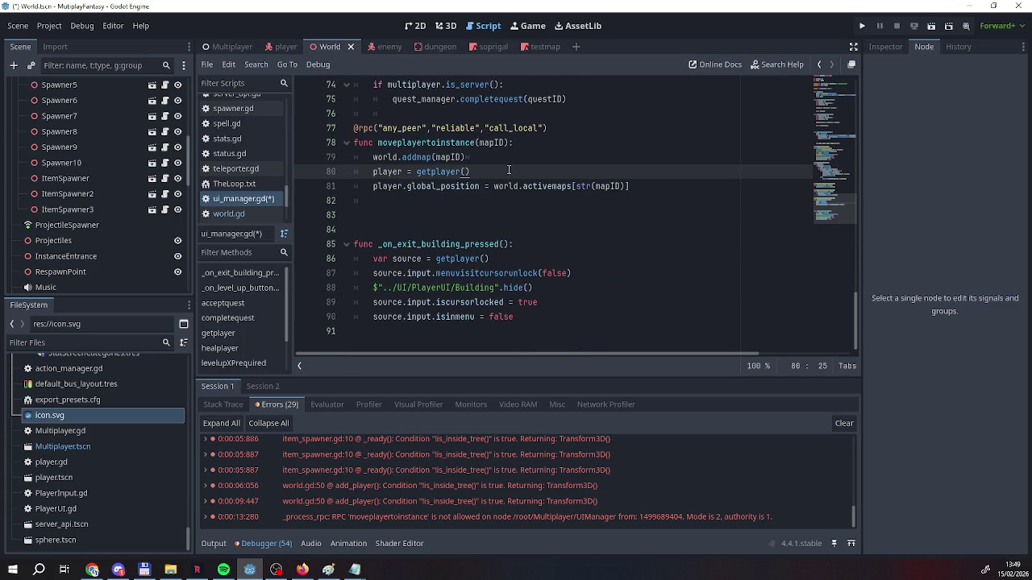
key(Return)
text(print_De)
key(Return)
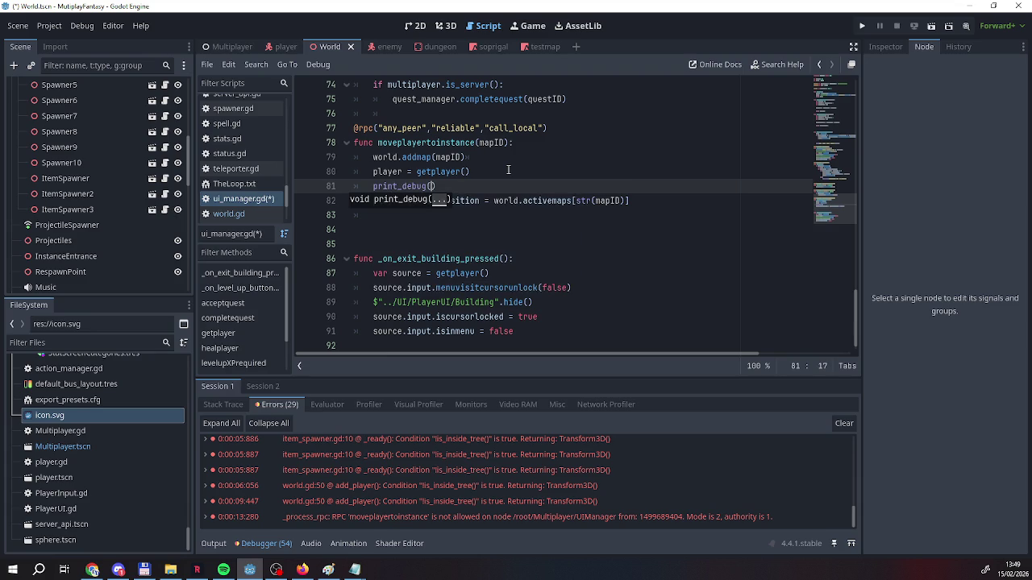
text(moved playe)
key(BackSpace)
key(BackSpace)
key(BackSpace)
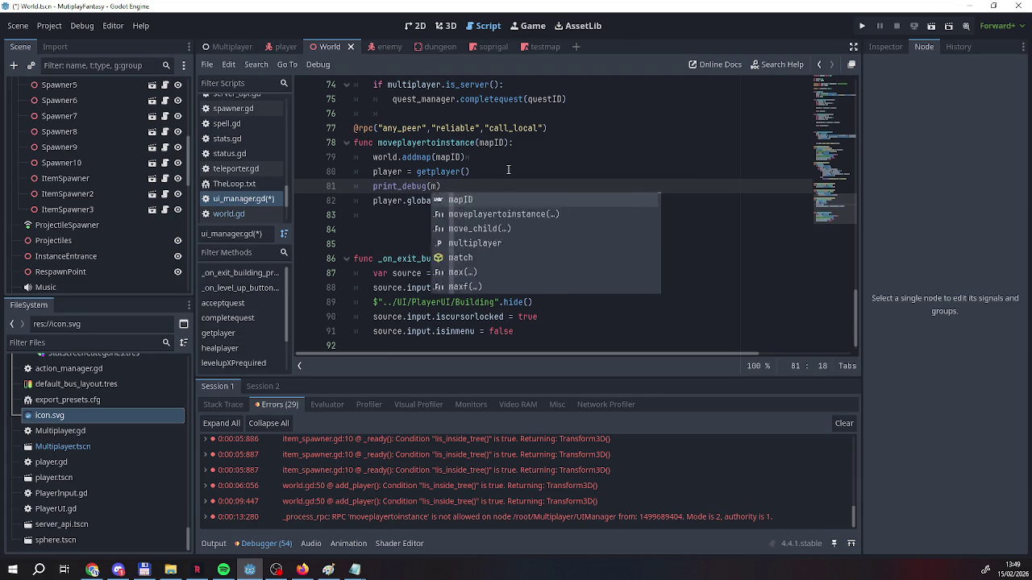
text("Moved player is ")
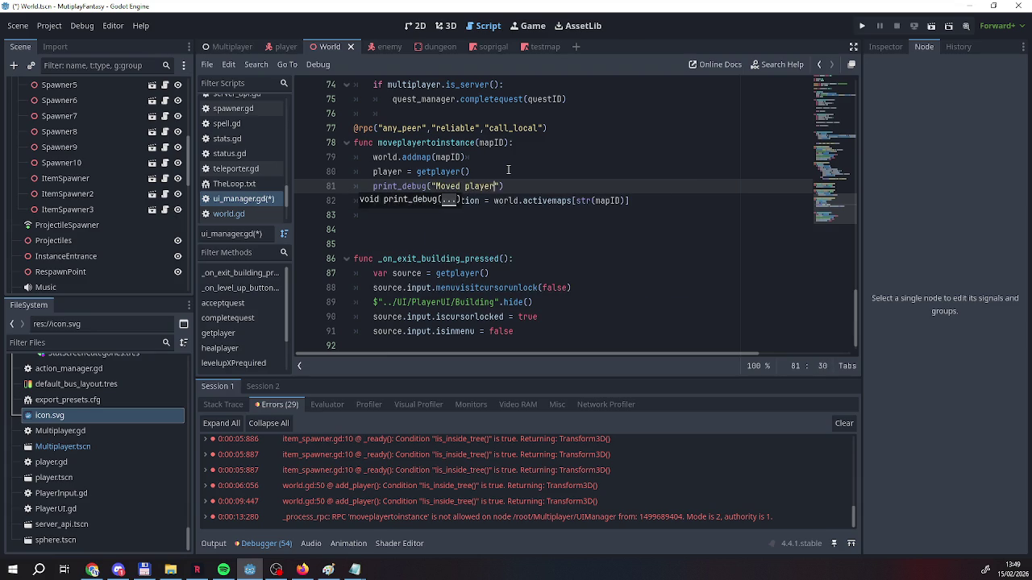
text(, )
text(pl)
key(Return)
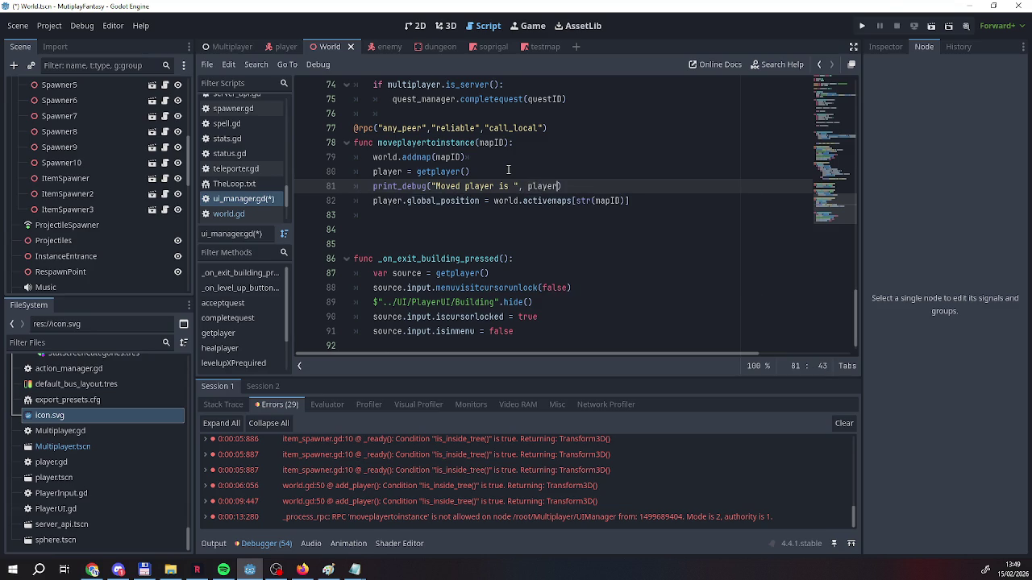
key(ctrl+s)
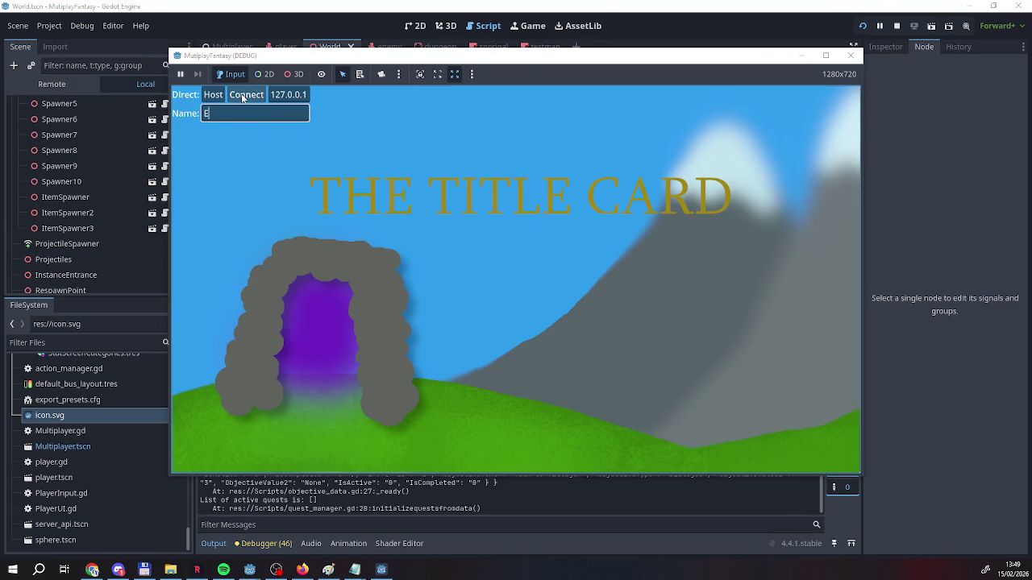
Restart the game run and host a new game with a player name
click(241, 93)
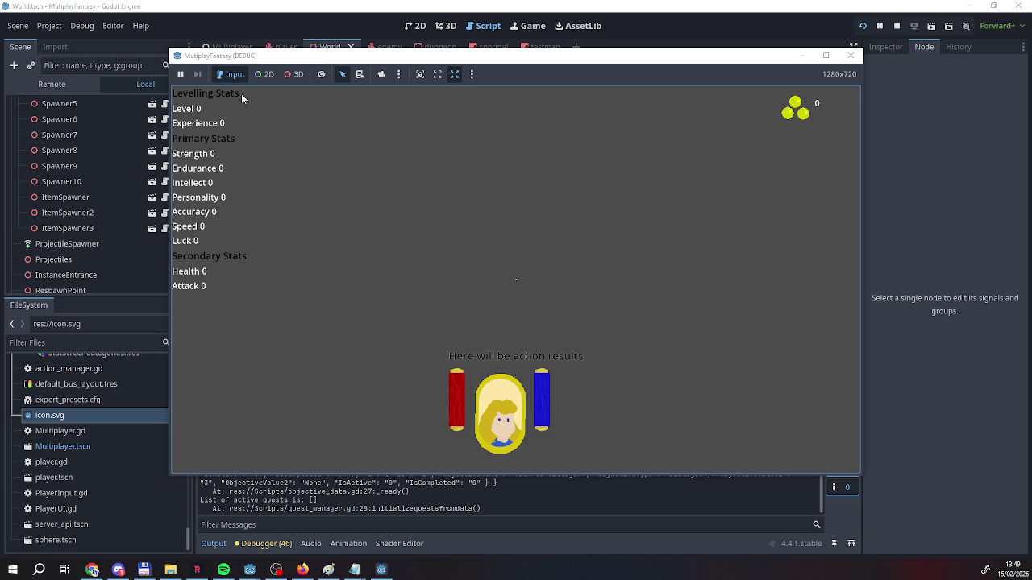
click(897, 26)
click(861, 27)
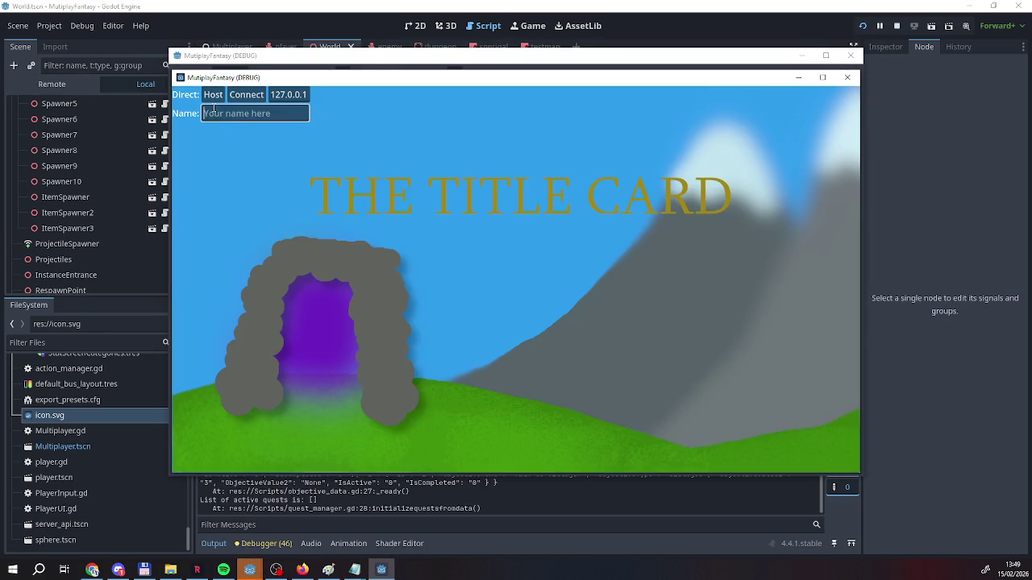
click(213, 113)
text(Reafg)
click(213, 94)
Join from the second window, walk into the tent, enter the dungeon, and check the log
click(284, 64)
click(242, 113)
text(EEEEEEEEEE)
click(240, 94)
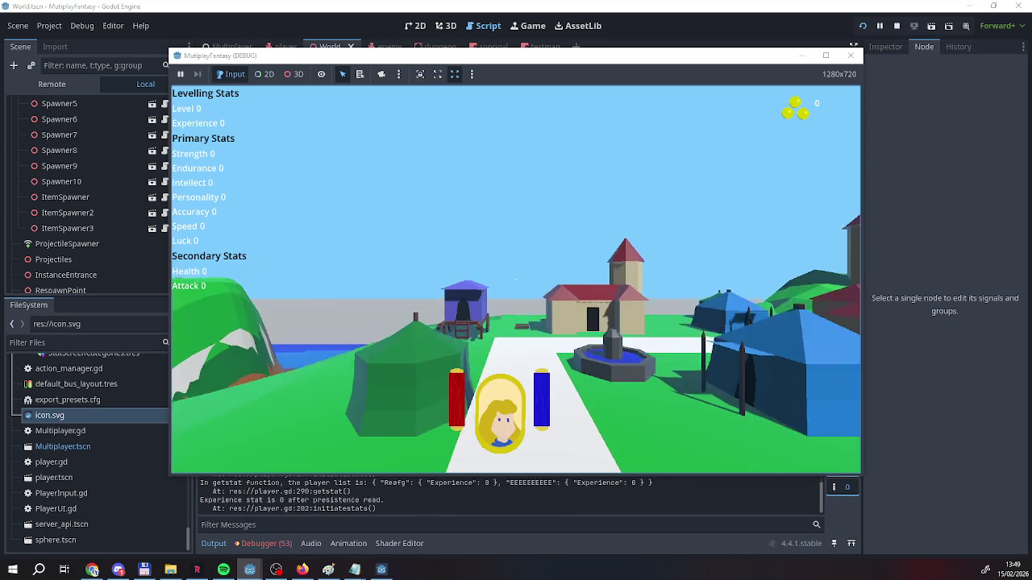
key(w)
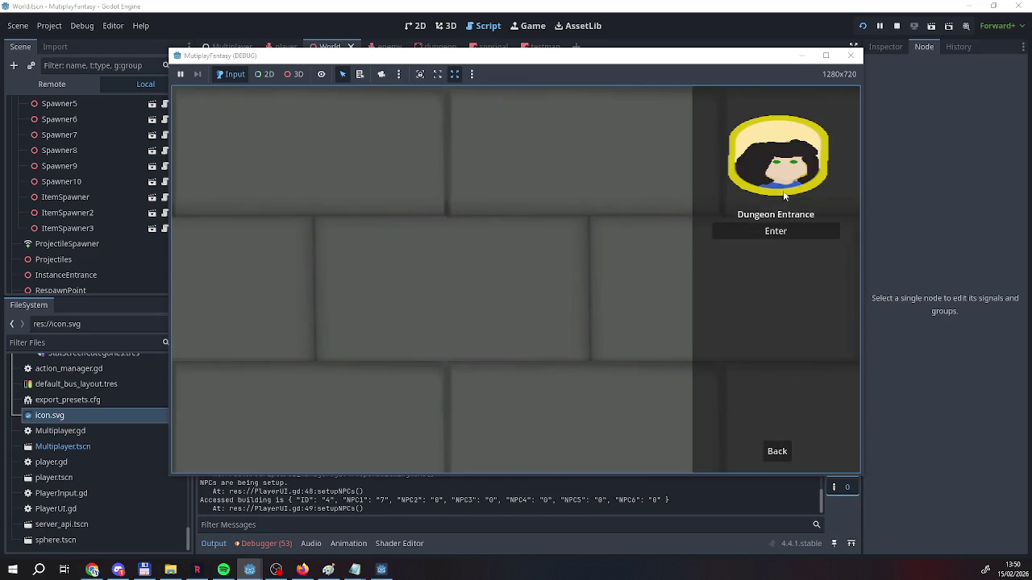
click(776, 231)
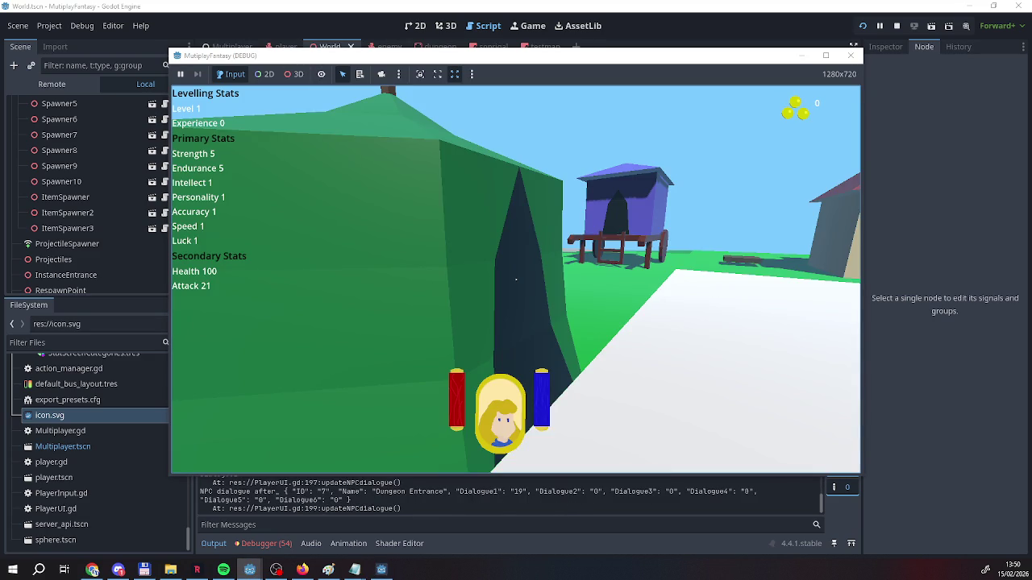
click(369, 503)
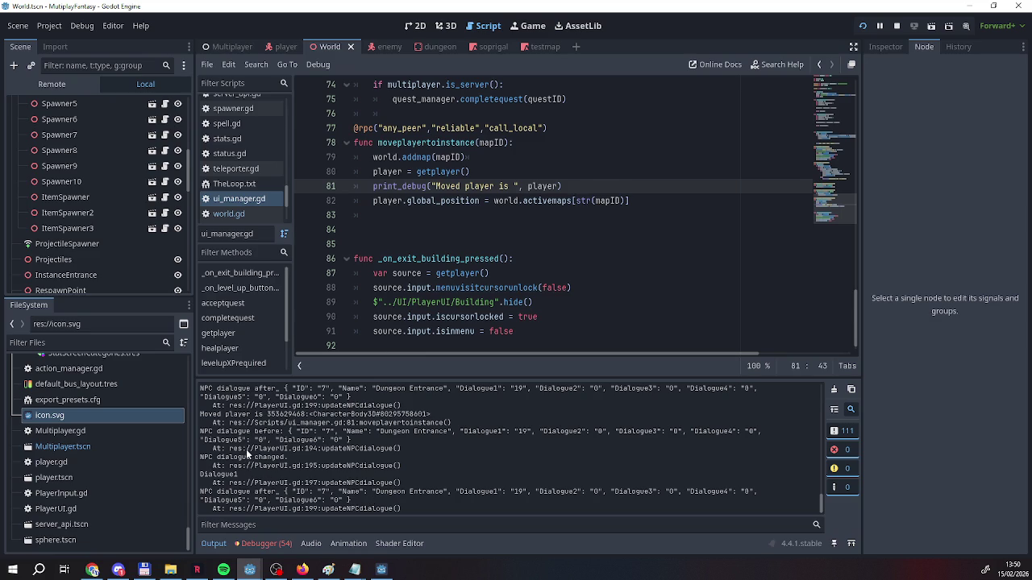
drag(240, 414, 454, 417)
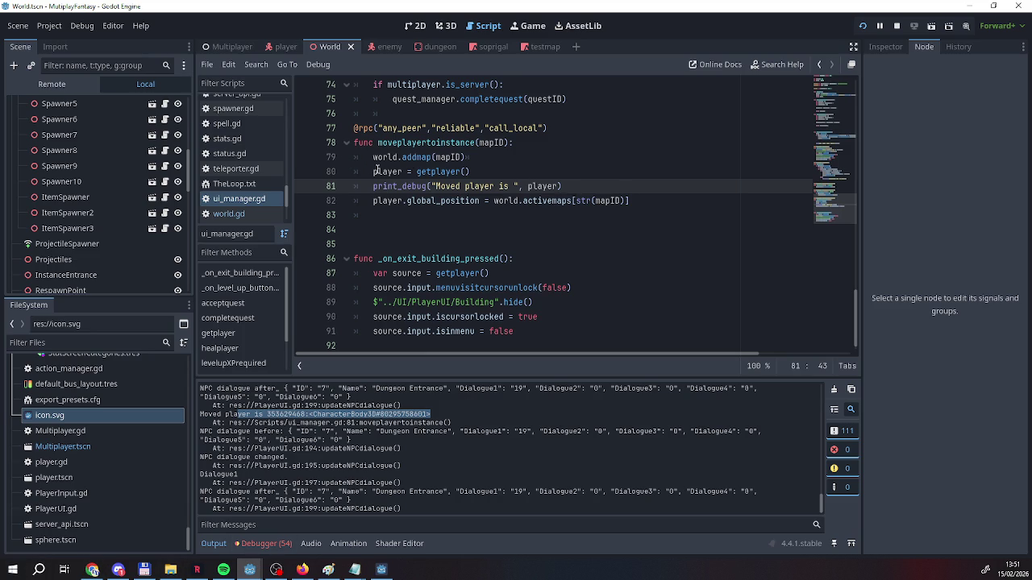
Place the caret at the end of the print_debug call on line 81
mouse_move(376, 172)
triple_click(501, 186)
click(403, 186)
mouse_move(403, 186)
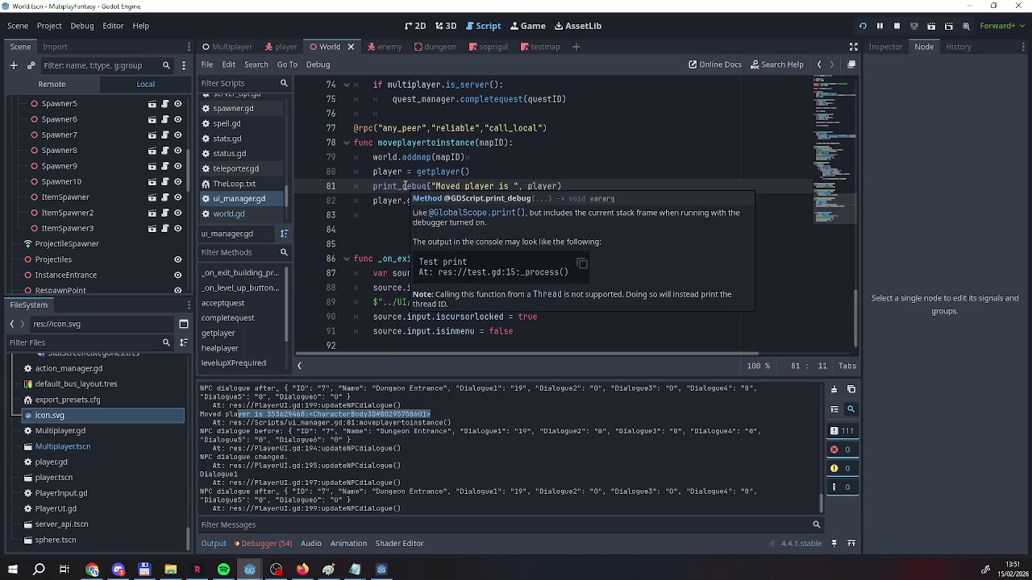
click(497, 186)
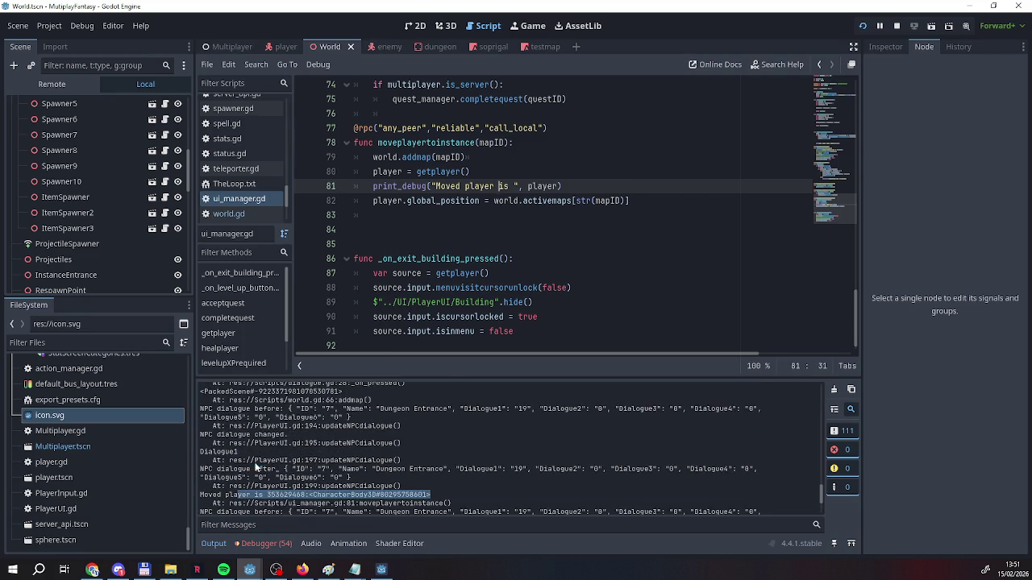
scroll(256, 469, up, 5)
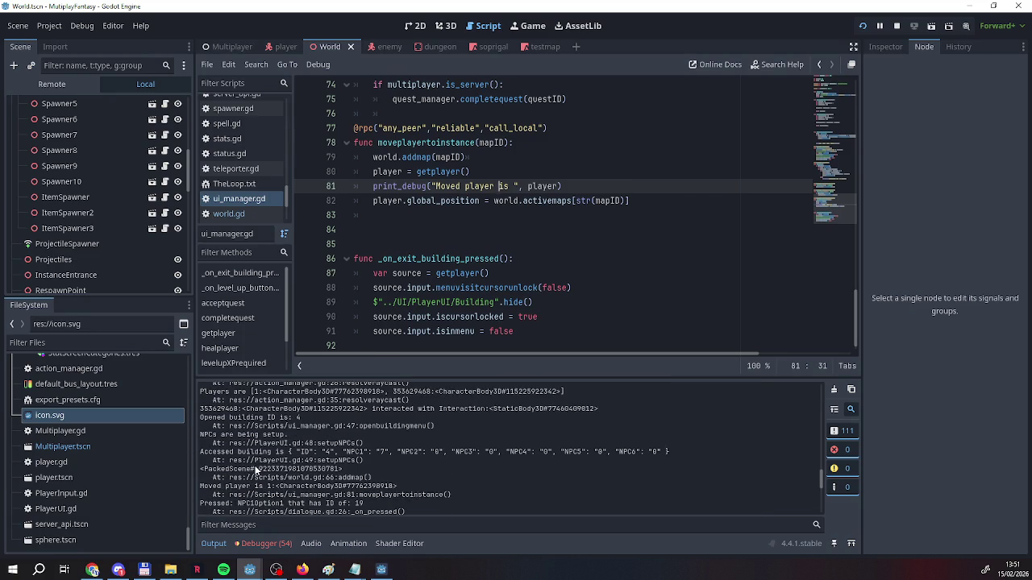
scroll(255, 469, down, 5)
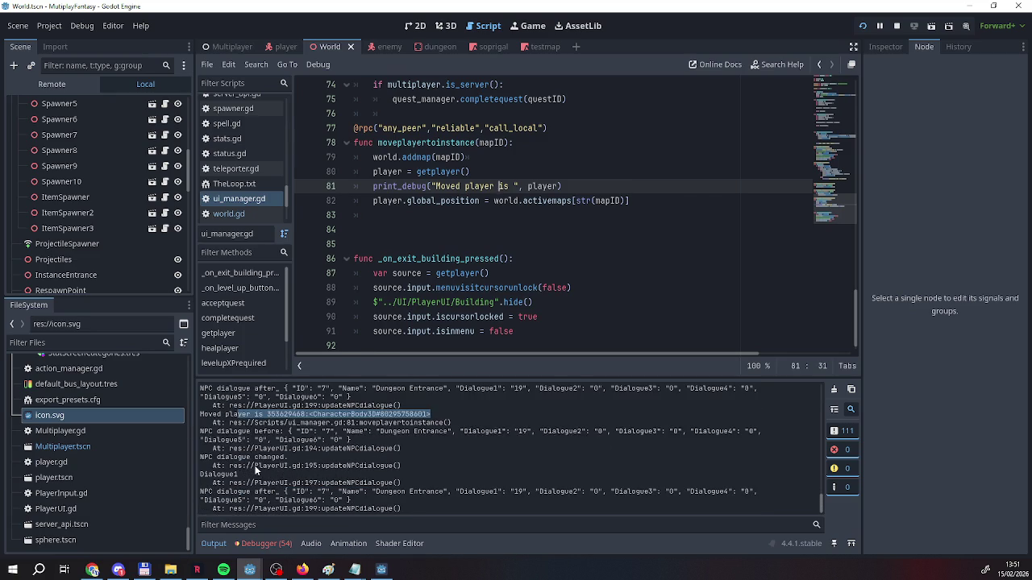
scroll(256, 469, up, 2)
scroll(255, 469, down, 2)
scroll(255, 470, up, 1)
scroll(255, 470, down, 1)
click(593, 189)
Switch apps and back, select the logged player reference in Output, and open the player scene
mouse_move(587, 202)
click(119, 570)
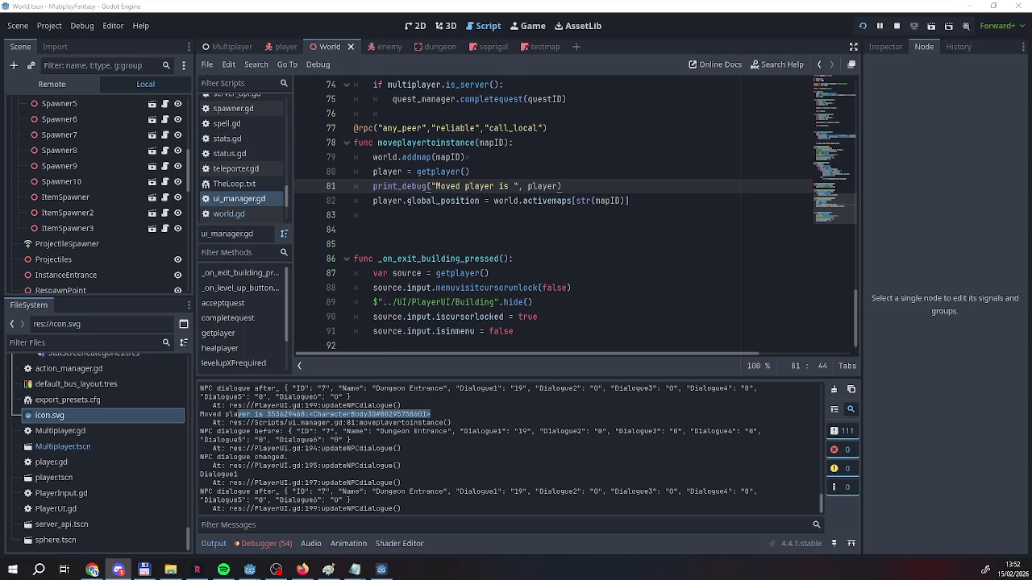
key(alt+Tab)
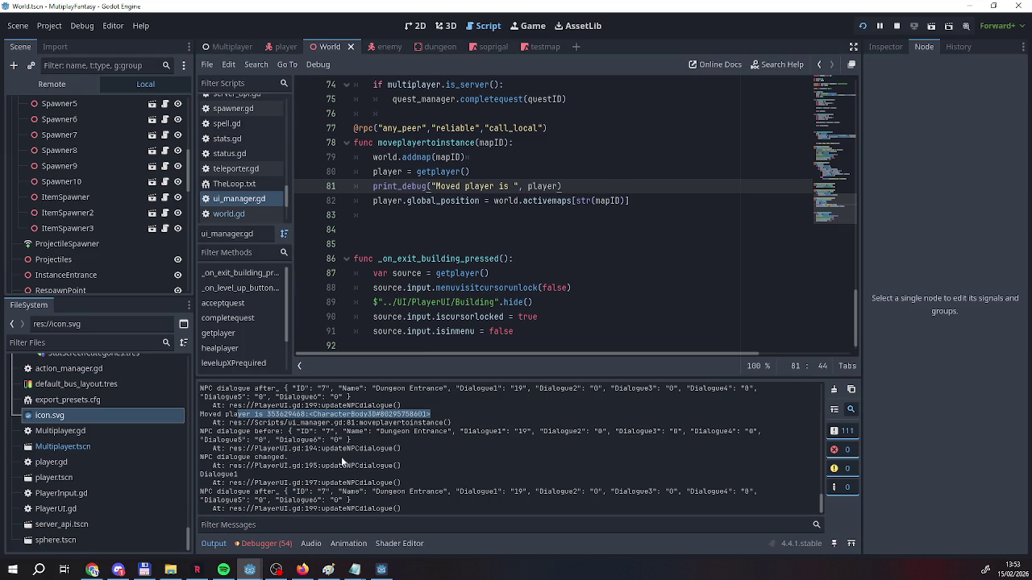
drag(205, 414, 267, 416)
click(270, 50)
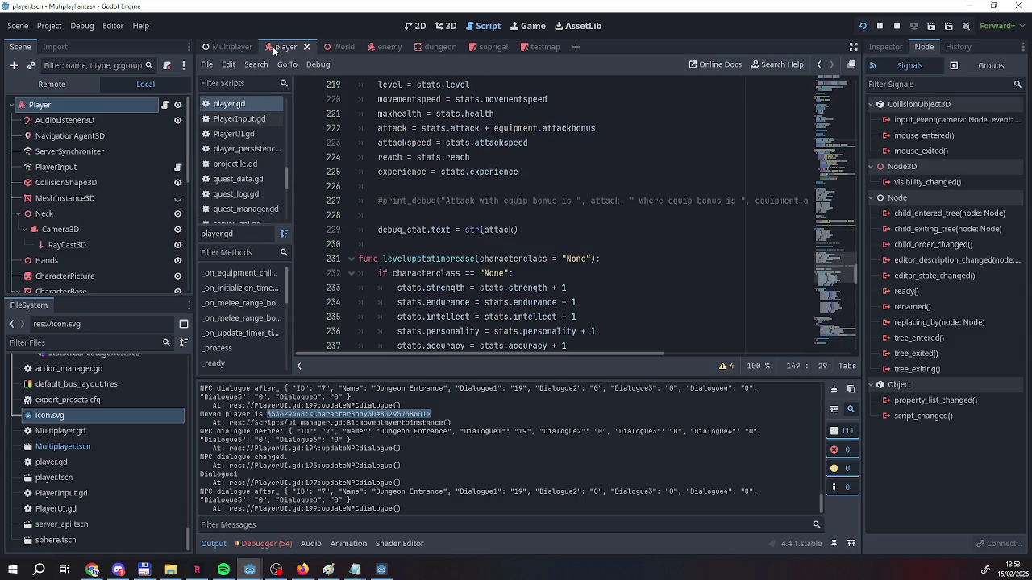
Browse player.gd, briefly switching to the World scene and back
scroll(482, 236, down, 4)
scroll(482, 236, down, 15)
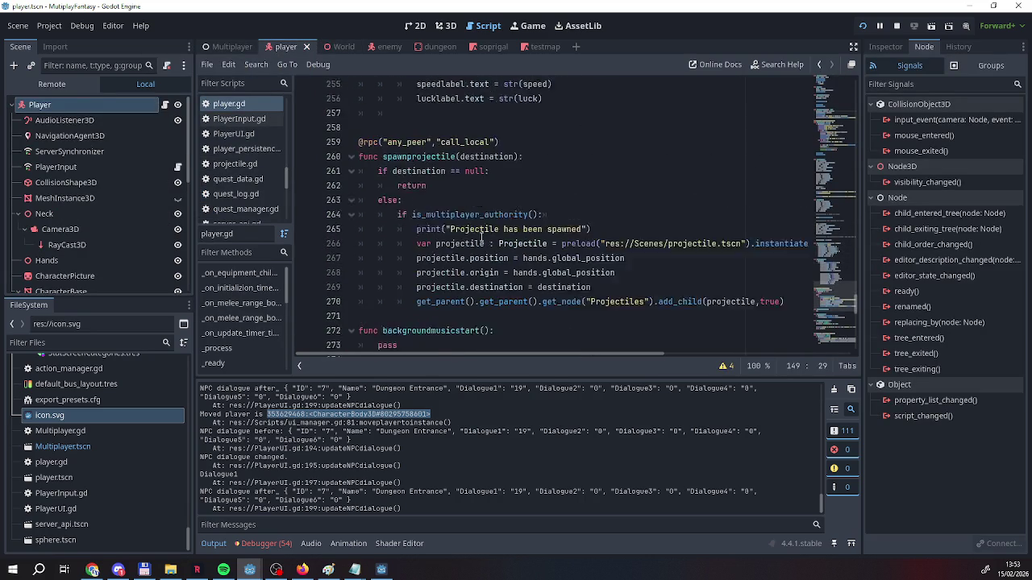
scroll(482, 235, down, 5)
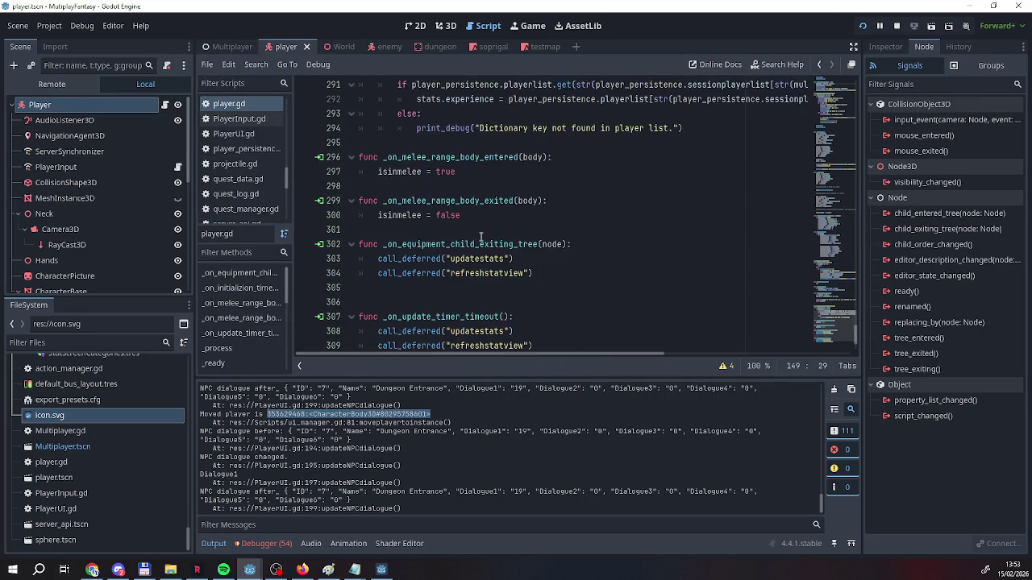
scroll(482, 235, up, 8)
scroll(482, 236, up, 9)
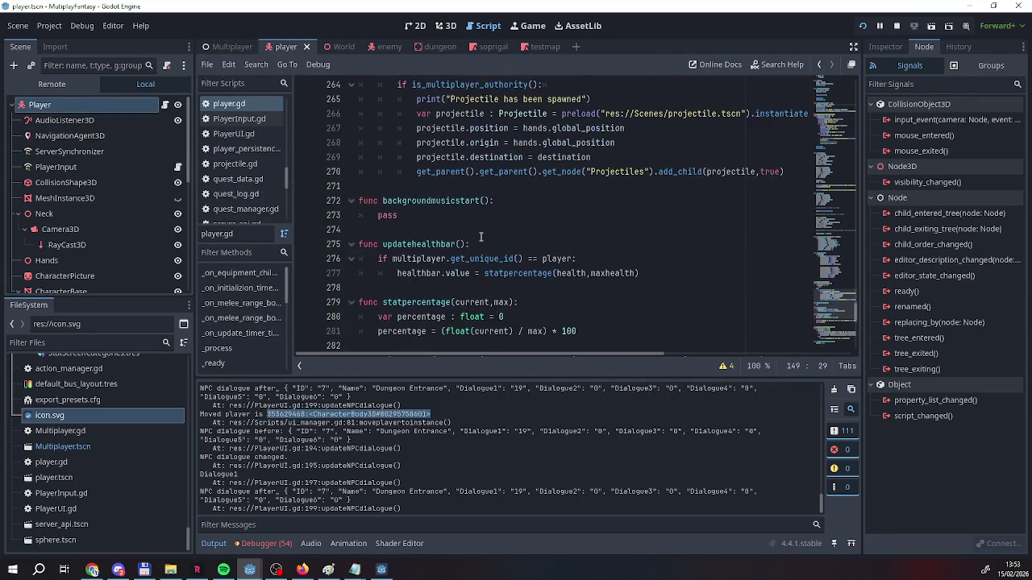
scroll(482, 236, up, 7)
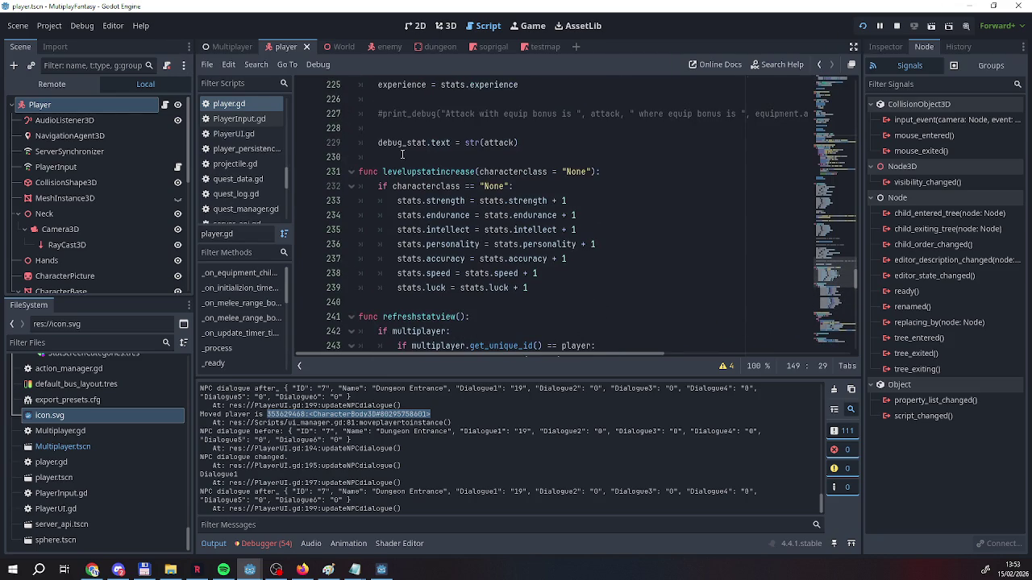
scroll(401, 150, down, 2)
click(330, 47)
click(289, 47)
Insert a blank line after statpercentage's 'return percentage' on line 284
scroll(437, 196, down, 12)
scroll(437, 196, down, 9)
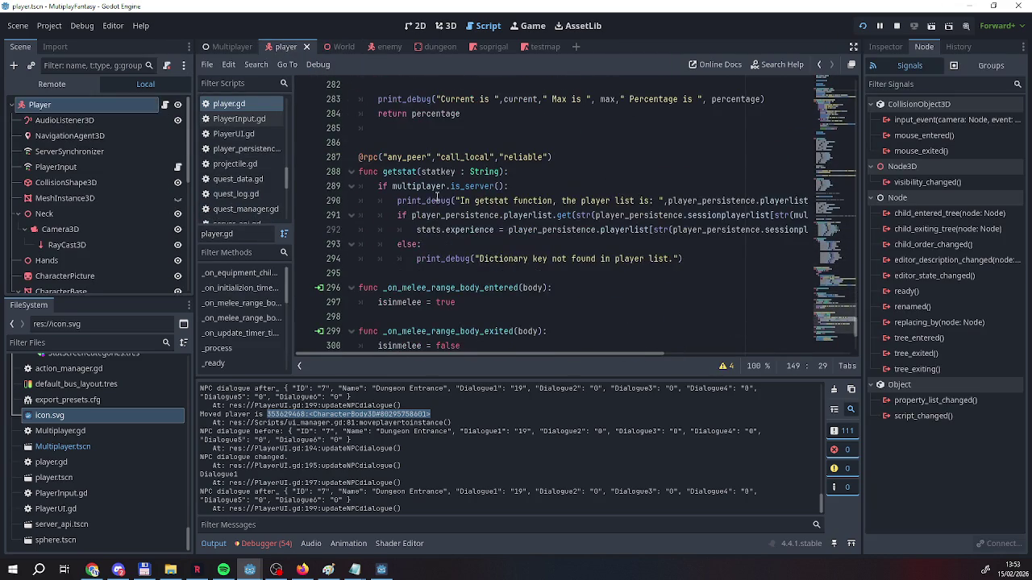
scroll(437, 196, up, 9)
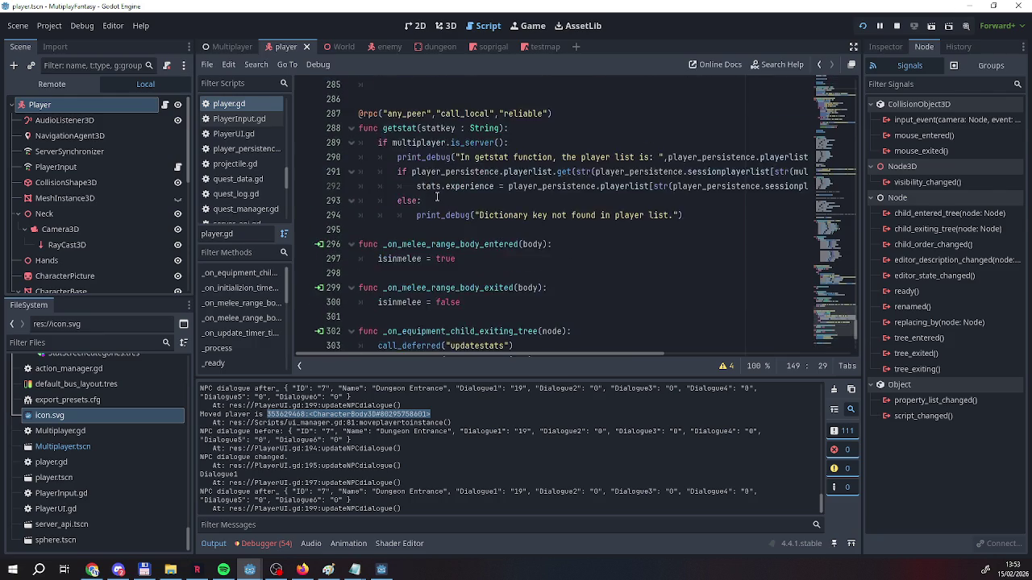
scroll(437, 196, down, 2)
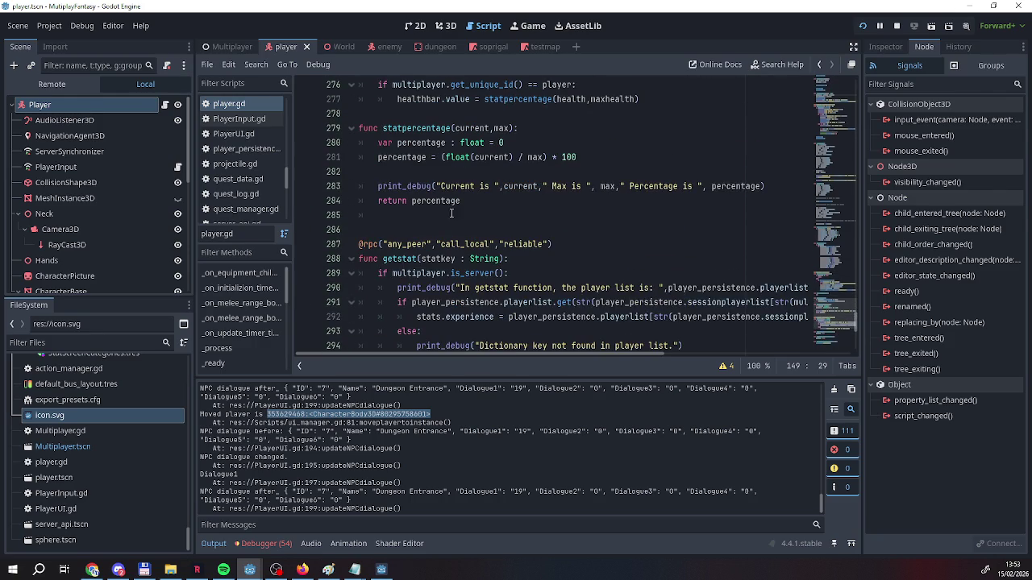
click(488, 204)
key(Return)
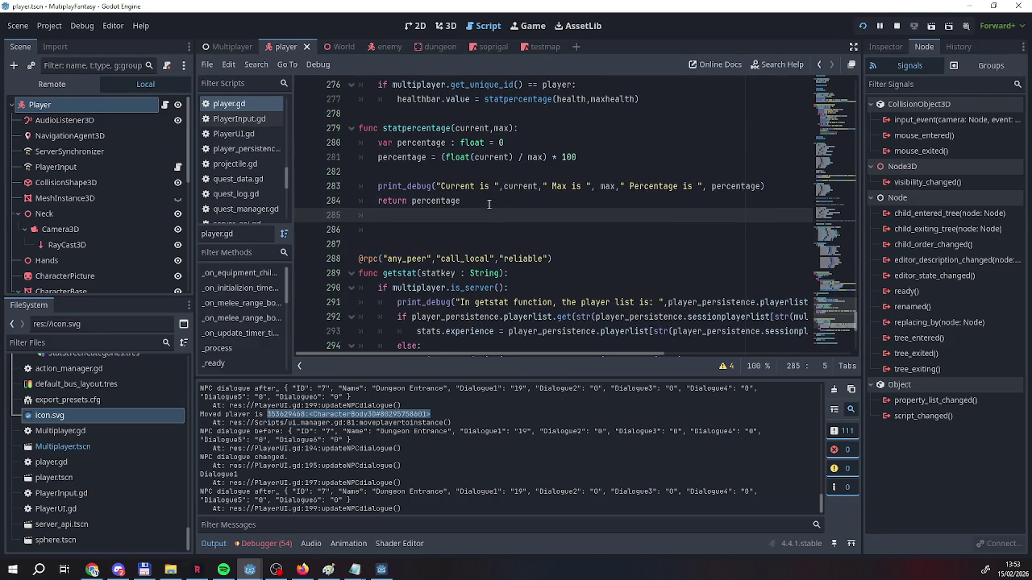
Declare 'func teleport(endposition : Vector3):' below statpercentage
key(Return)
text(f)
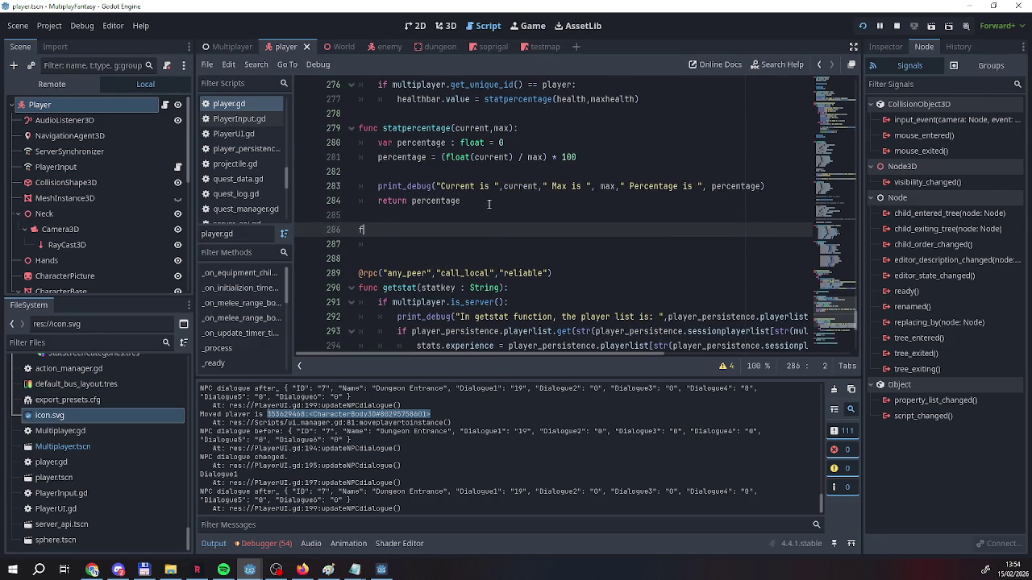
text(unc tele)
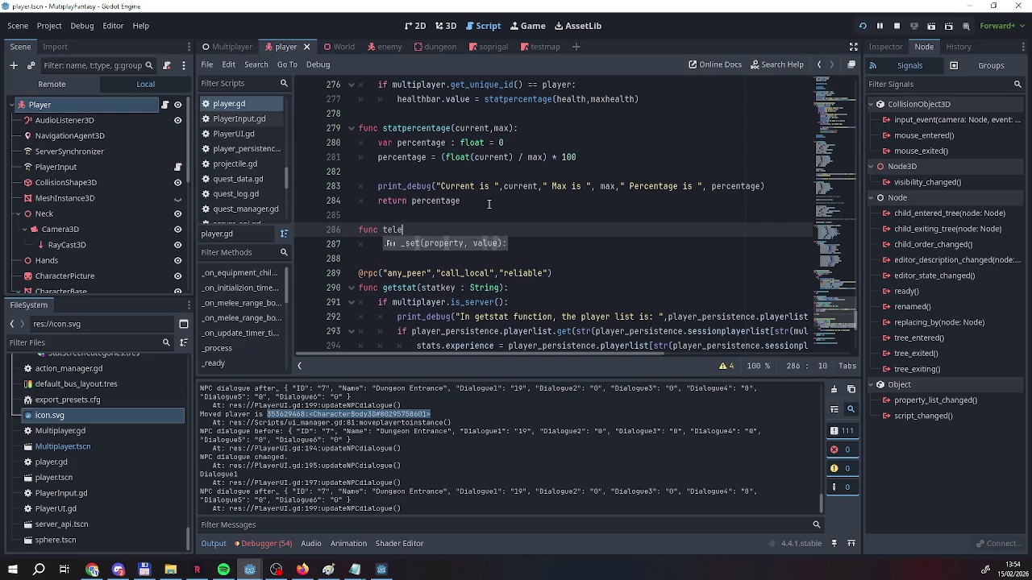
text(port()
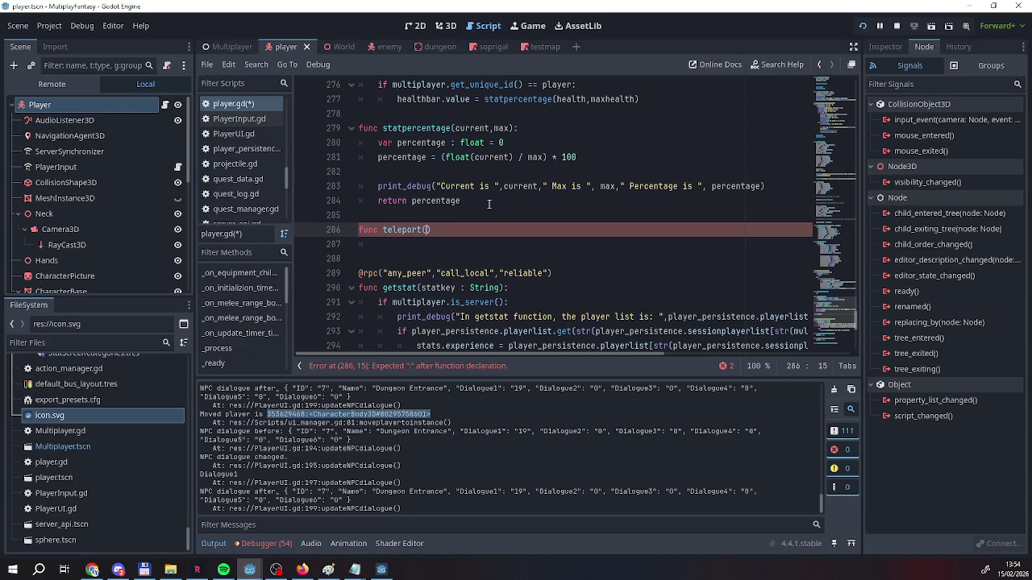
text(position)
key(BackSpace)
key(BackSpace)
key(BackSpace)
text(enn)
text(posiit)
key(BackSpace)
key(BackSpace)
key(BackSpace)
text(ition))
key(Up)
key(Right)
key(Right)
key(End)
key(Left)
text(: )
text(Vect)
text(or3d)
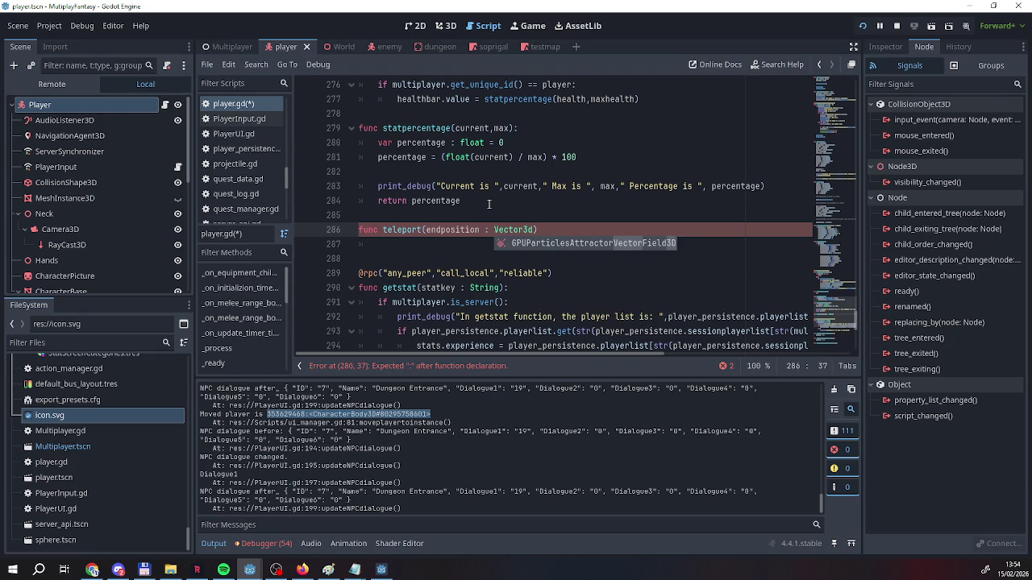
key(BackSpace)
key(End)
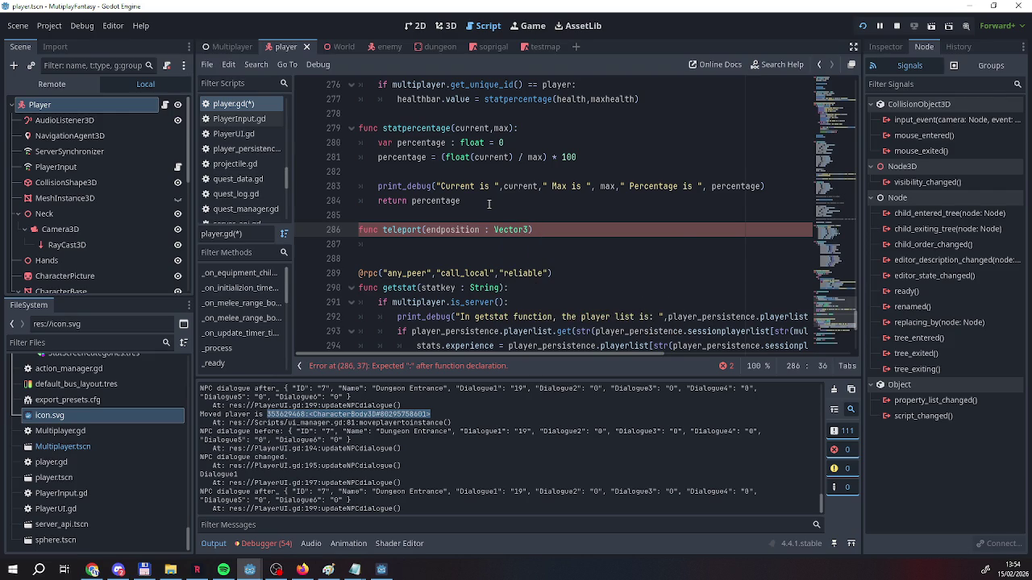
text(:)
key(Return)
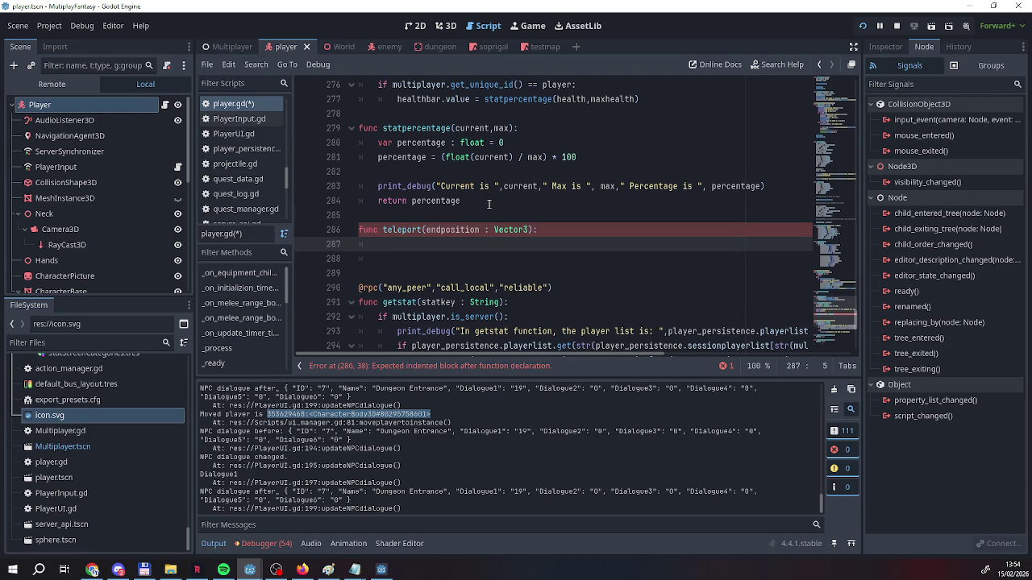
Write the teleport body 'self.global_position = endposition'
text(player)
text(.gl)
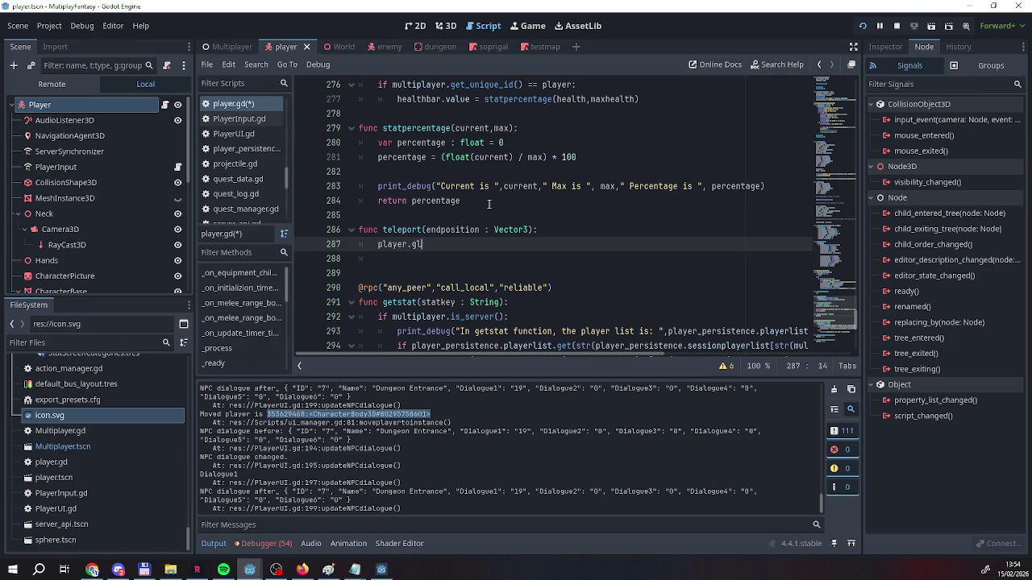
key(BackSpace)
key(BackSpace)
key(BackSpace)
key(BackSpace)
key(BackSpace)
key(BackSpace)
text(self.gl)
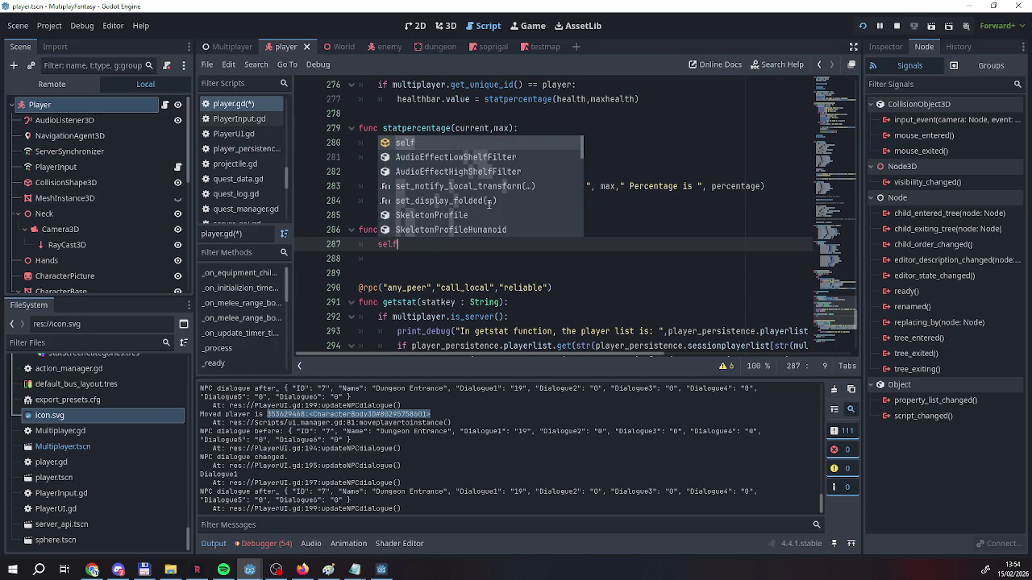
key(Down)
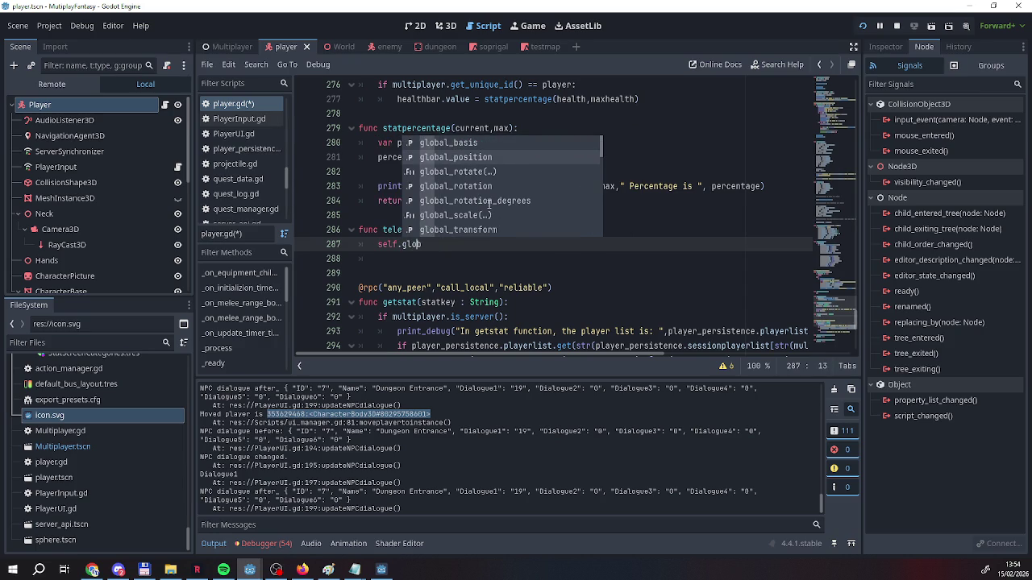
key(Return)
text(endposition)
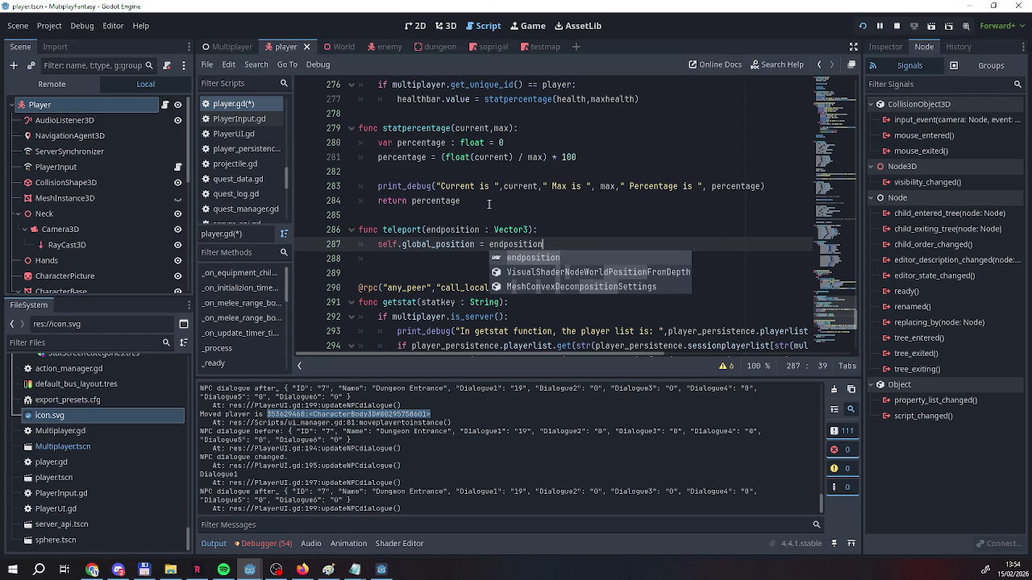
click(533, 229)
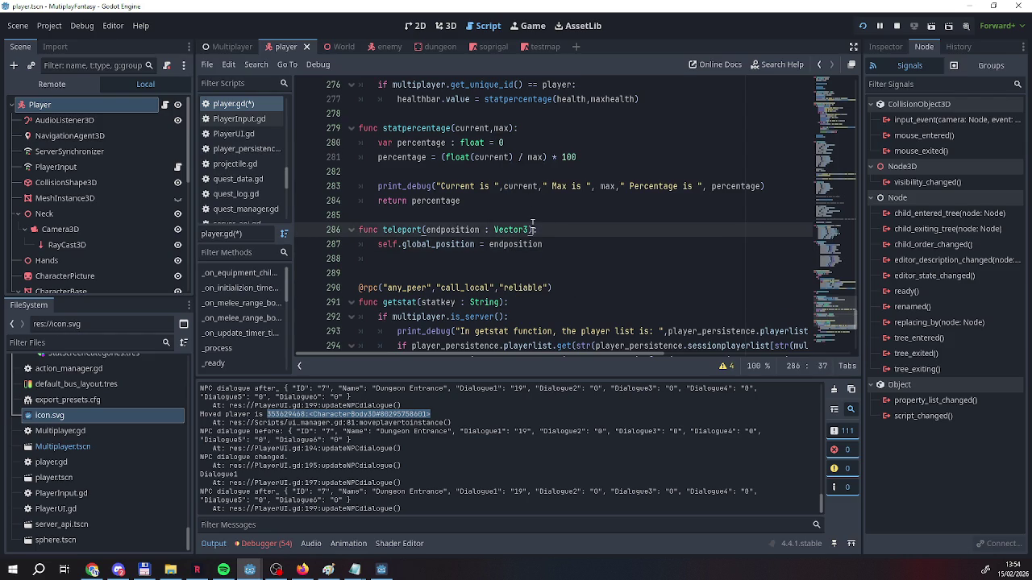
Save player.gd from the script list's context menu
right_click(230, 104)
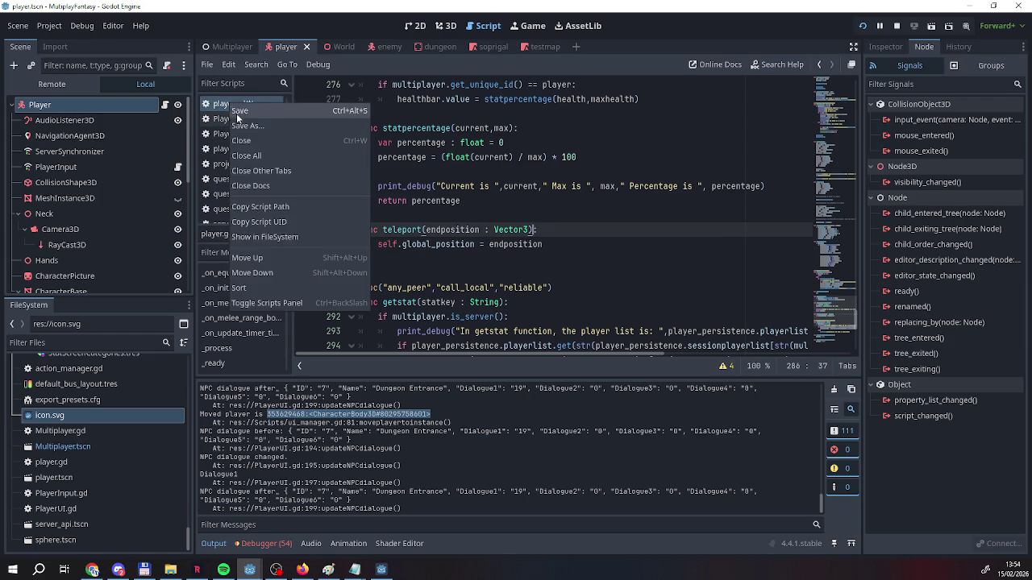
click(236, 113)
click(234, 45)
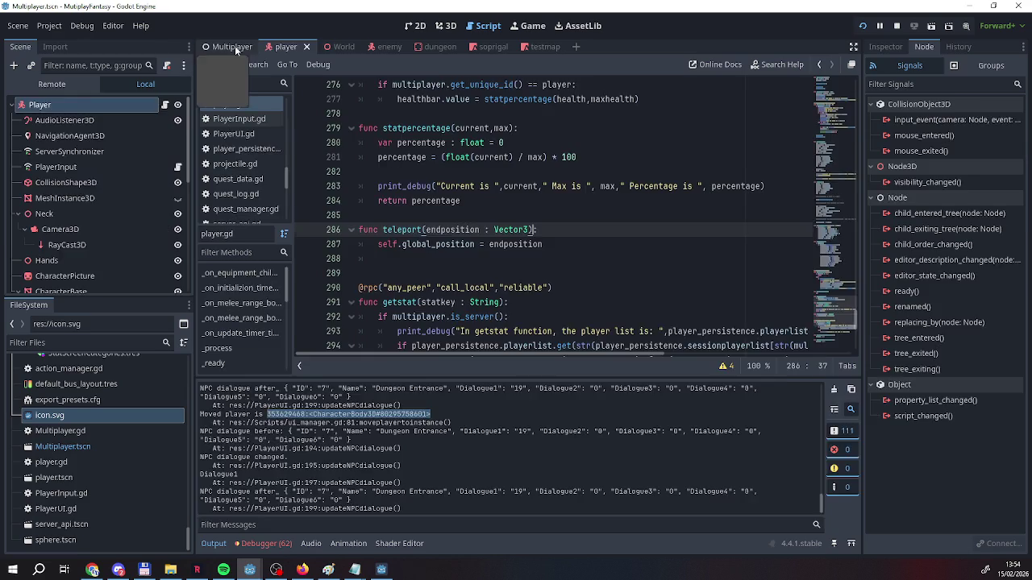
Open ui_manager.gd and delete the global_position assignment on line 82
click(335, 46)
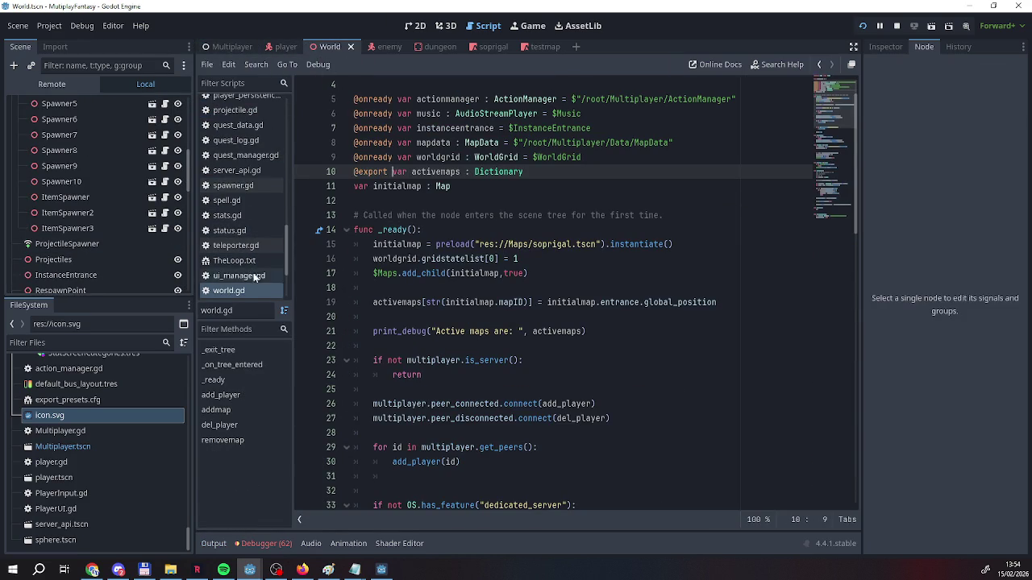
click(260, 277)
drag(408, 346, 649, 349)
key(Left)
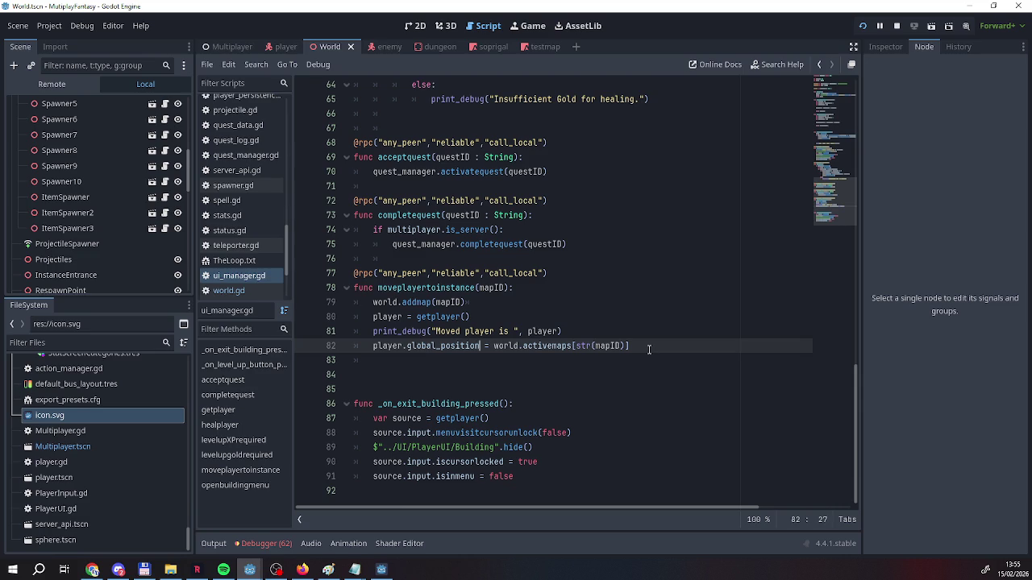
key(BackSpace)
key(BackSpace)
key(BackSpace)
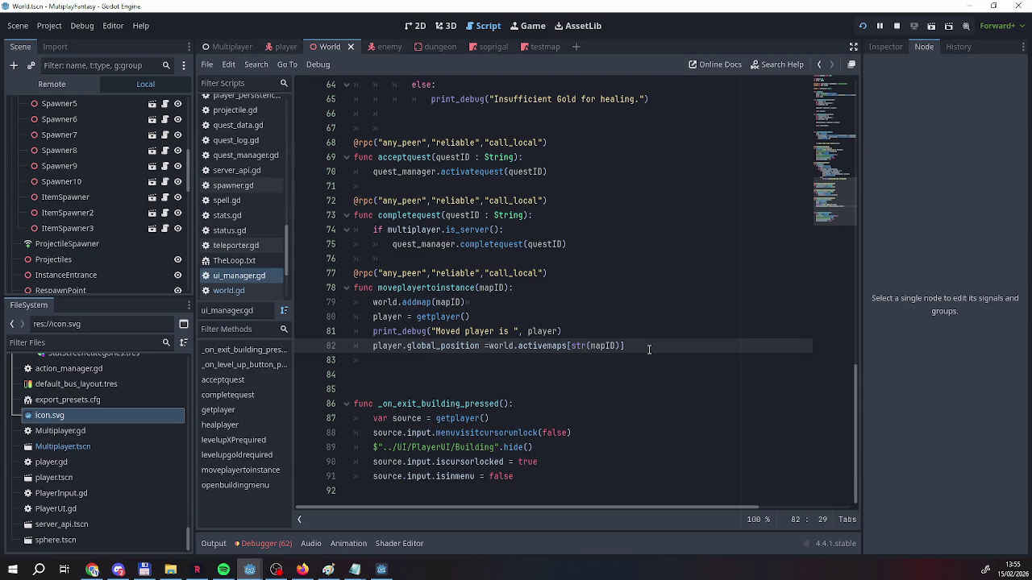
Call teleport() with world.activemaps[str(mapID)] as its argument, then run the project
text(tele)
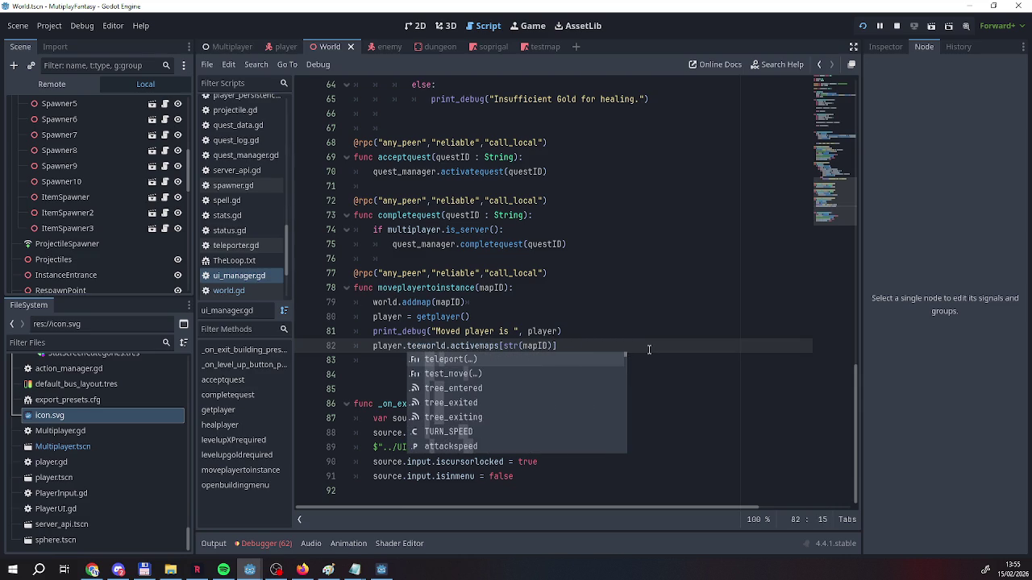
key(Tab)
key(Right)
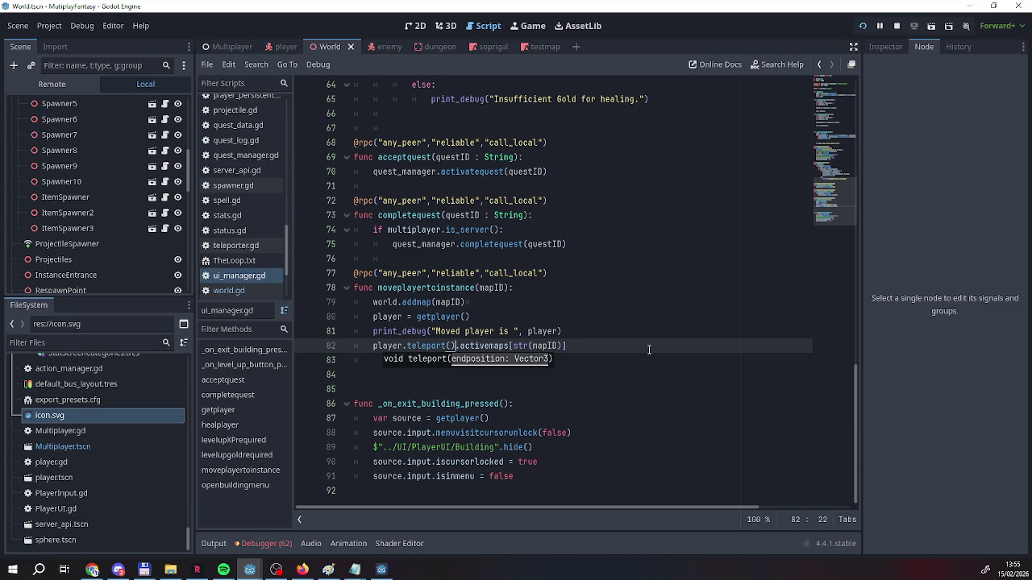
text(world)
mouse_move(649, 349)
mouse_down()
mouse_move(427, 349)
mouse_move(623, 349)
mouse_up()
drag(547, 347, 448, 345)
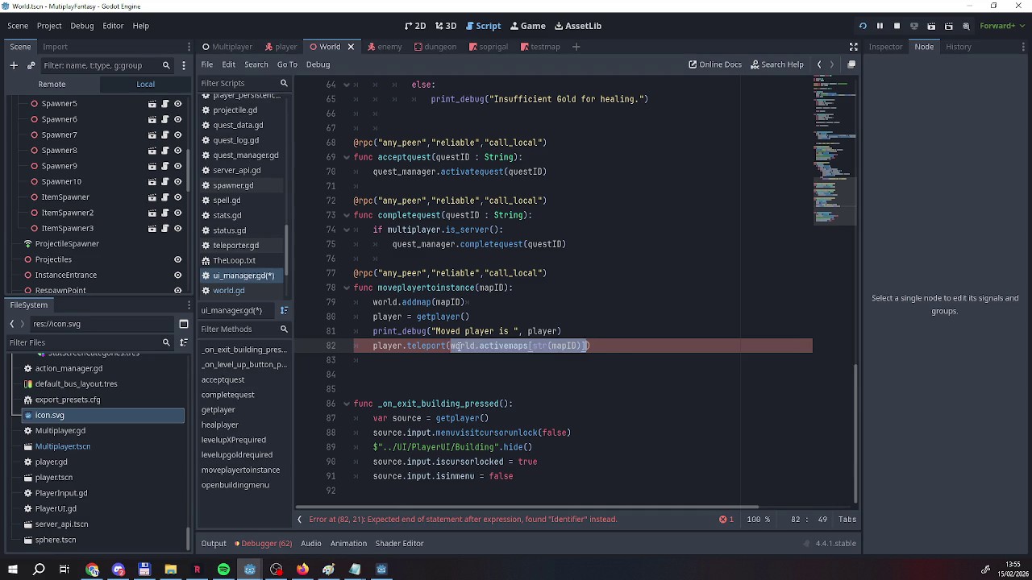
click(861, 27)
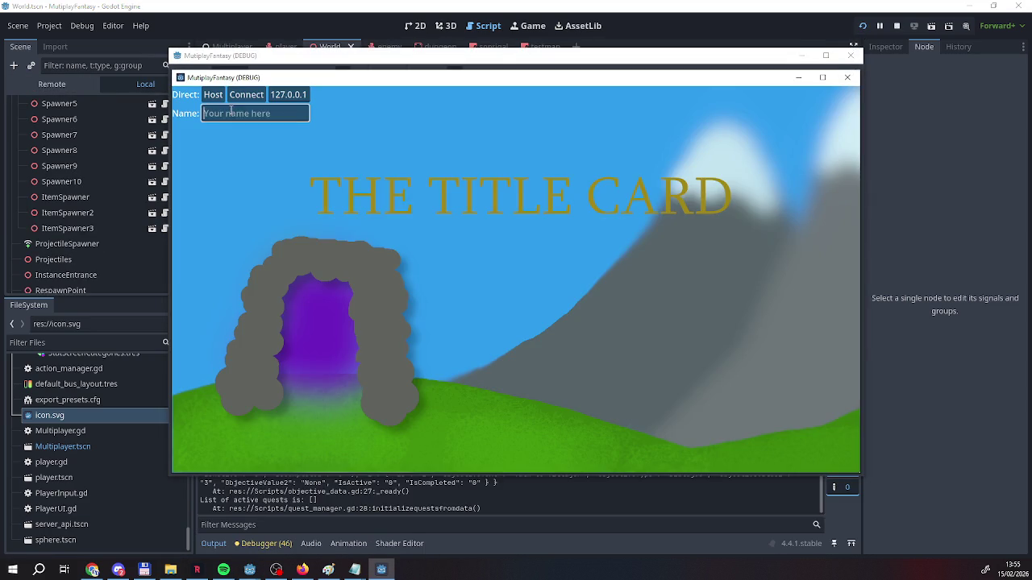
Host in one window, join from the second, walk into the tent, close Dungeon Entrance, and stop
text(Reag)
click(211, 95)
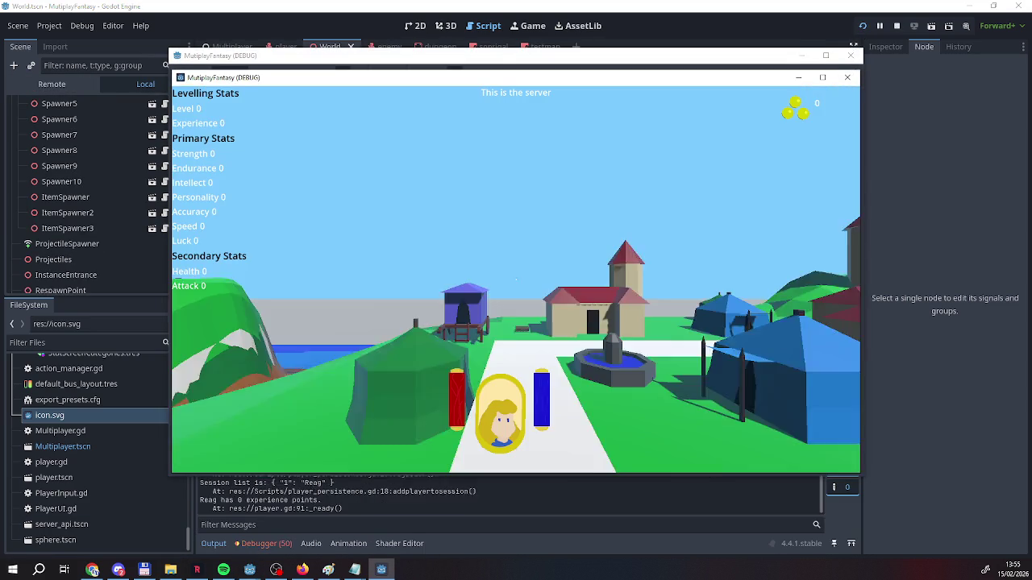
click(381, 569)
click(250, 113)
text(EEE)
click(247, 96)
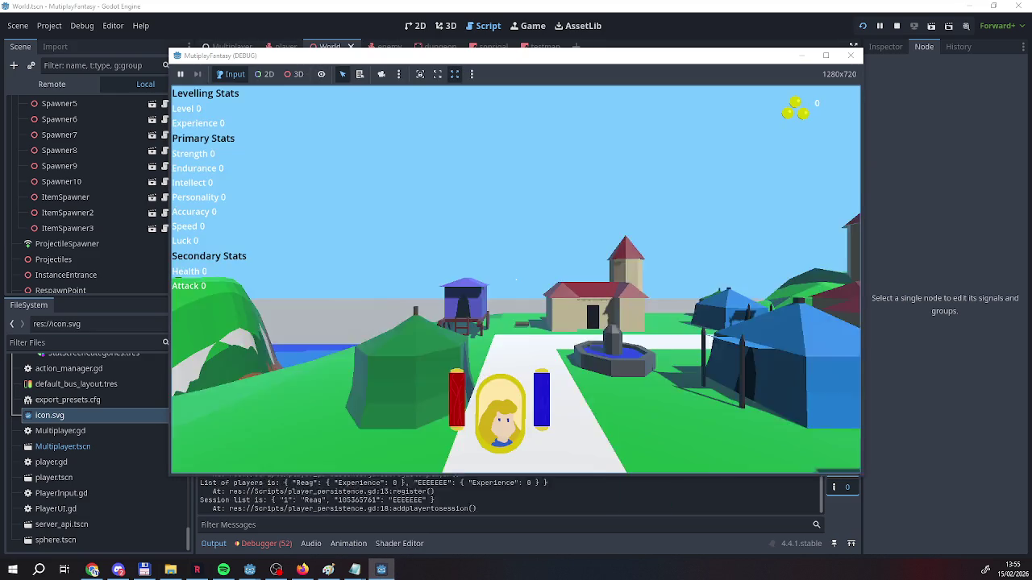
key(w)
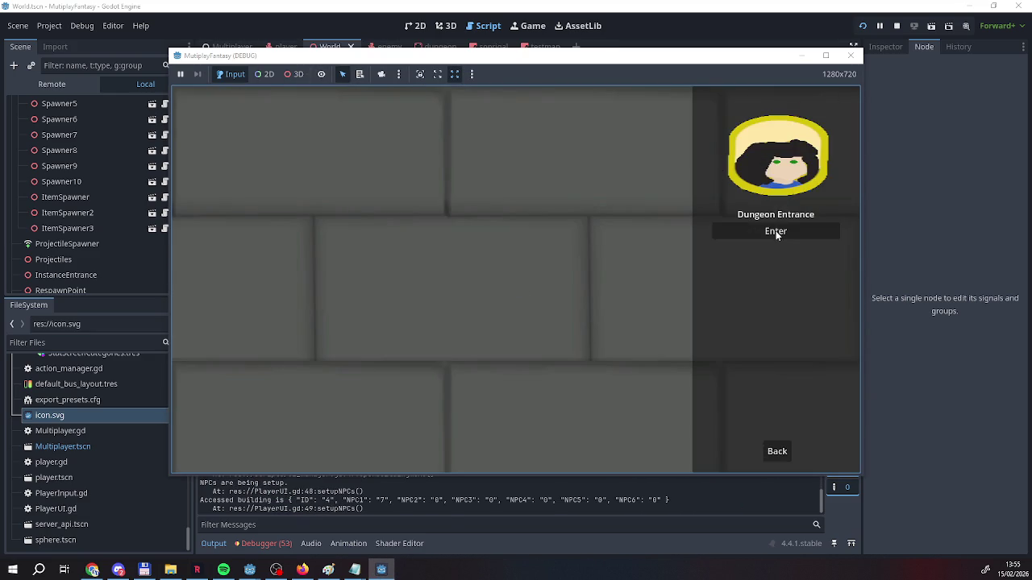
click(775, 231)
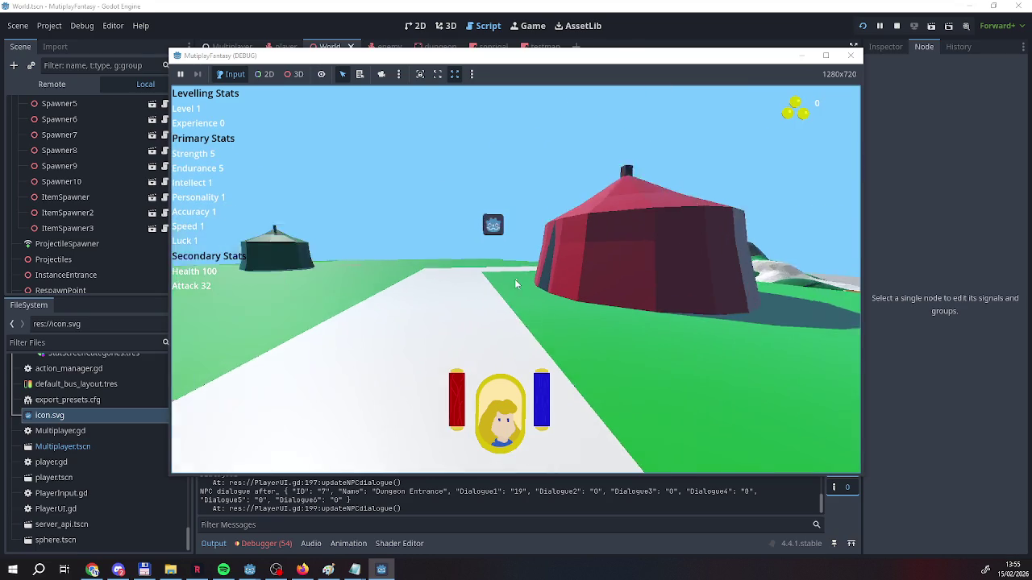
click(897, 26)
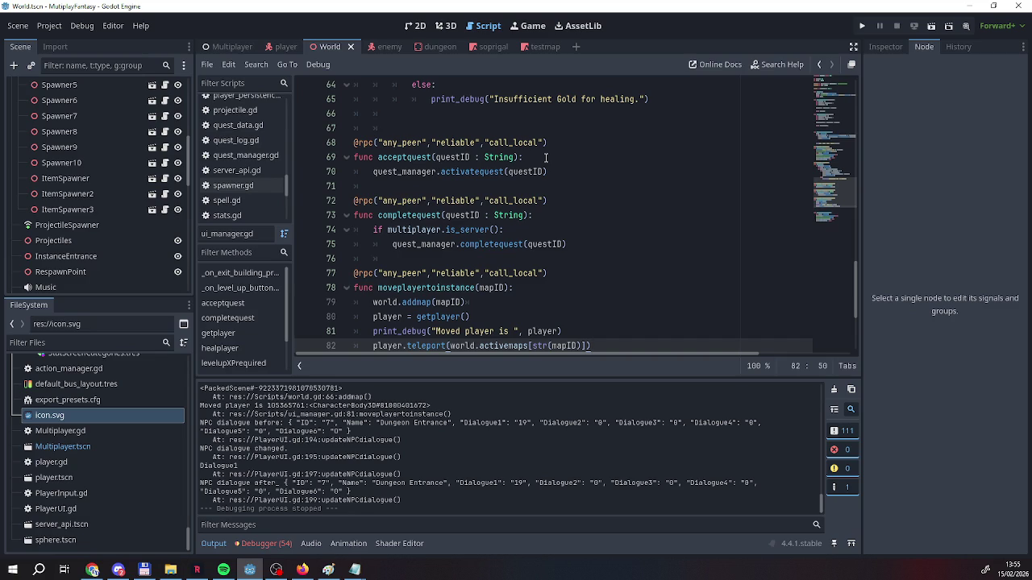
Replace get_unique_id() on line 12 with get_remote_sender_id() and run with F5
click(579, 317)
click(582, 331)
scroll(579, 336, down, 3)
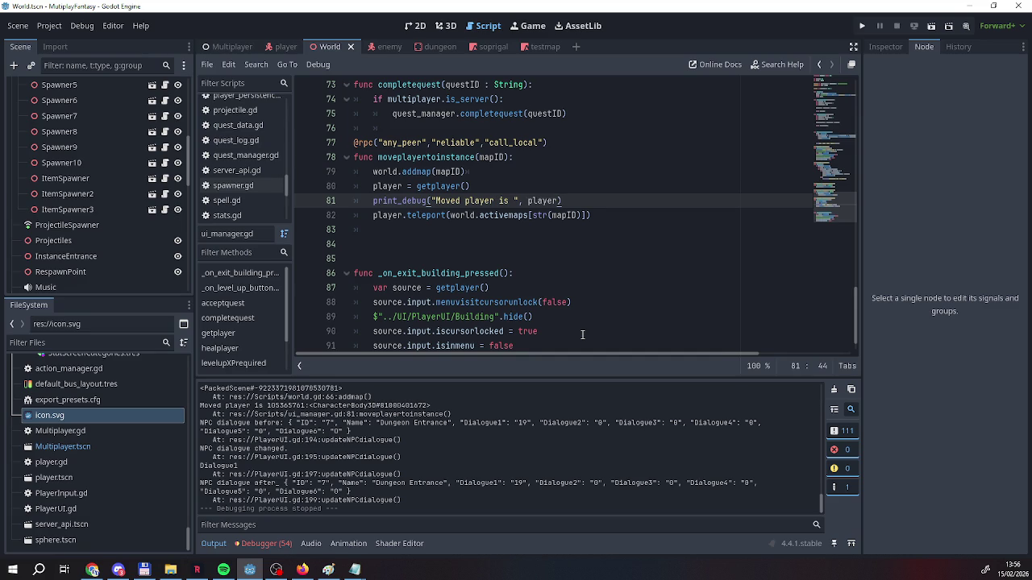
scroll(582, 335, up, 20)
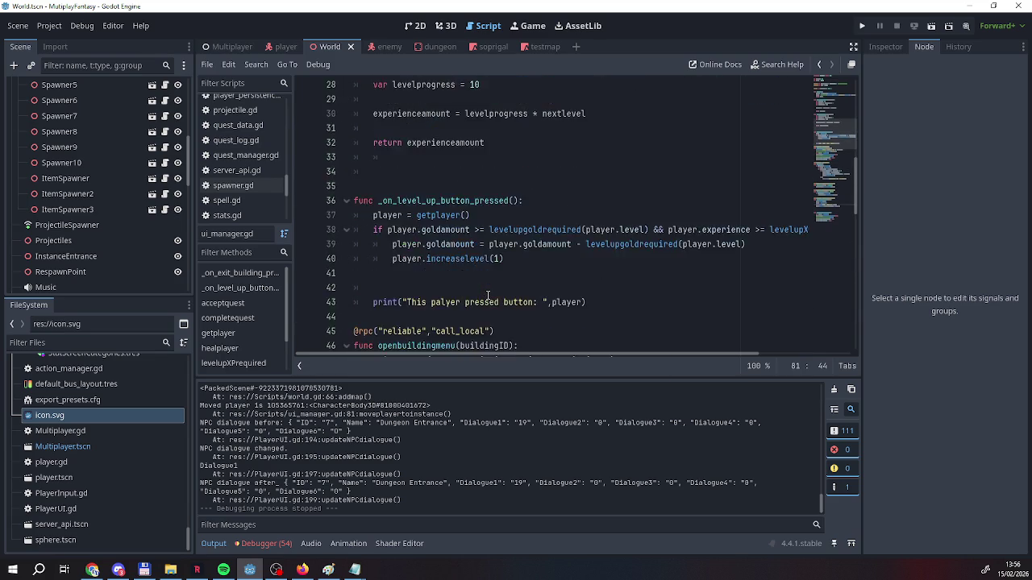
scroll(487, 299, up, 3)
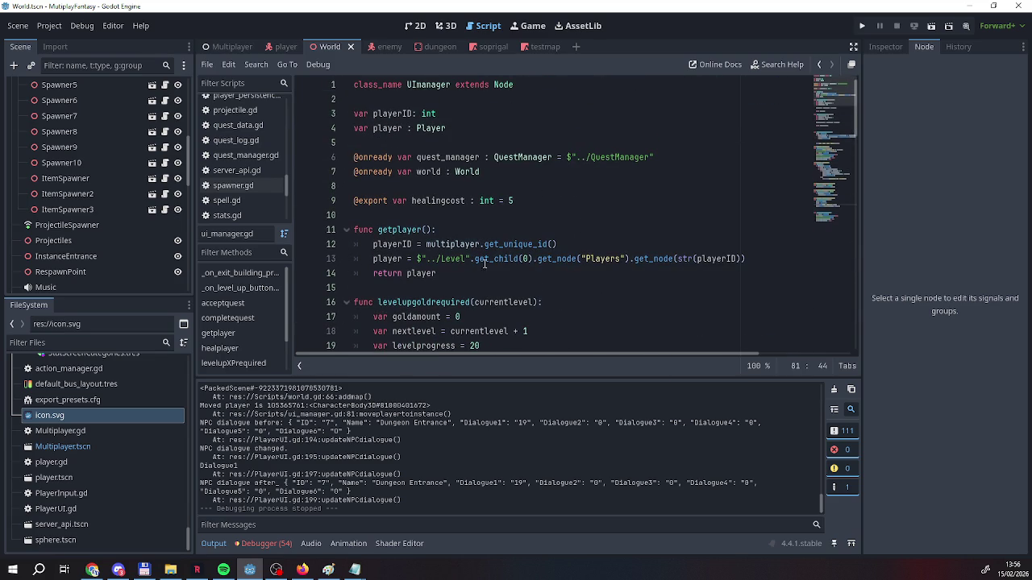
mouse_move(486, 244)
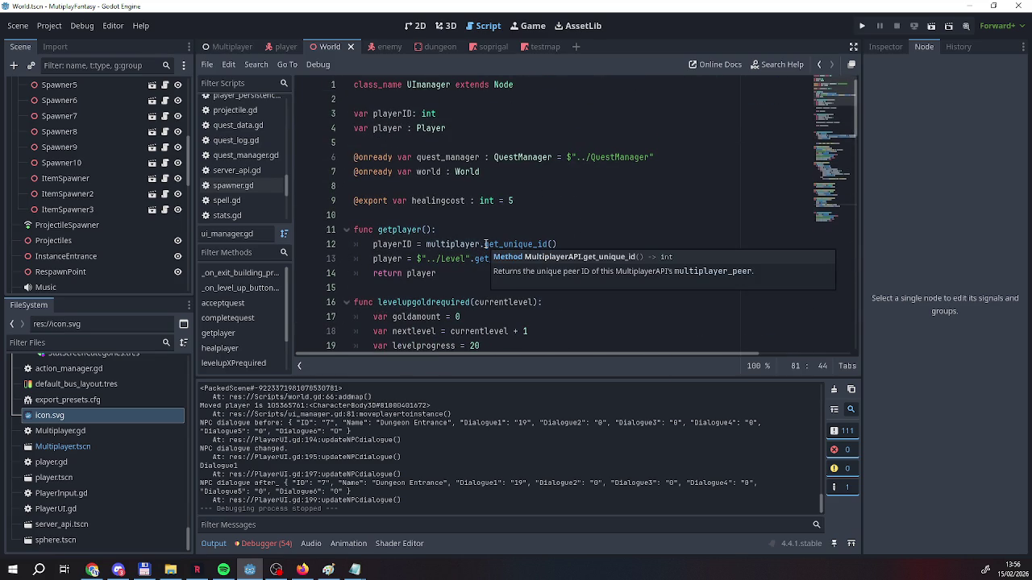
drag(485, 243, 580, 242)
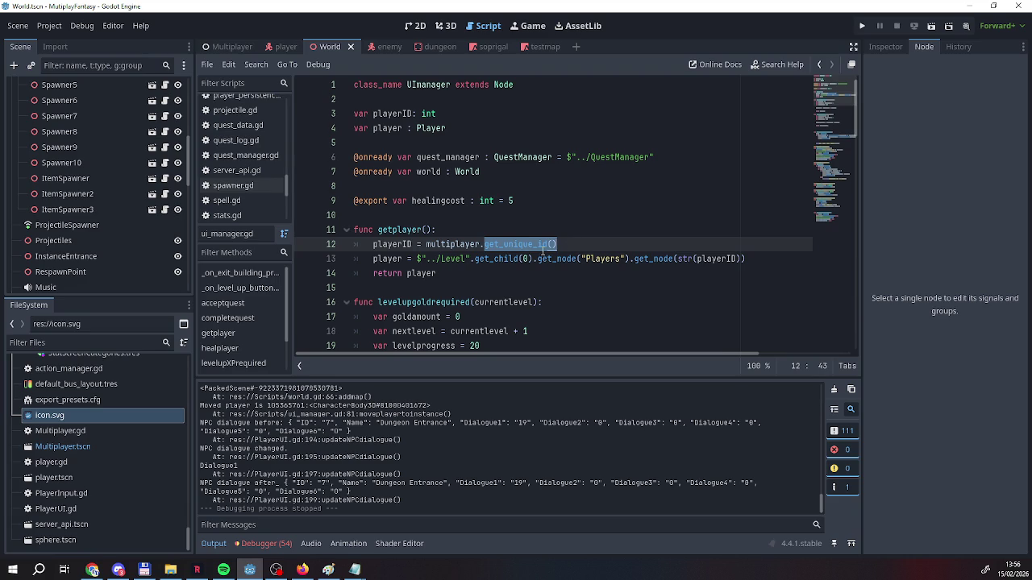
text(get)
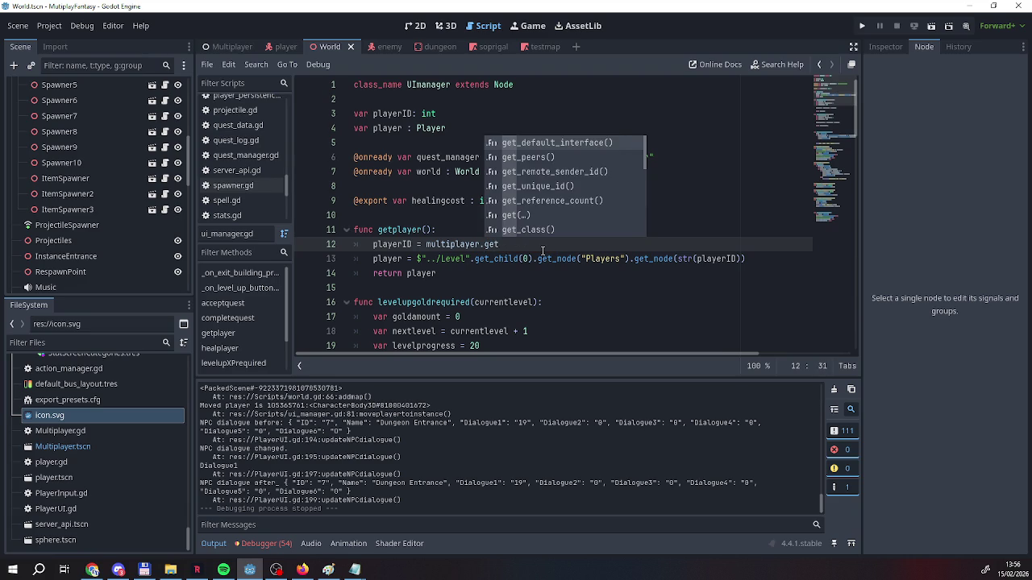
text(_re)
key(Return)
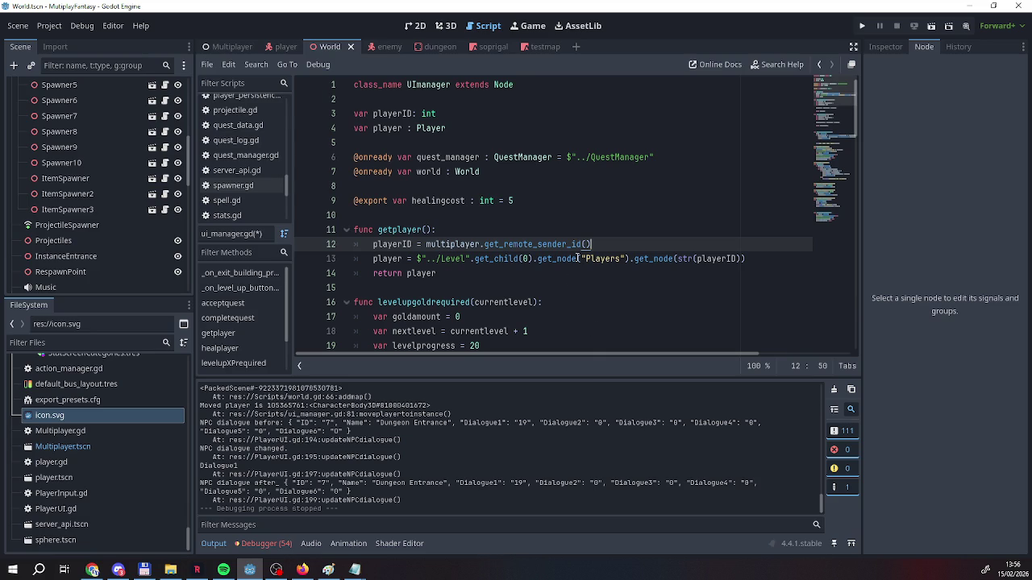
key(F5)
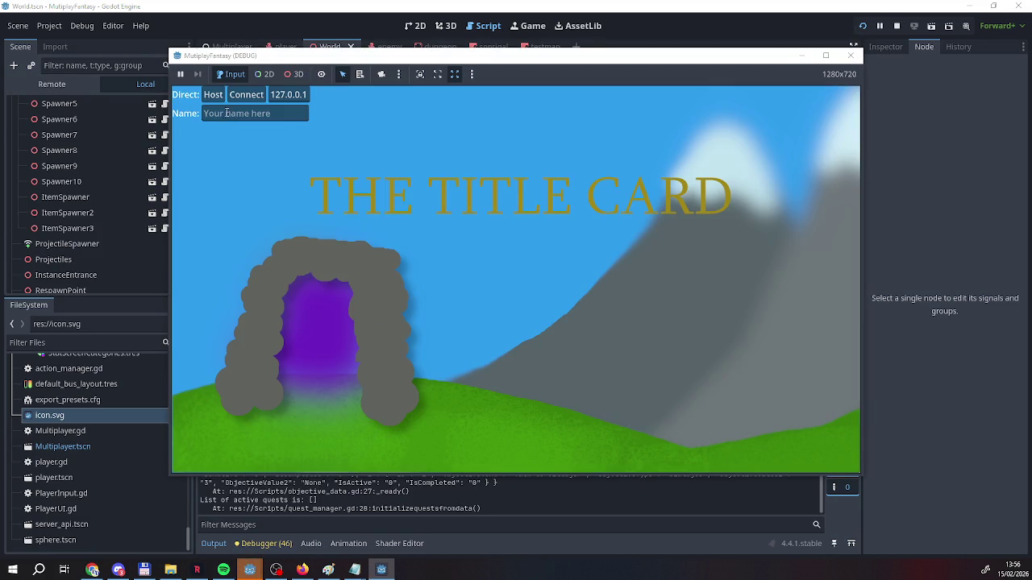
Host, join a second client, walk into the tent and choose Enter, hitting the null 'input' error at line 88
click(226, 113)
text(Reag)
click(212, 94)
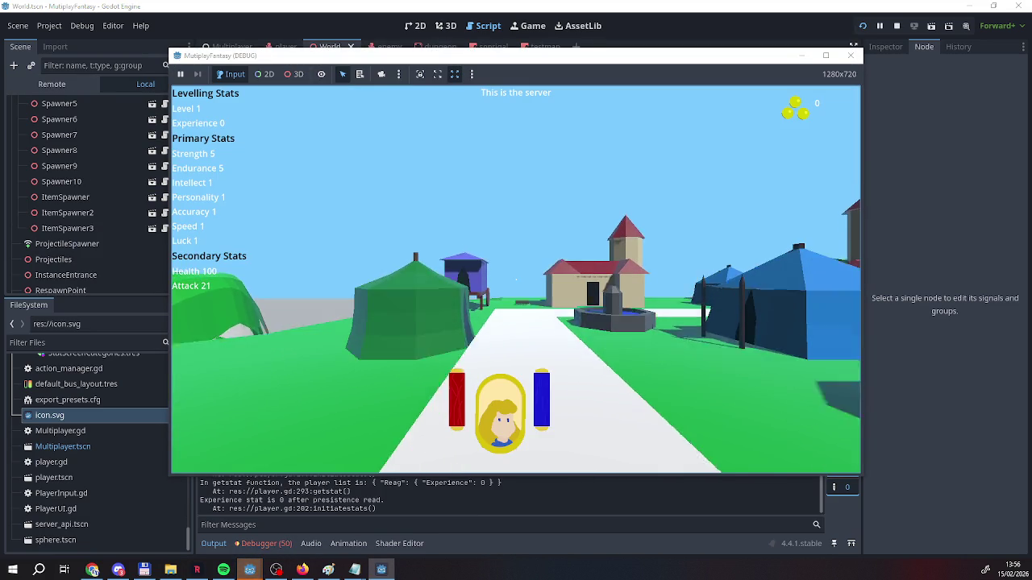
click(386, 572)
click(234, 113)
text(EEEE)
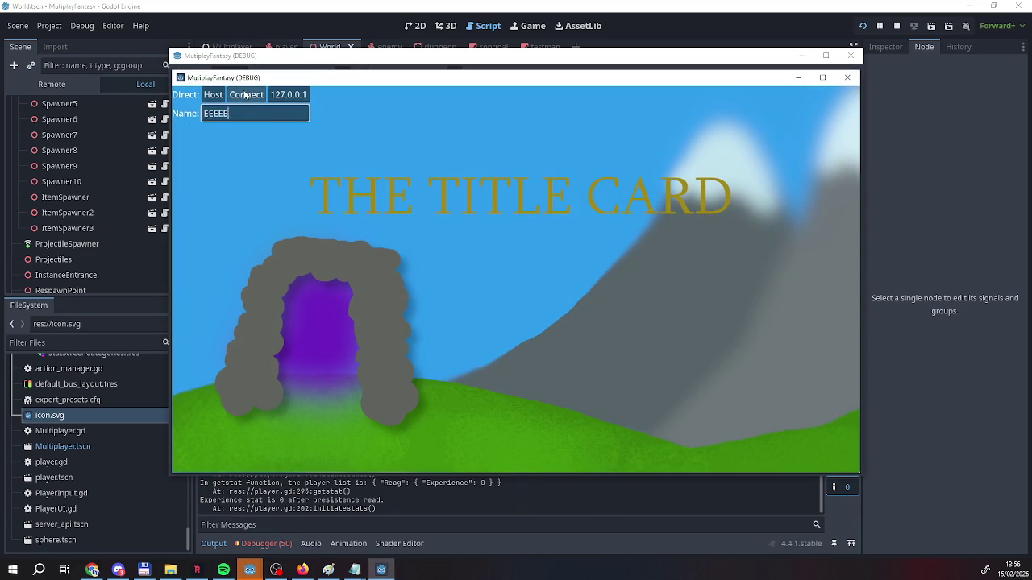
text(EEEE)
click(245, 95)
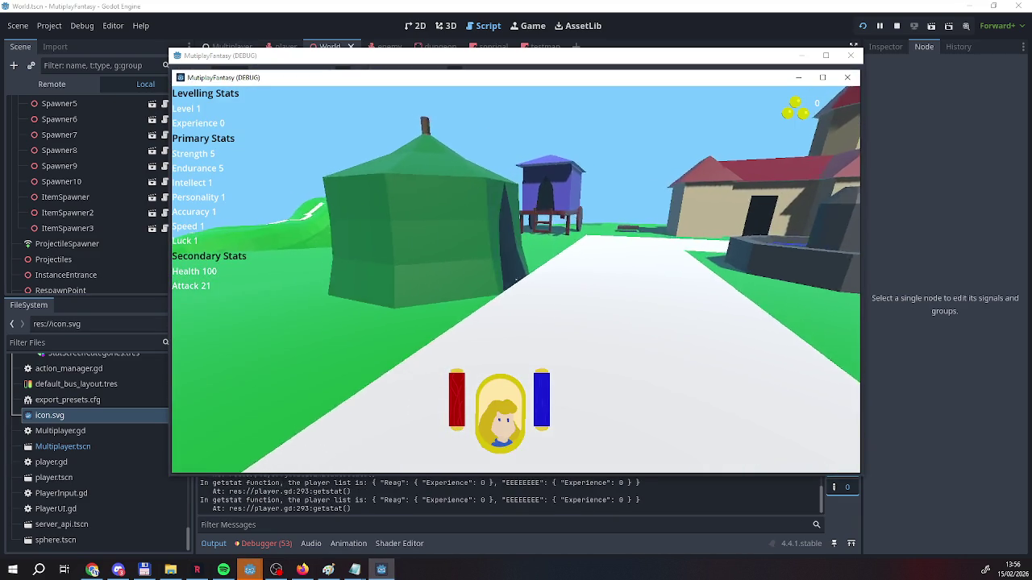
key(w)
click(516, 279)
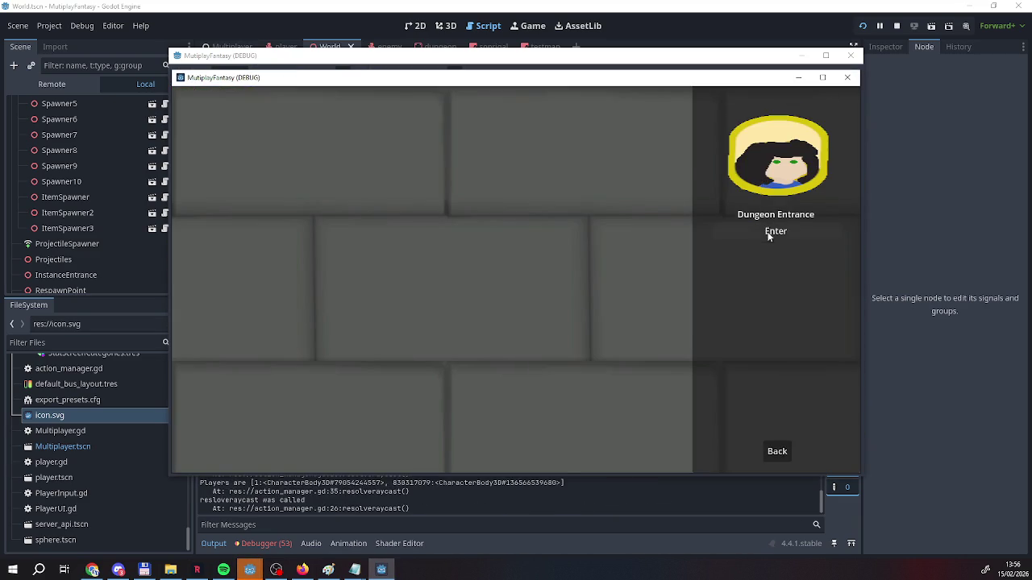
click(770, 232)
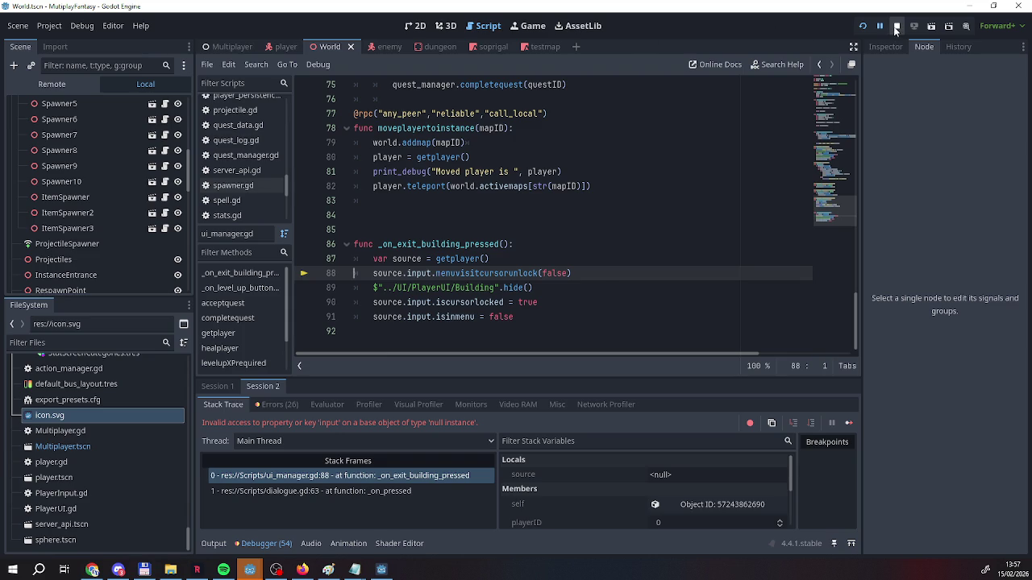
click(895, 26)
Restore getplayer's line 12 to use multiplayer.get_unique_id()
scroll(487, 255, up, 20)
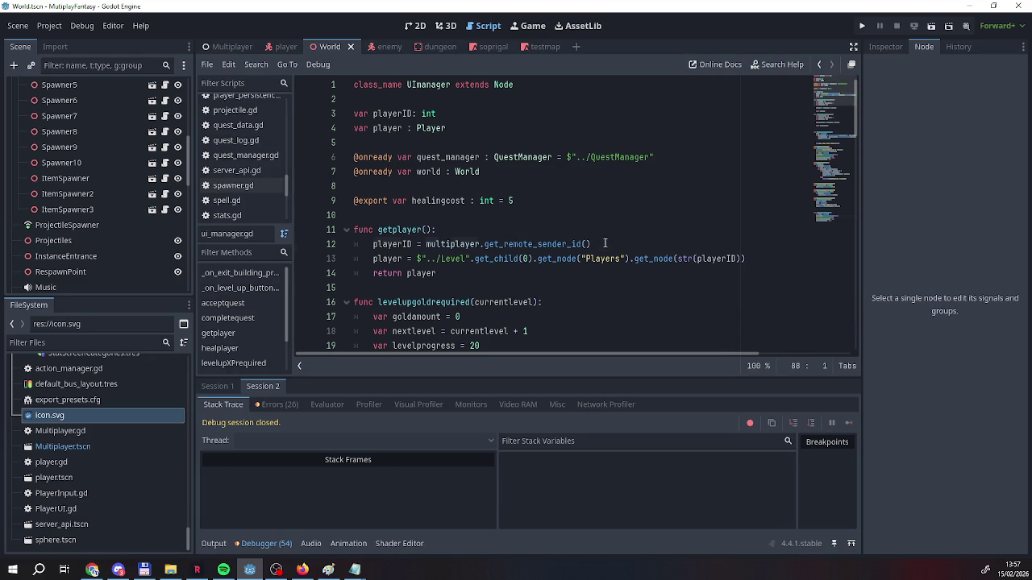
click(606, 243)
drag(591, 244, 483, 244)
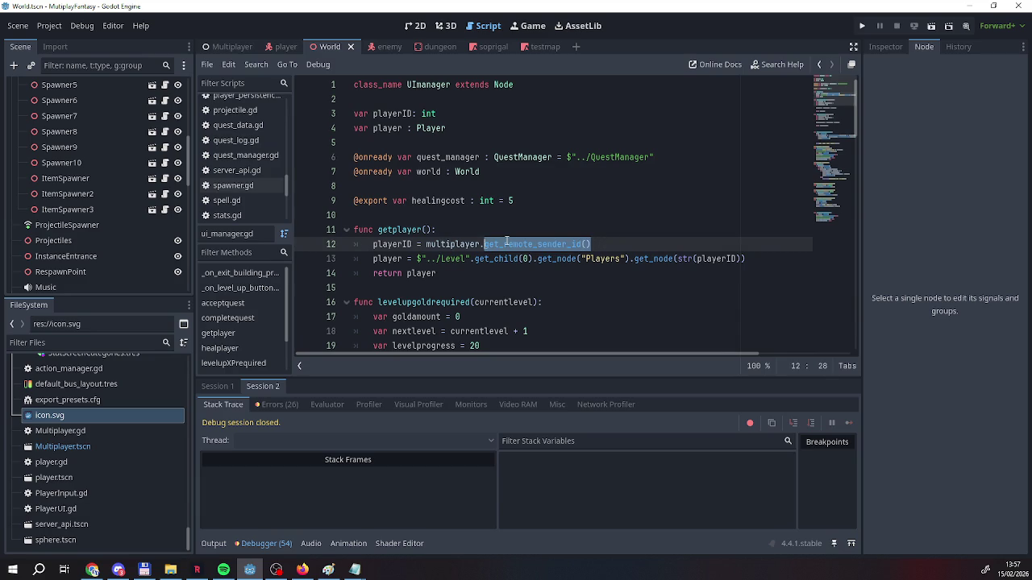
key(BackSpace)
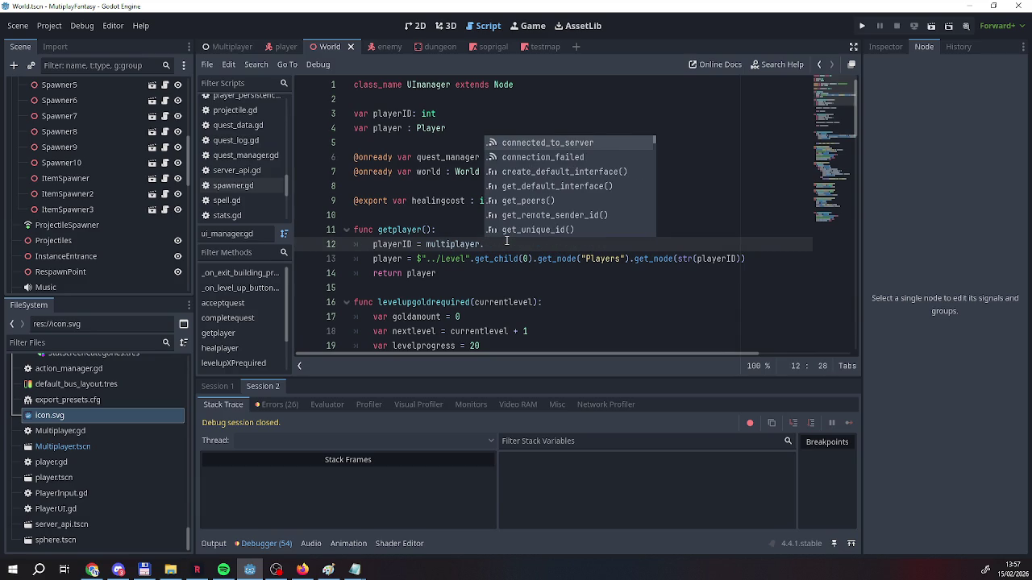
text(un)
key(Down)
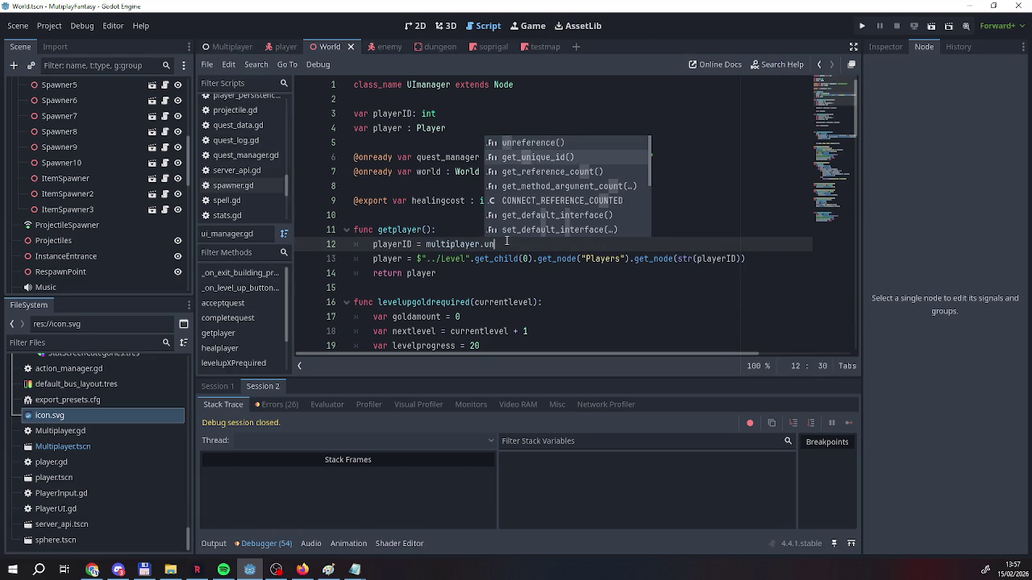
key(Return)
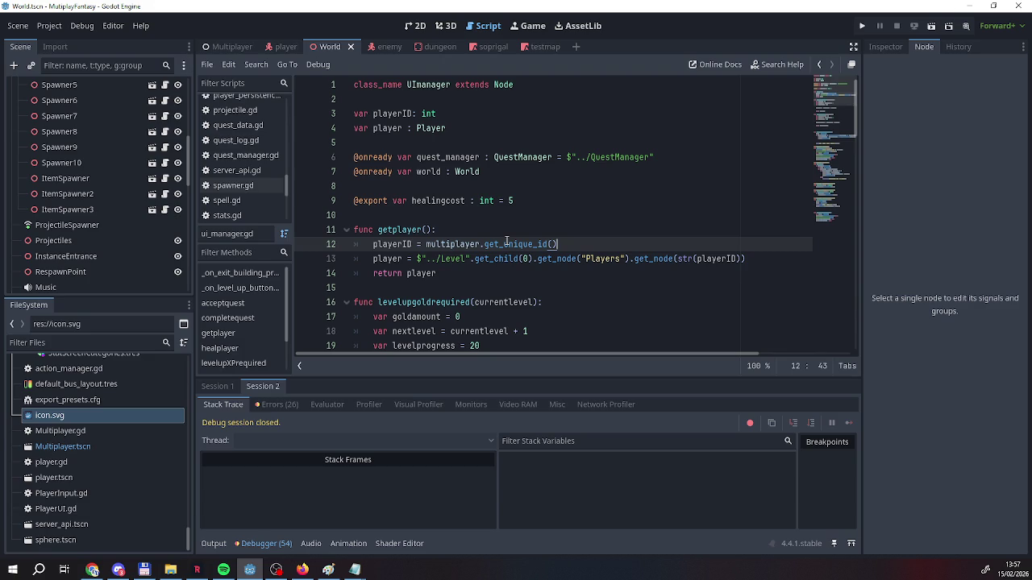
key(Down)
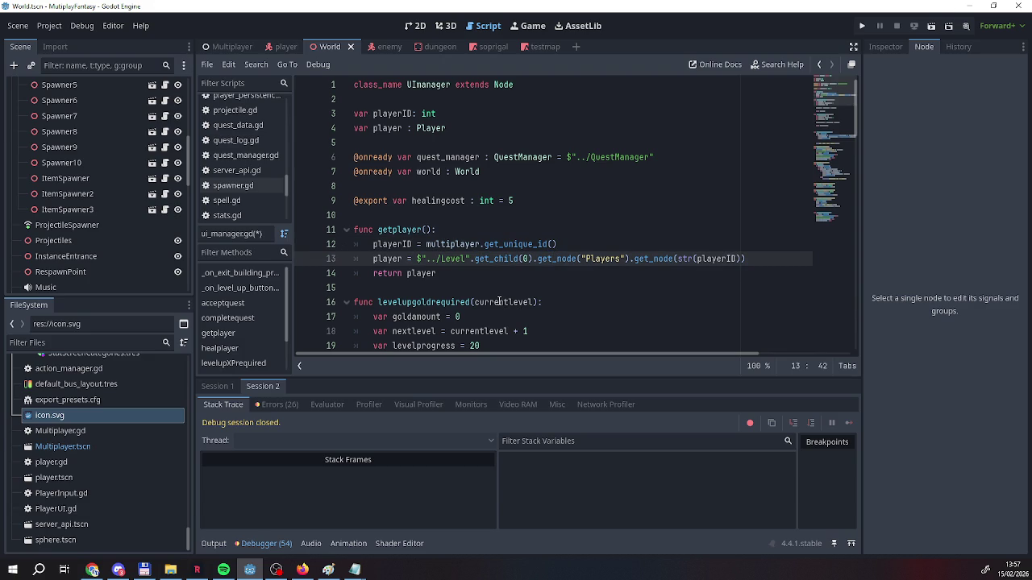
click(456, 279)
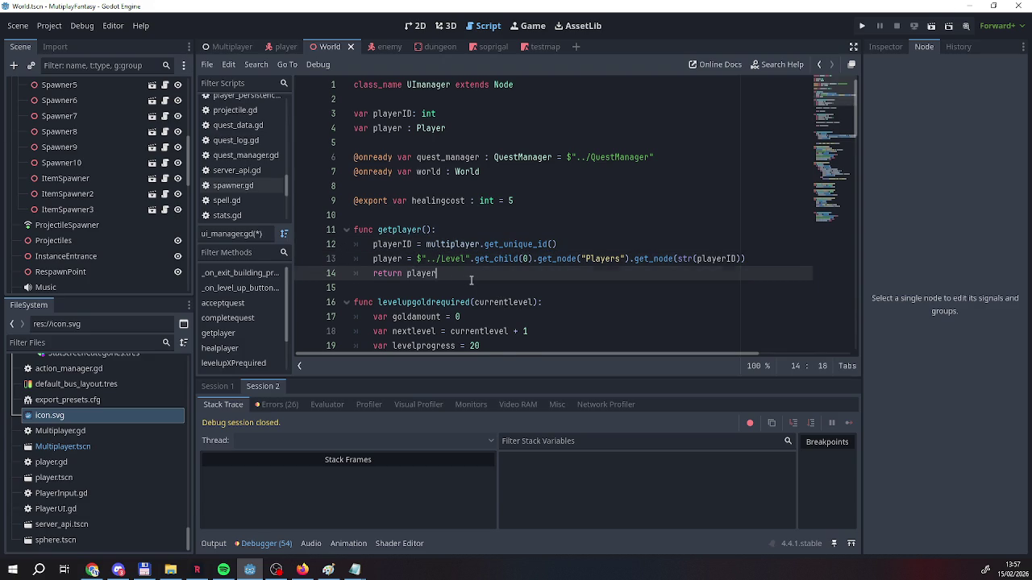
Declare 'func getremoteplayer():' below getplayer
key(Return)
key(Return)
key(BackSpace)
text(func getremoter)
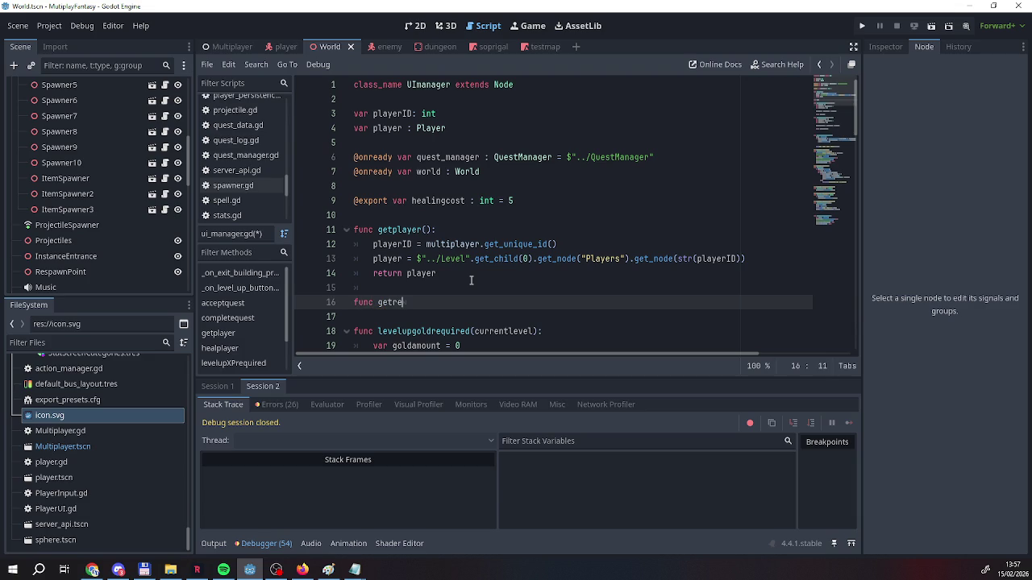
key(BackSpace)
text(player())
text(:)
Copy getplayer's three body lines into getremoteplayer and fix their indentation
mouse_move(468, 270)
mouse_down()
mouse_move(379, 259)
mouse_move(374, 244)
mouse_up()
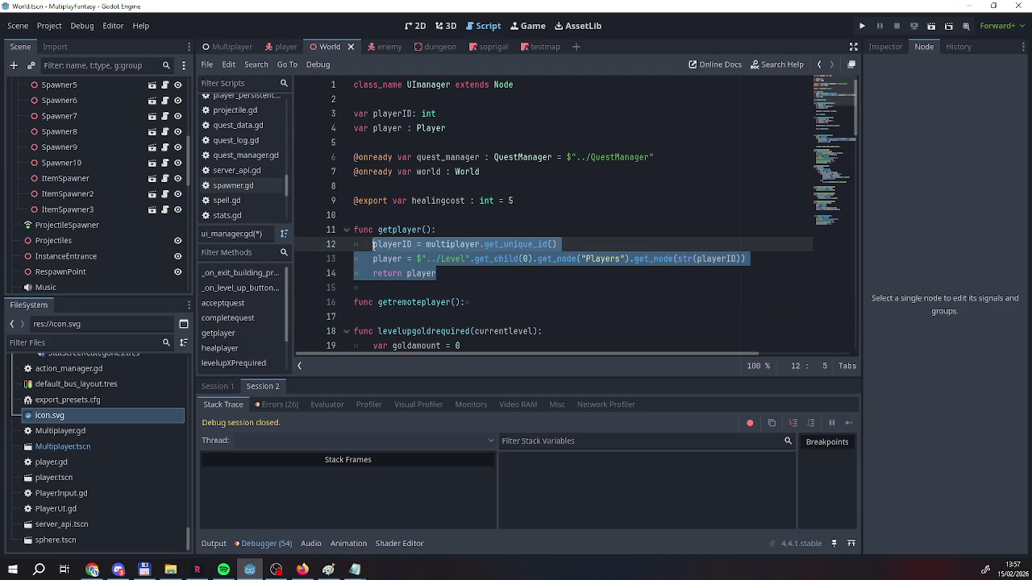
key(ctrl+c)
click(456, 316)
key(ctrl+v)
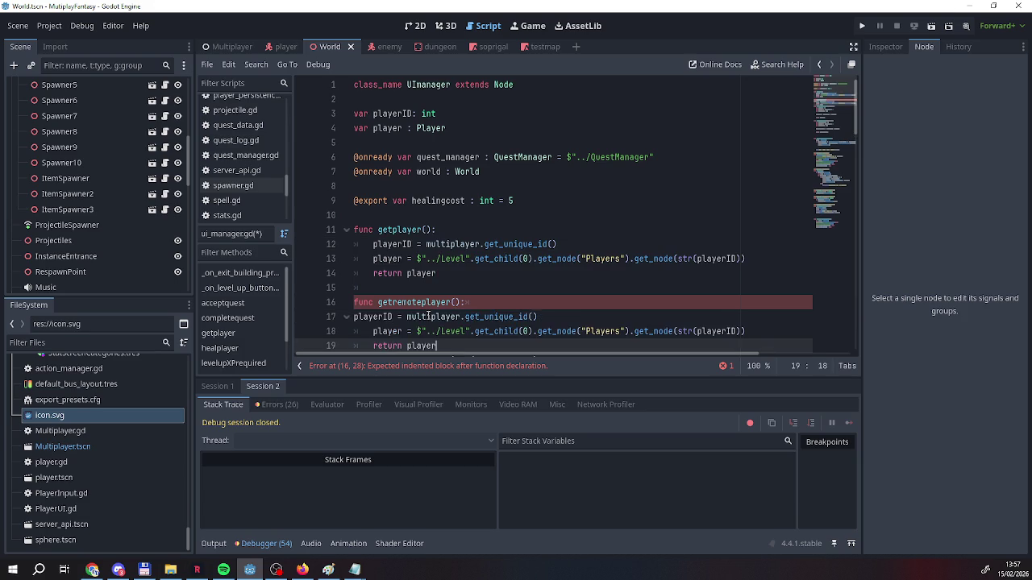
scroll(428, 316, down, 3)
click(354, 187)
key(Tab)
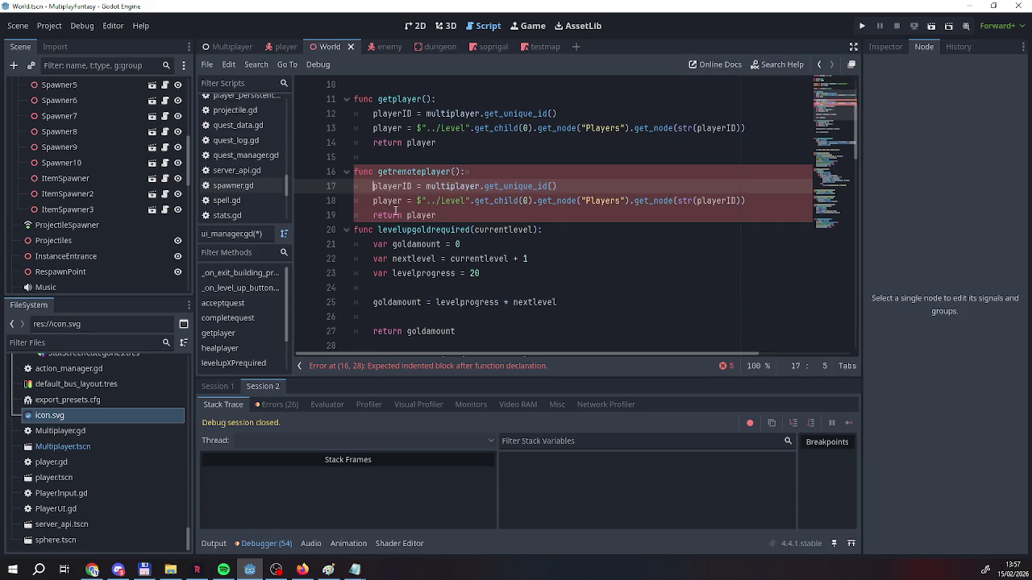
key(Down)
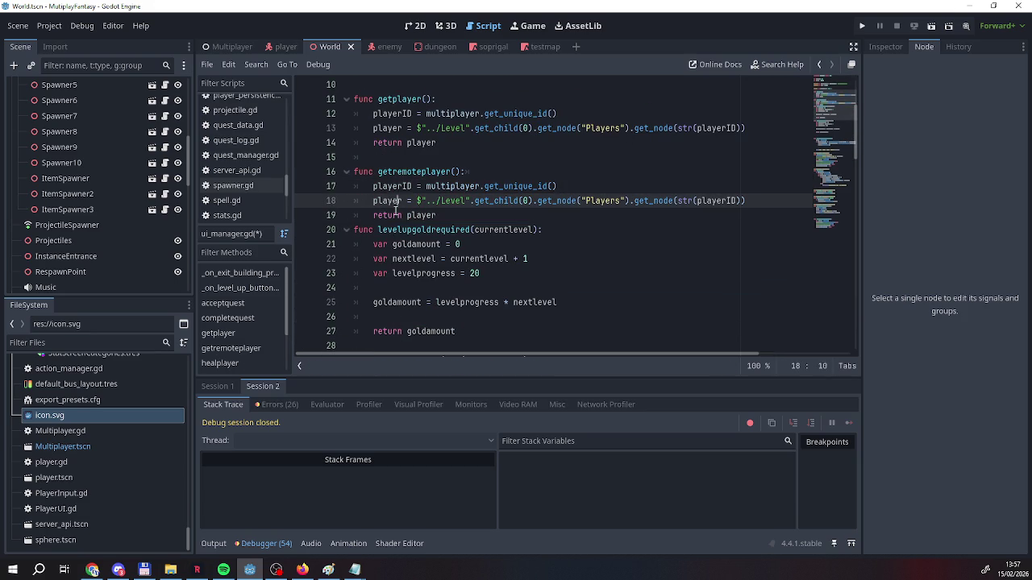
key(Down)
key(End)
key(Return)
key(Return)
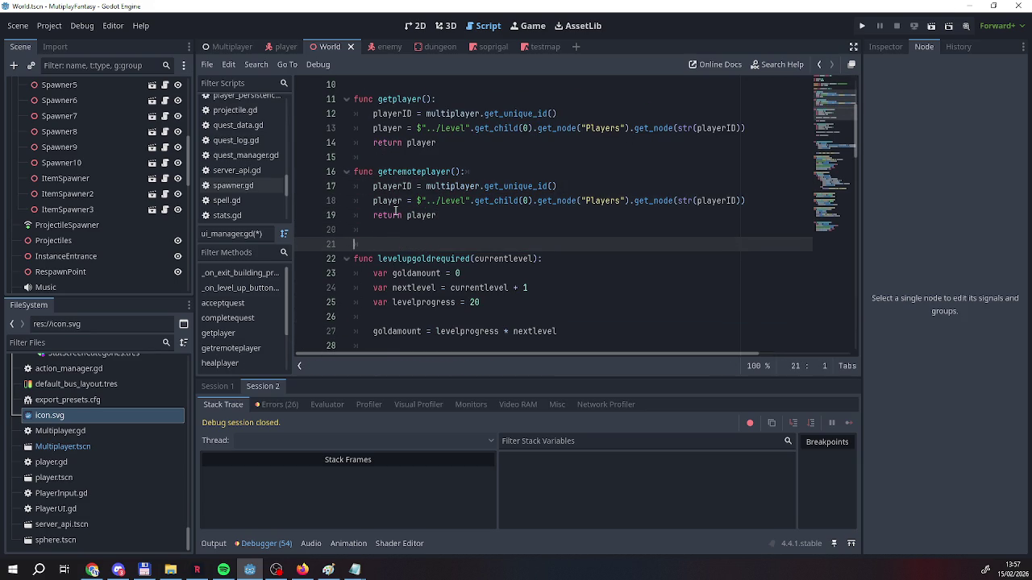
In getremoteplayer, replace get_unique_id() with get_remote_sender_id()
drag(581, 186, 486, 186)
text(getre)
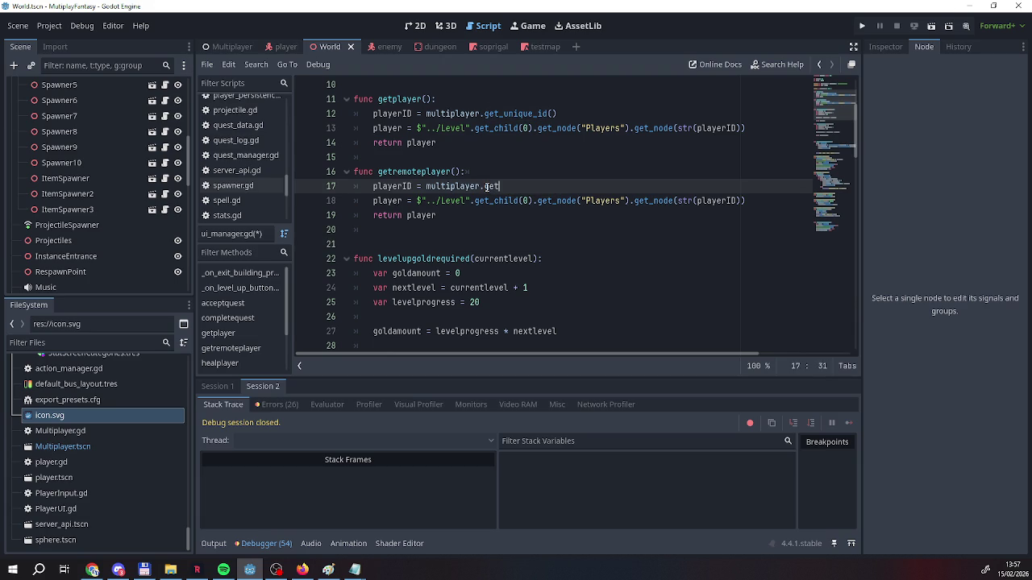
key(Return)
key(Down)
key(Down)
key(Down)
key(Up)
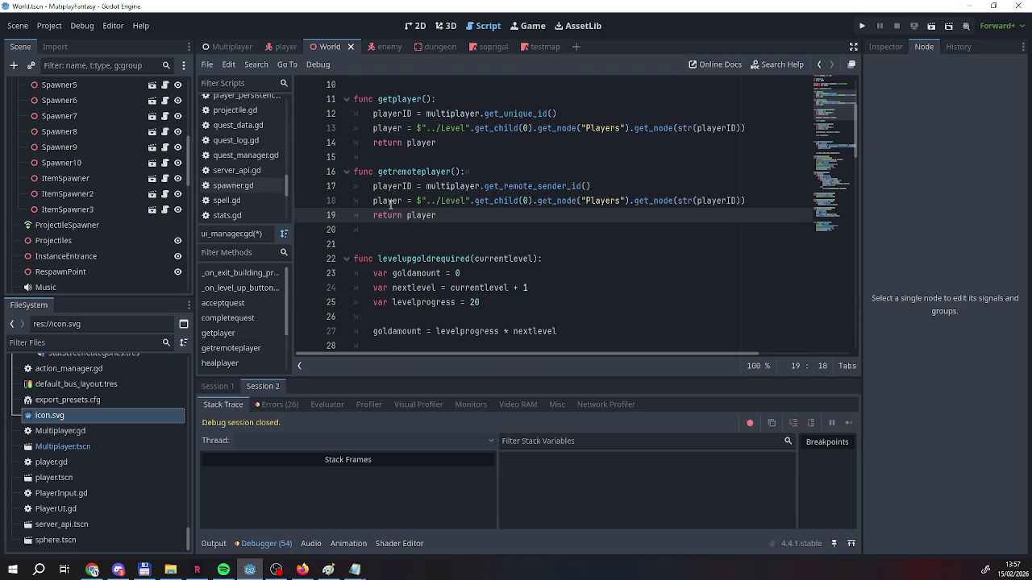
scroll(390, 201, down, 6)
scroll(390, 206, down, 17)
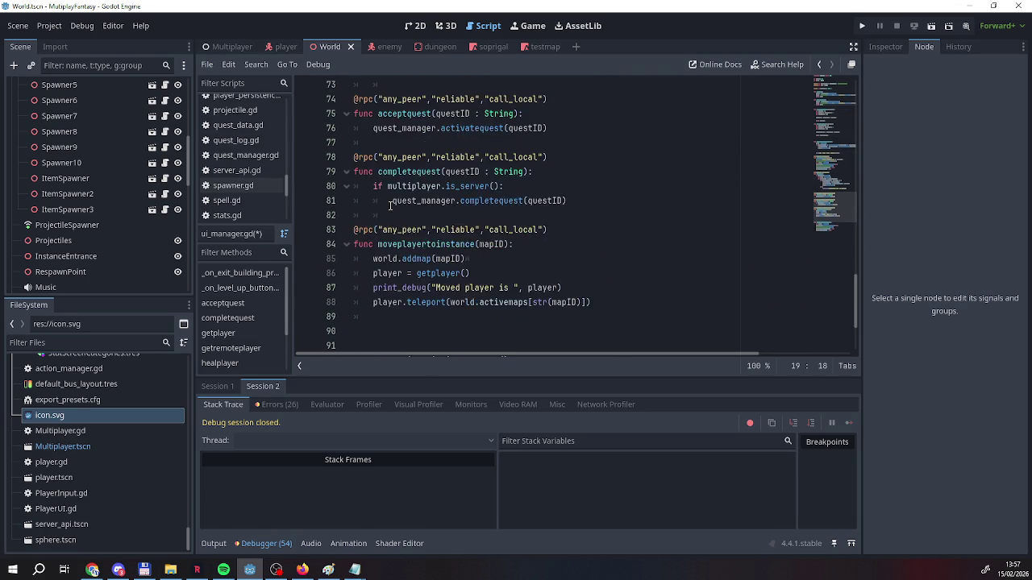
scroll(387, 207, up, 2)
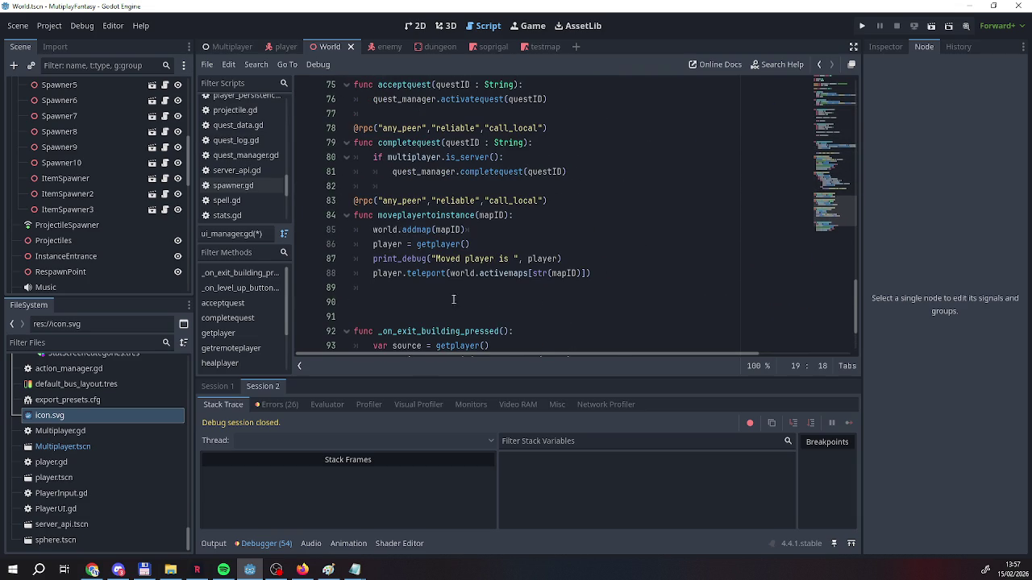
Change moveplayertoinstance's getplayer() call to getremoteplayer() and run the project
drag(416, 244, 484, 244)
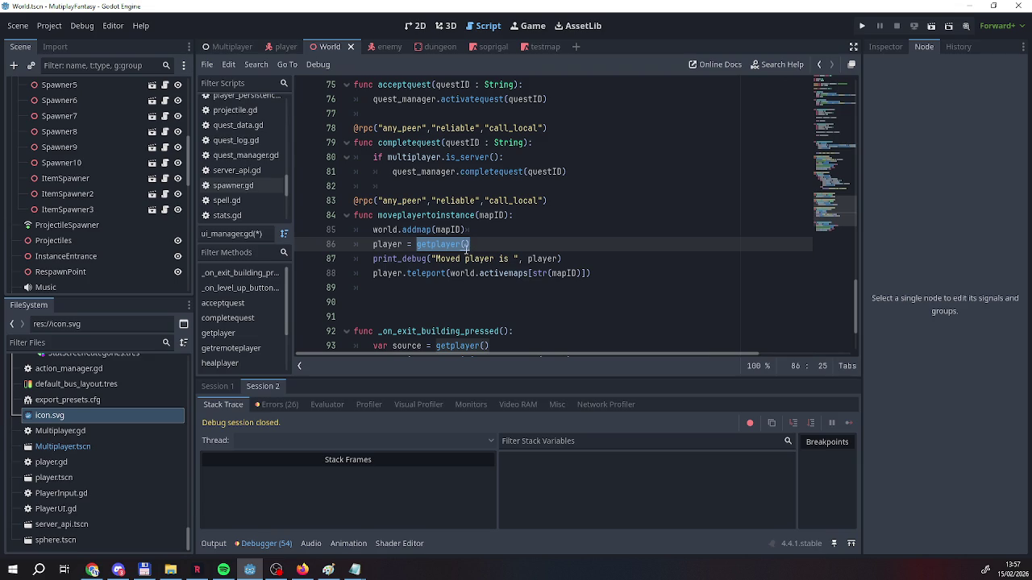
click(446, 245)
click(432, 245)
text(t)
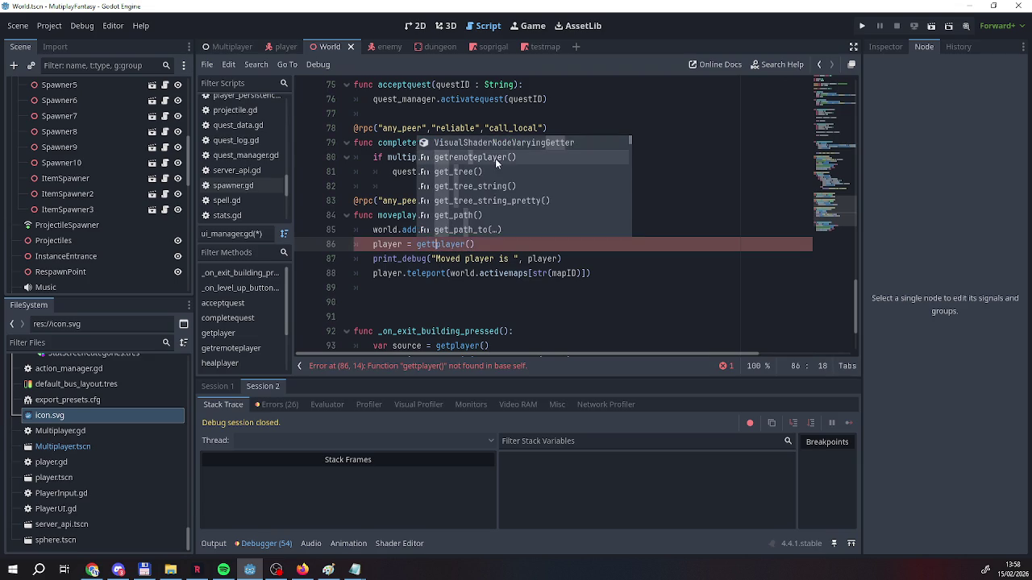
click(475, 157)
drag(549, 246, 499, 245)
key(BackSpace)
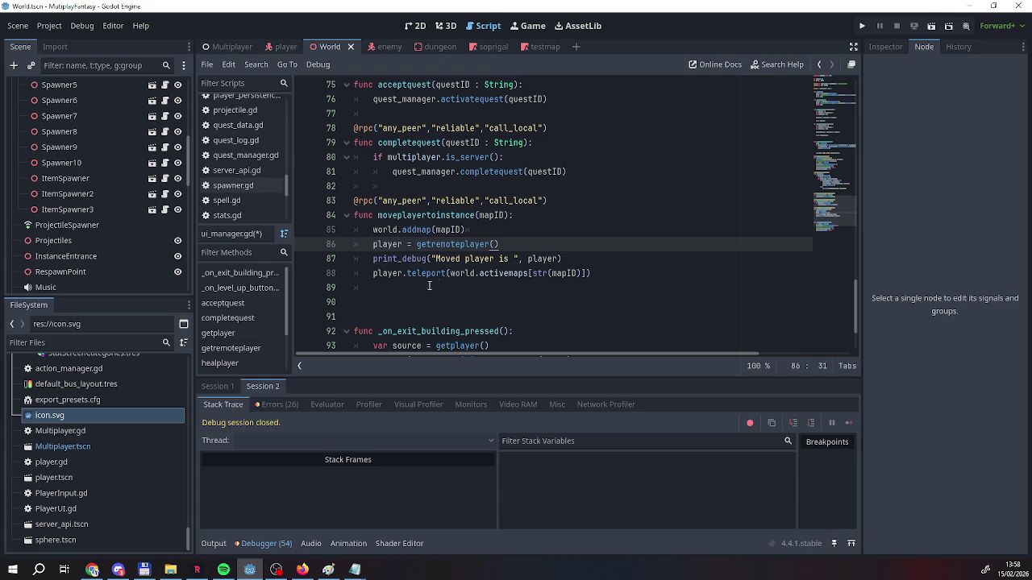
click(861, 26)
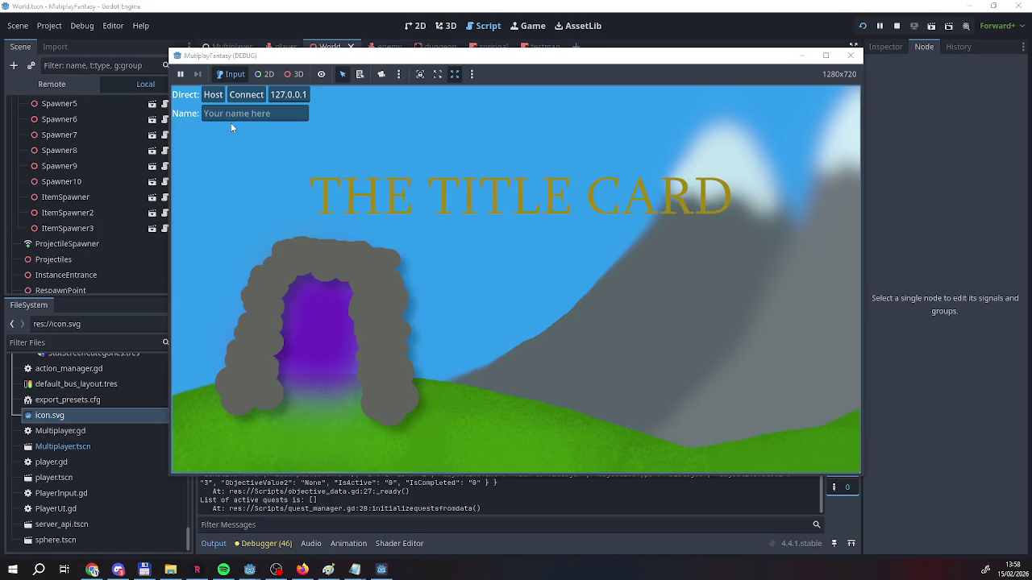
Host the game in one window, join as a client in another, and walk the client to the Dungeon Entrance tent
click(231, 113)
click(213, 95)
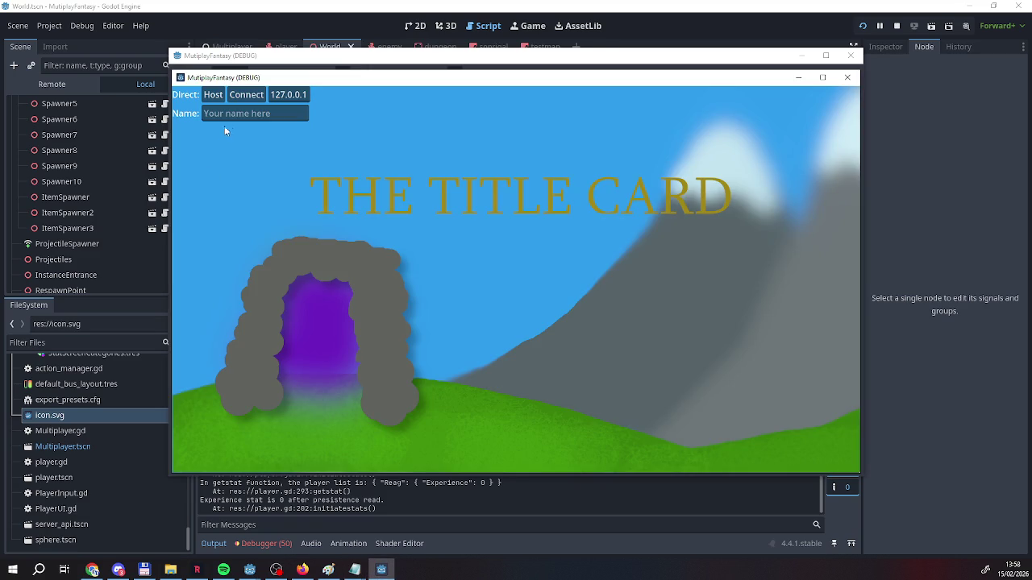
click(234, 114)
text(EEE)
text(EEEEE)
click(249, 98)
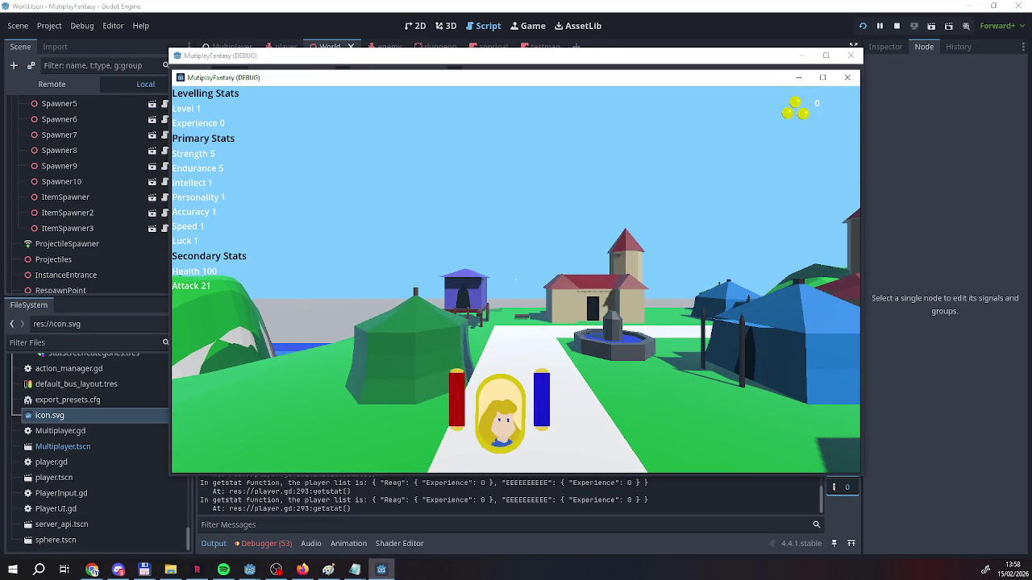
key(w)
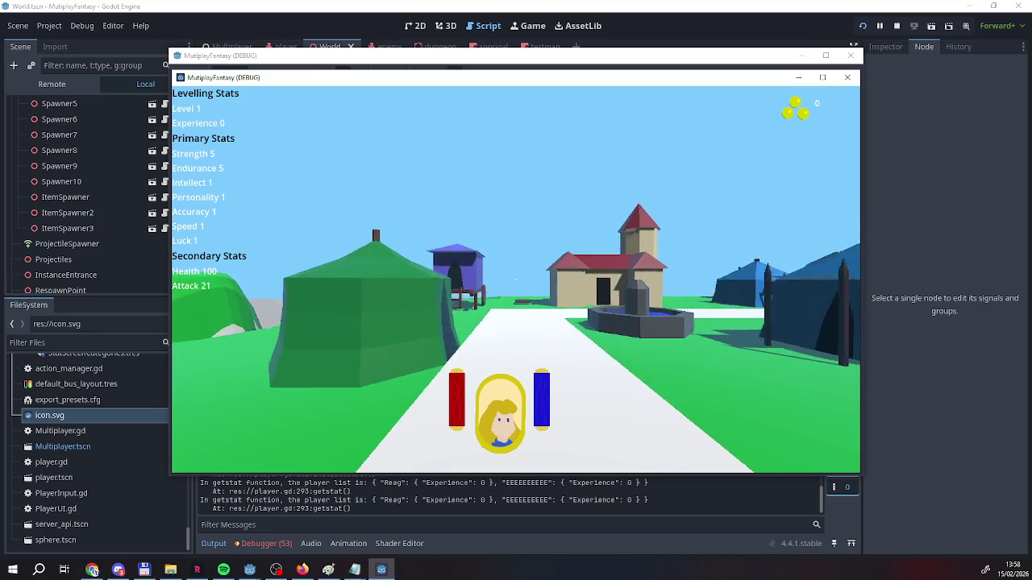
key(w)
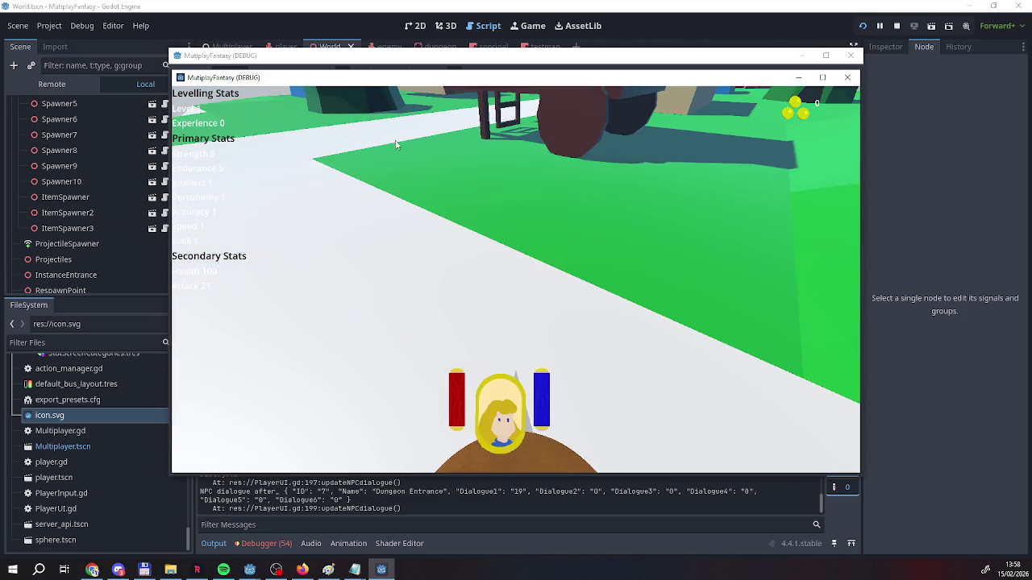
Walk the server player along the village road, then stop the game with F8
click(434, 59)
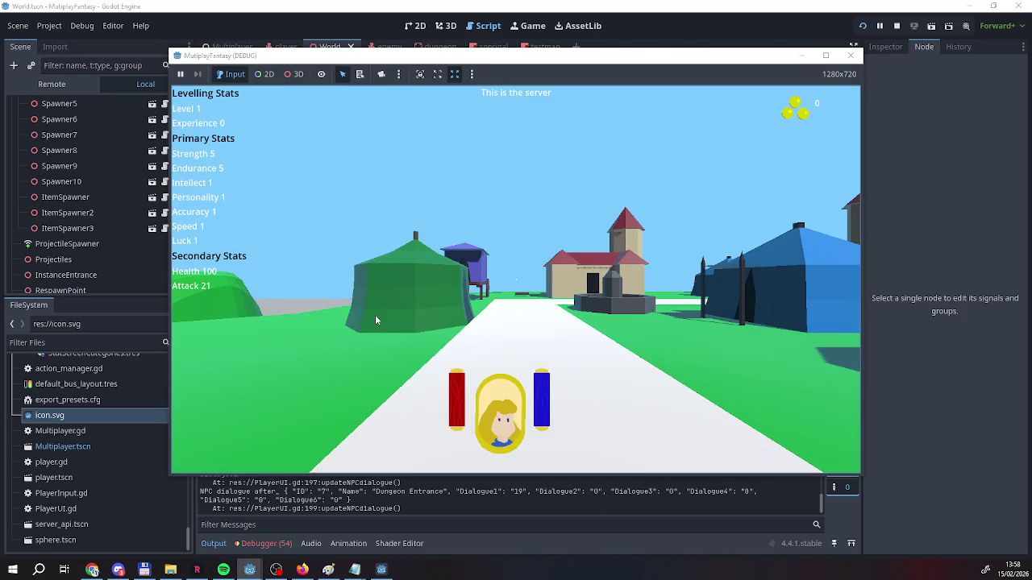
click(377, 321)
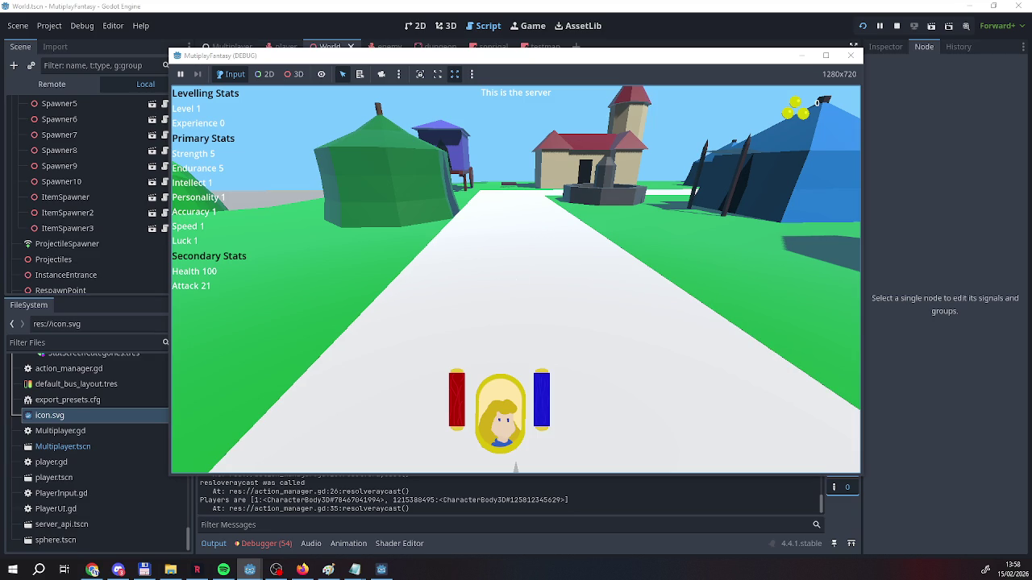
key(a)
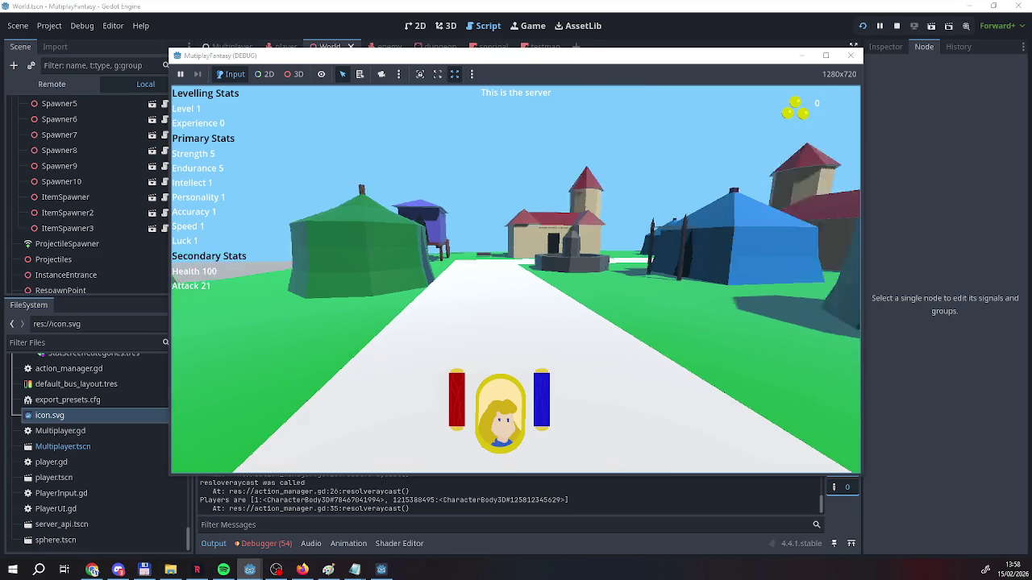
key(d)
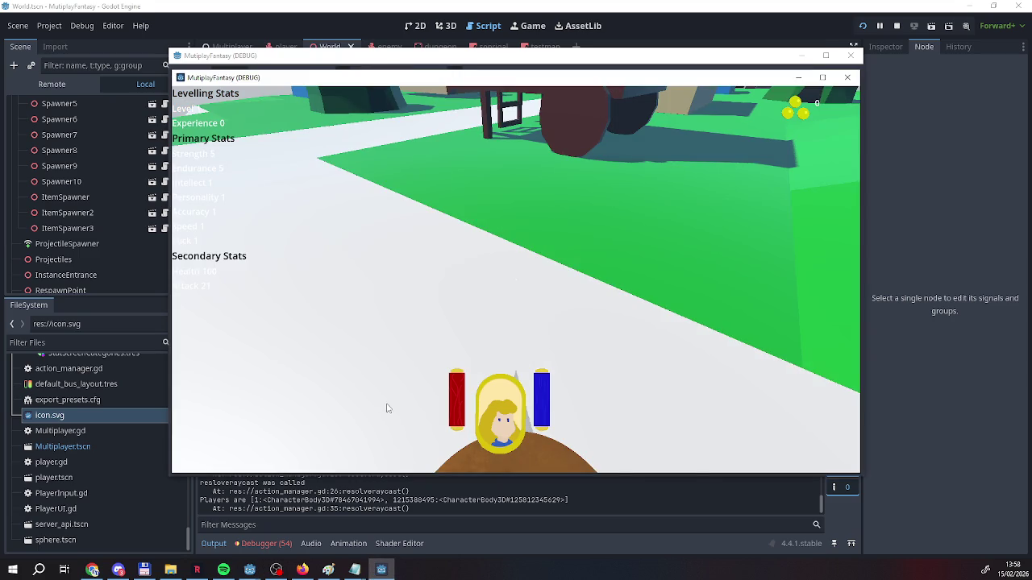
key(d)
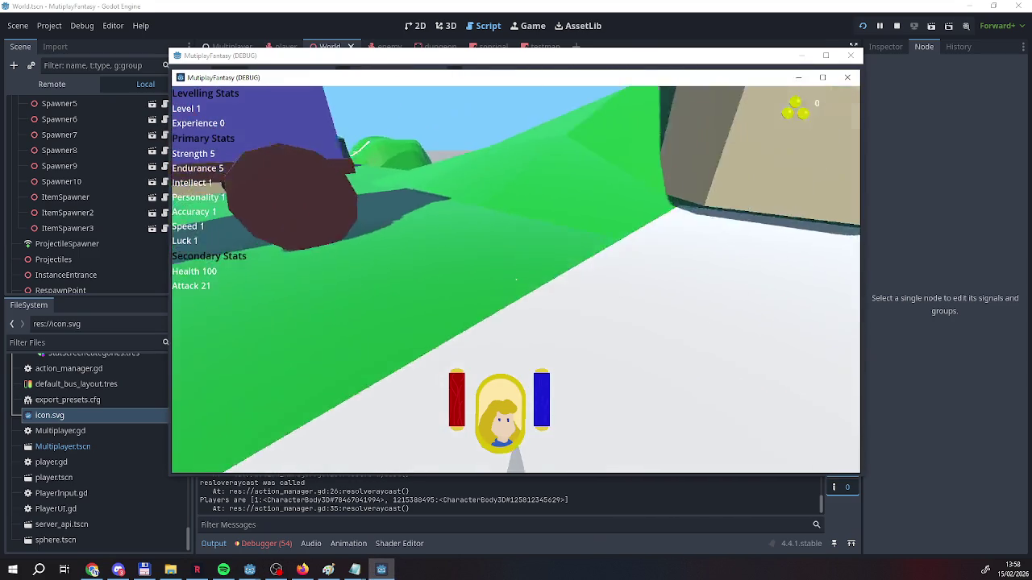
key(a)
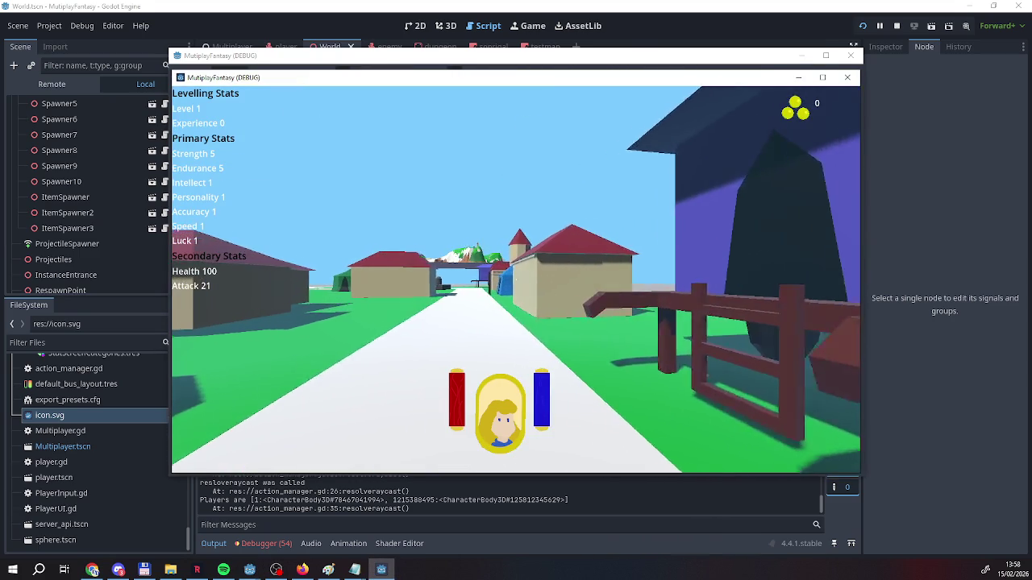
key(w)
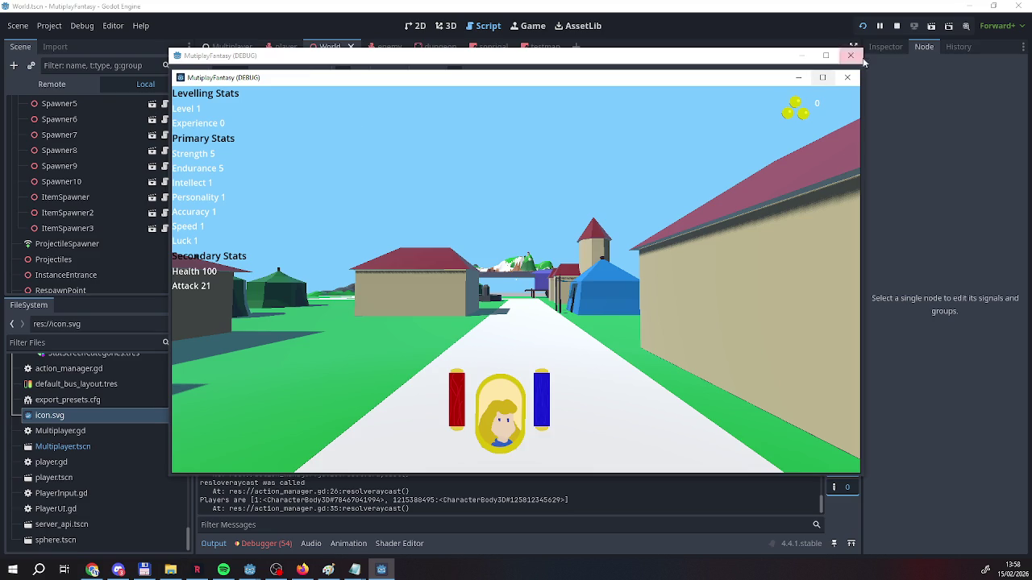
key(F8)
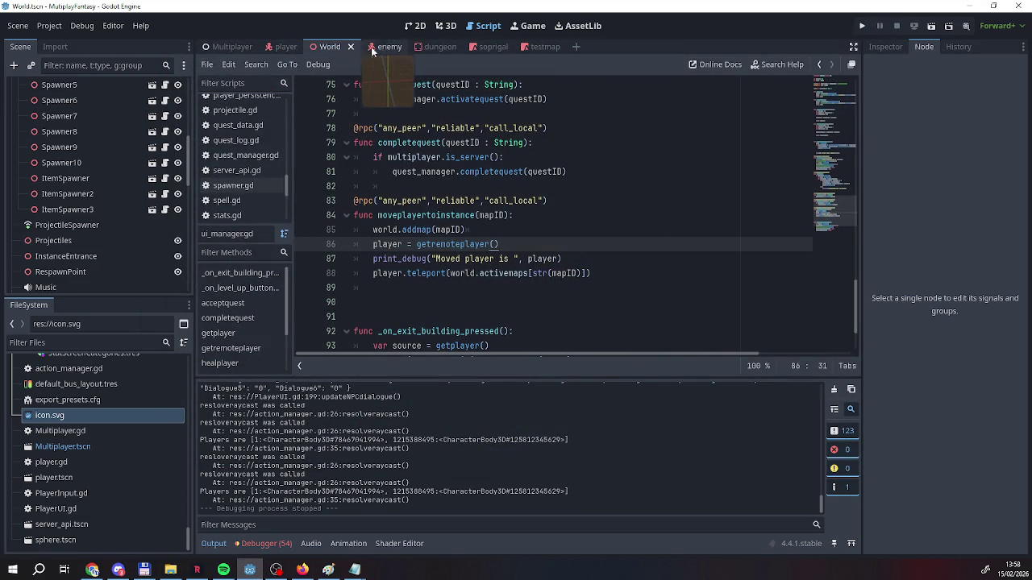
Open testmap in the 3D view, fly over to the tall grey tower, and select its mesh
click(425, 47)
click(537, 49)
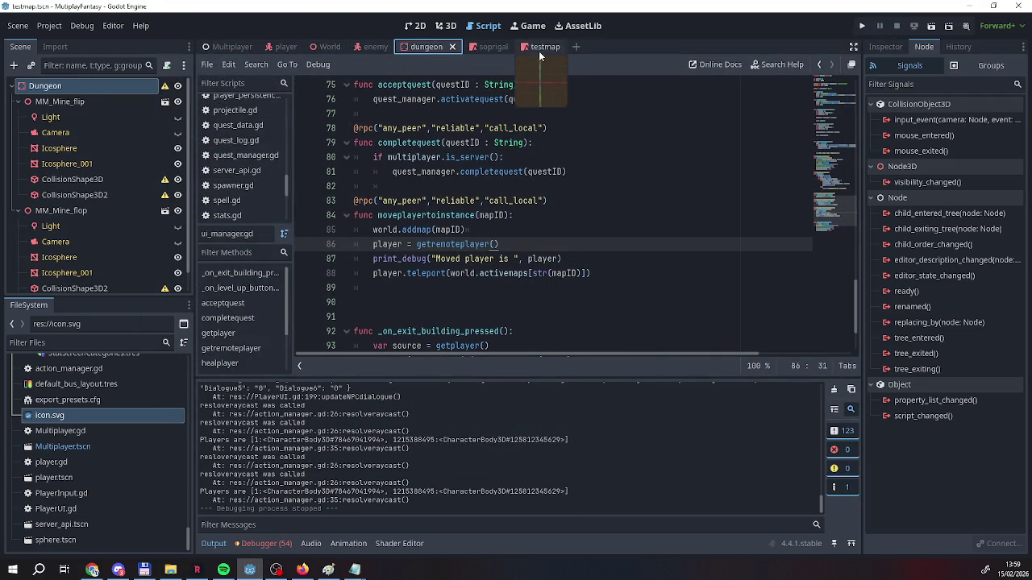
click(445, 26)
key(w)
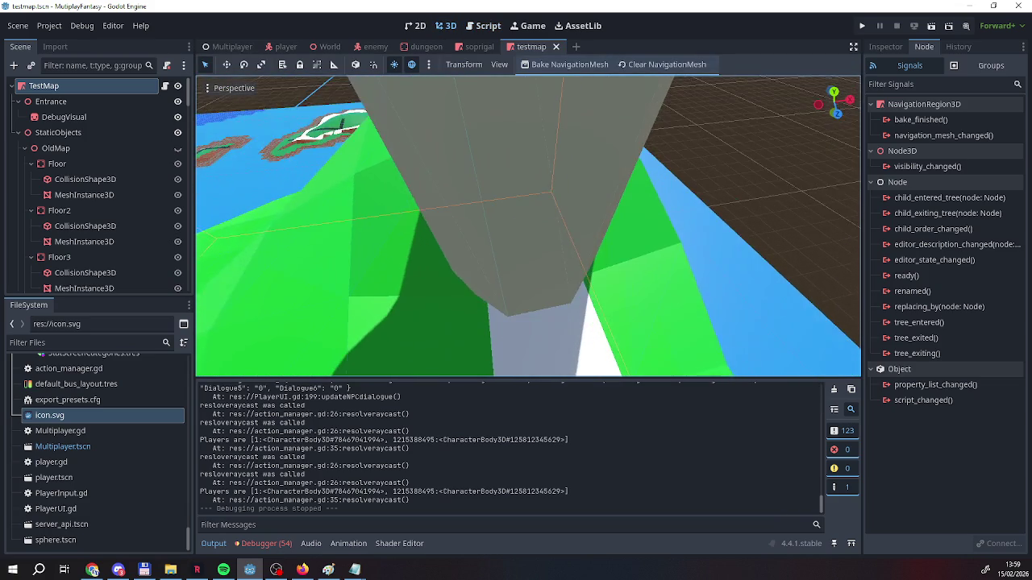
key(w)
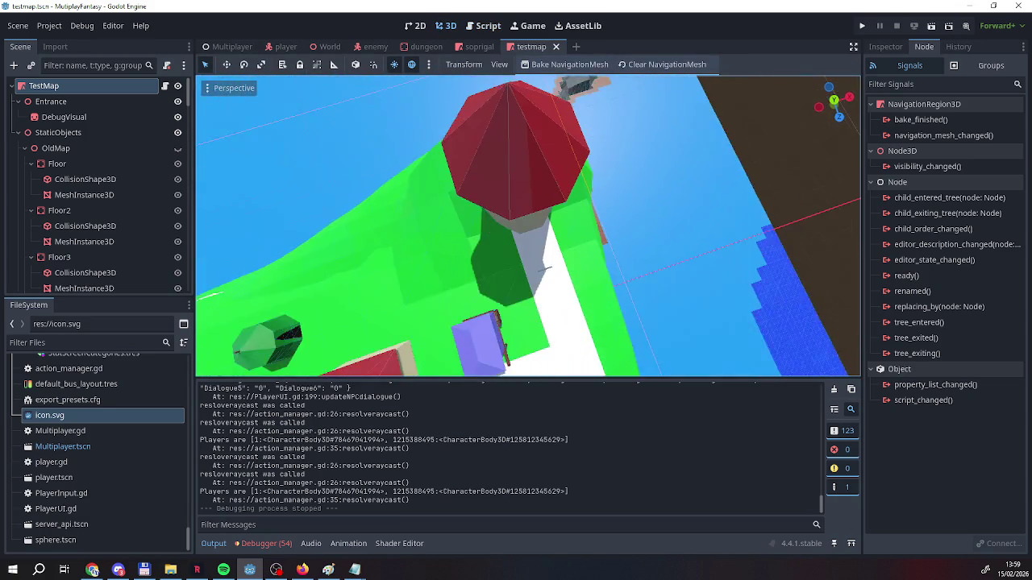
key(w)
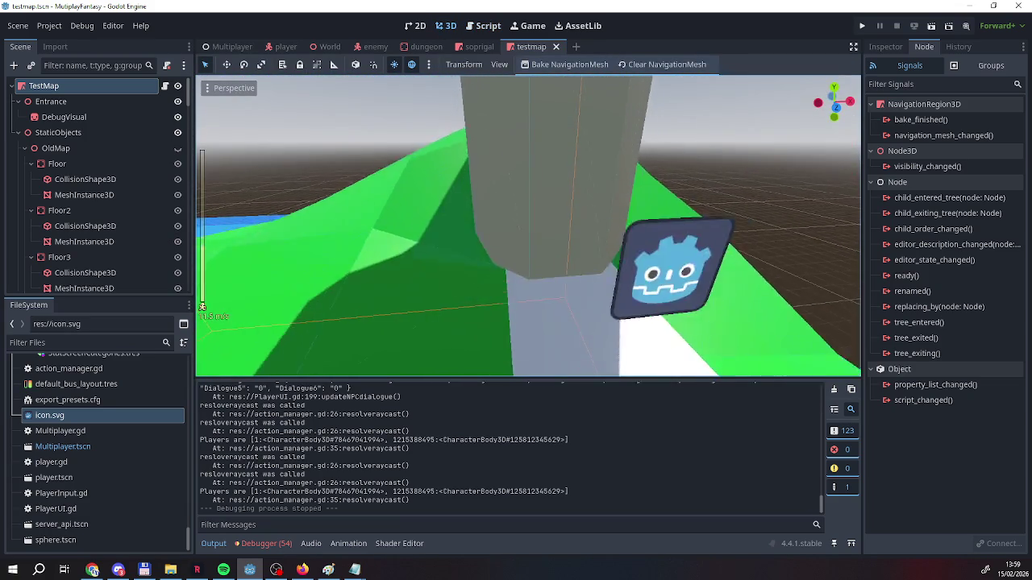
scroll(528, 226, up, 2)
key(w)
scroll(528, 226, down, 5)
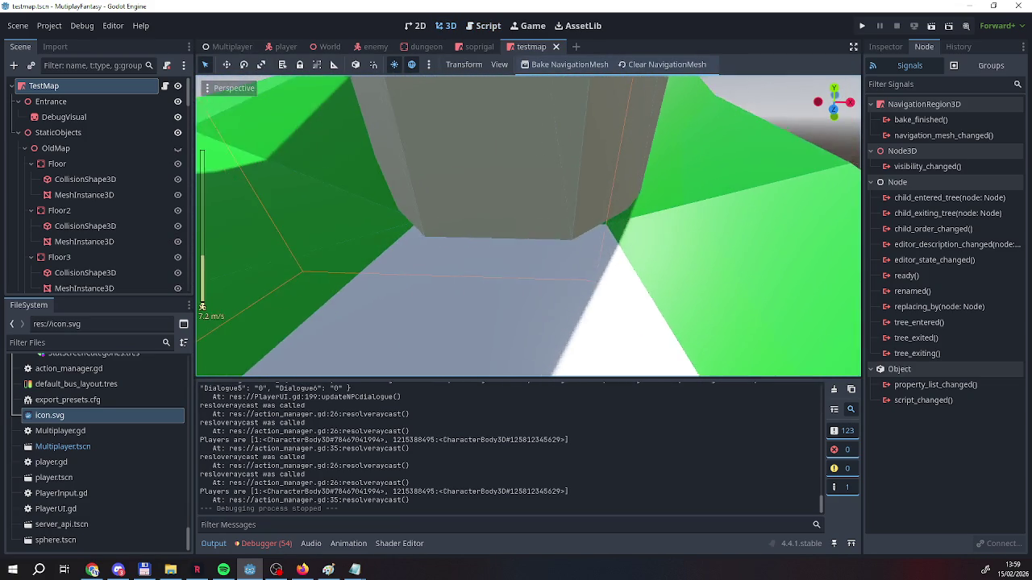
key(s)
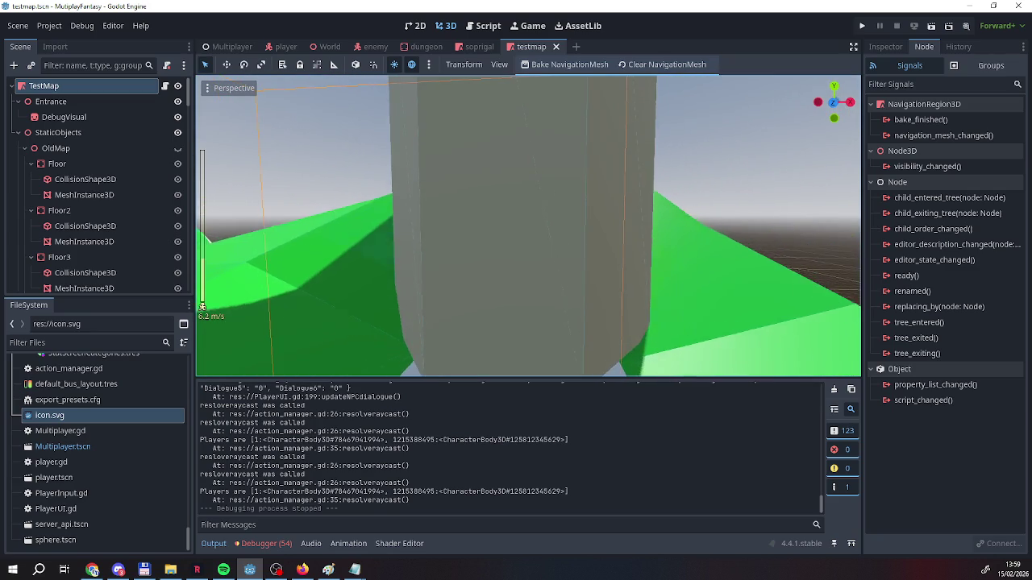
key(w)
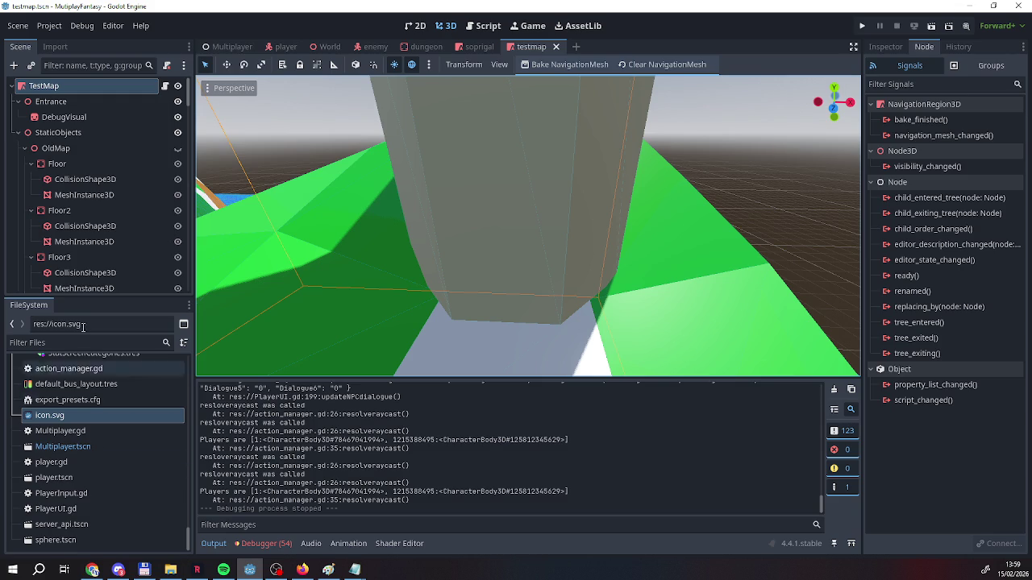
click(469, 238)
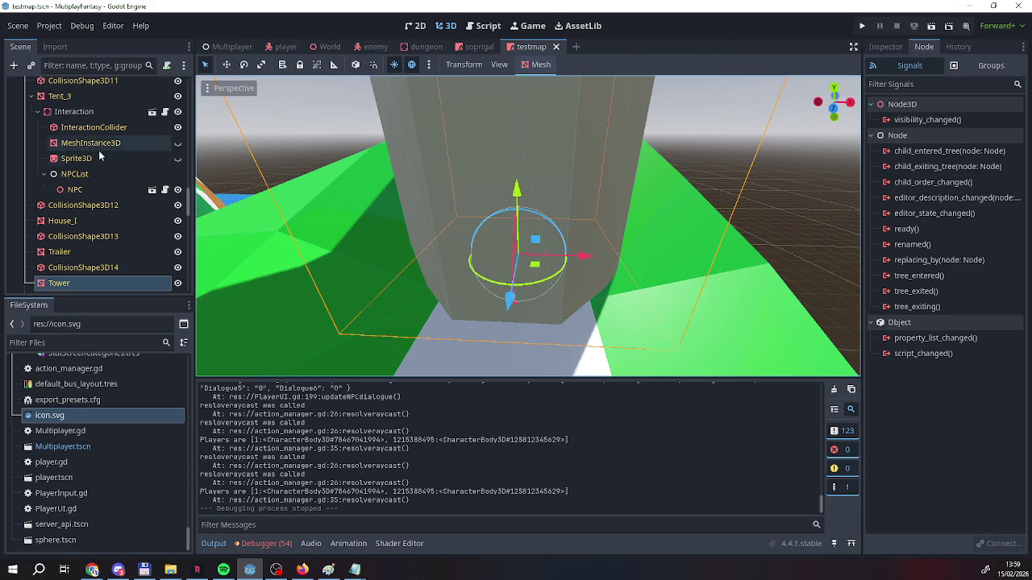
Instantiate houseinteraction.tscn under the Tower node, finding it by searching 'inter'
scroll(74, 282, down, 2)
scroll(71, 284, down, 2)
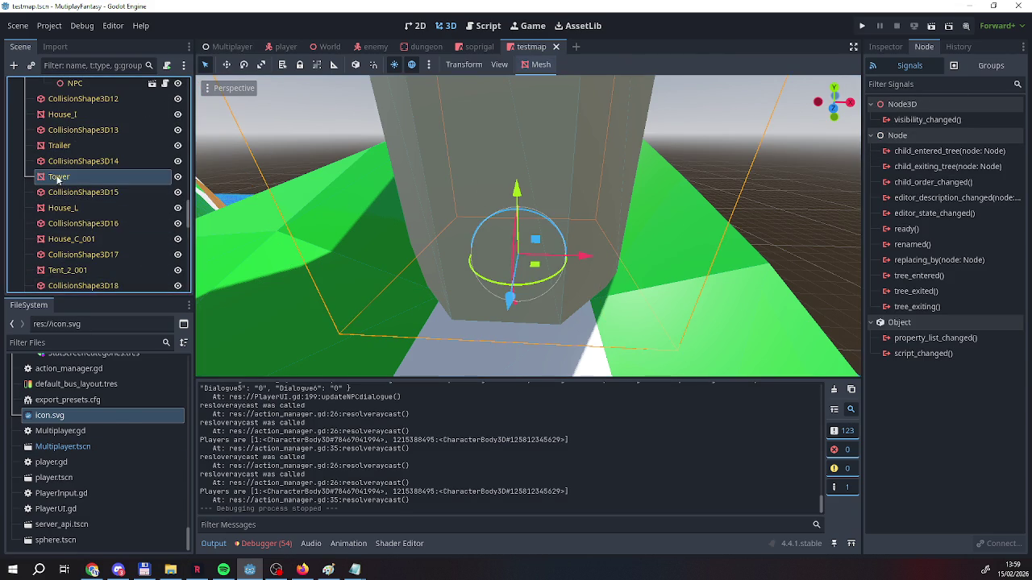
right_click(57, 177)
click(95, 206)
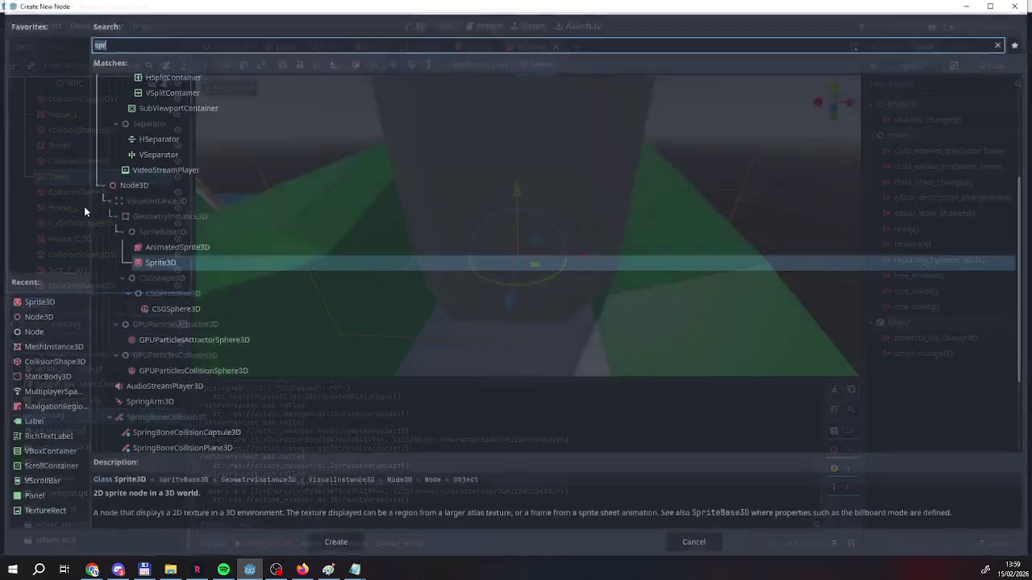
click(695, 545)
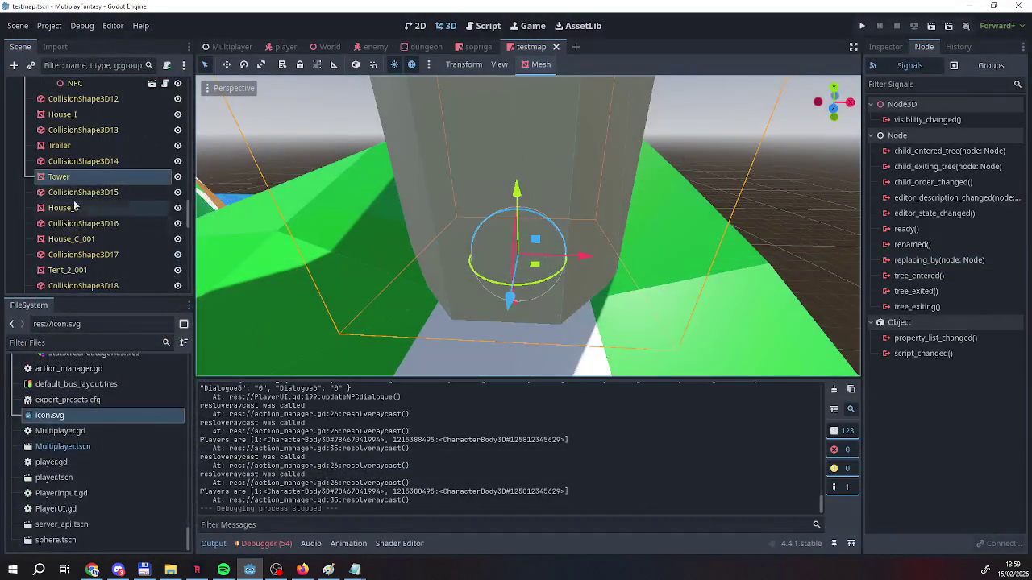
right_click(60, 179)
click(123, 229)
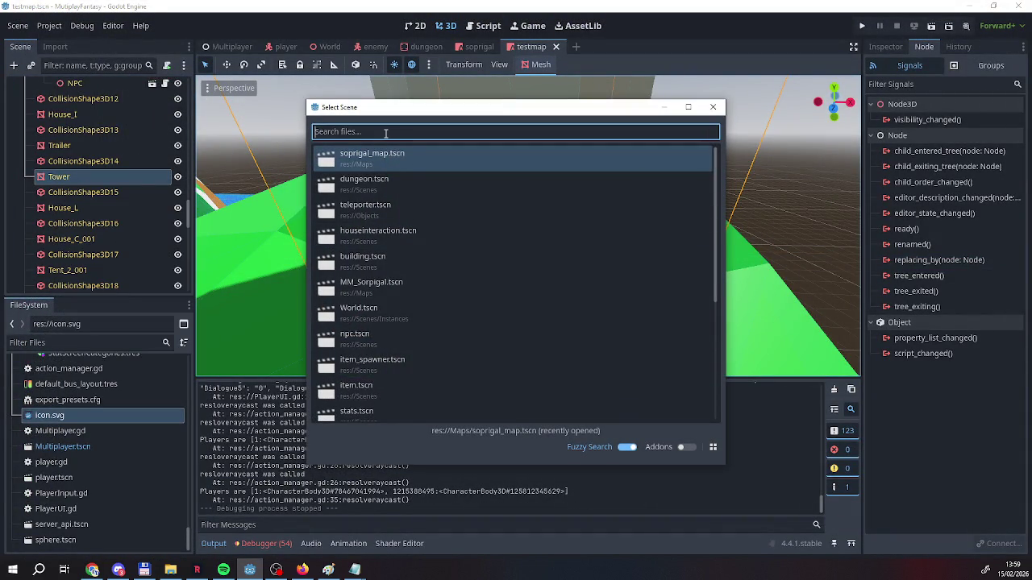
text(bui)
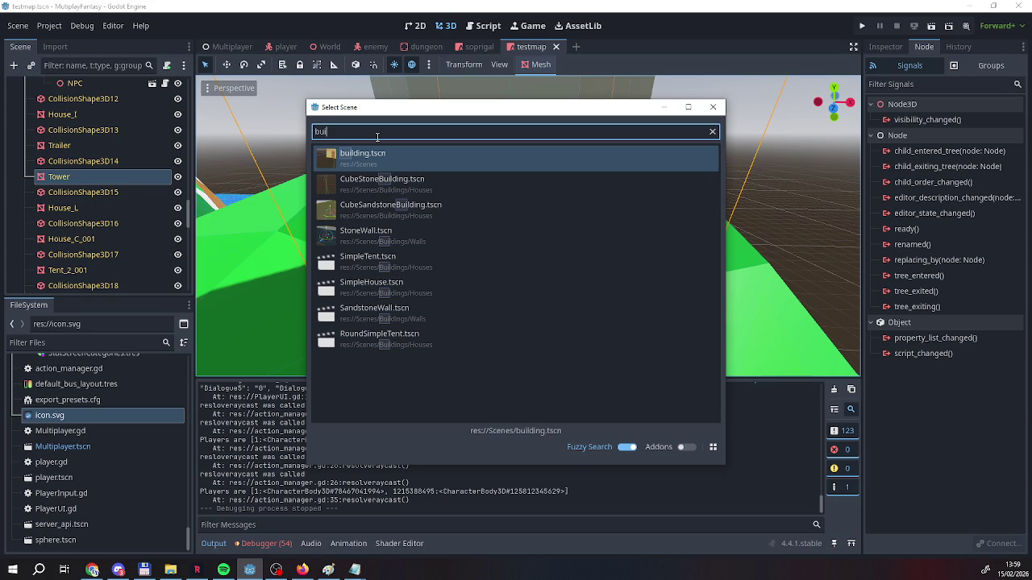
key(BackSpace)
key(BackSpace)
key(BackSpace)
text(inter)
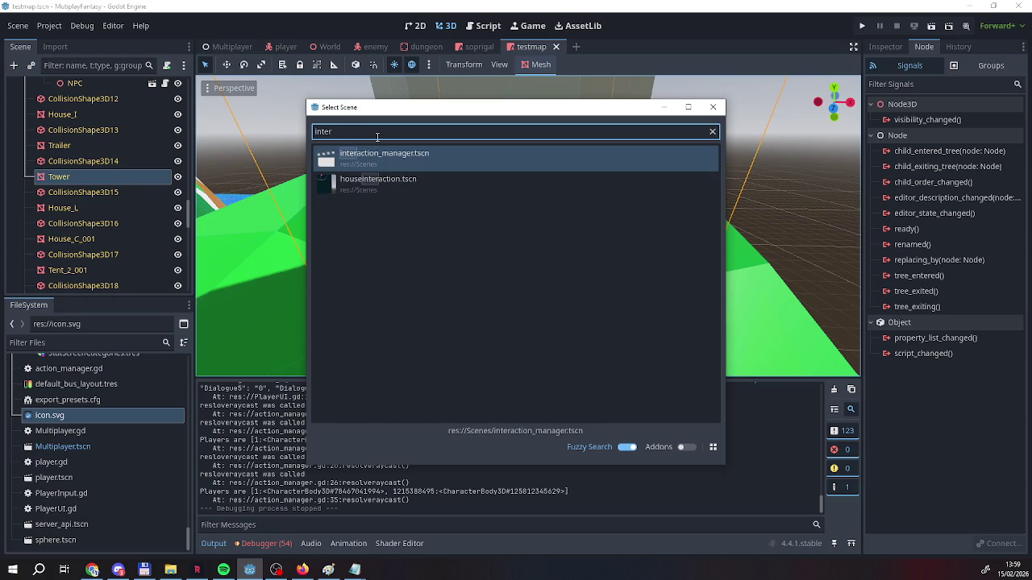
key(Down)
key(Return)
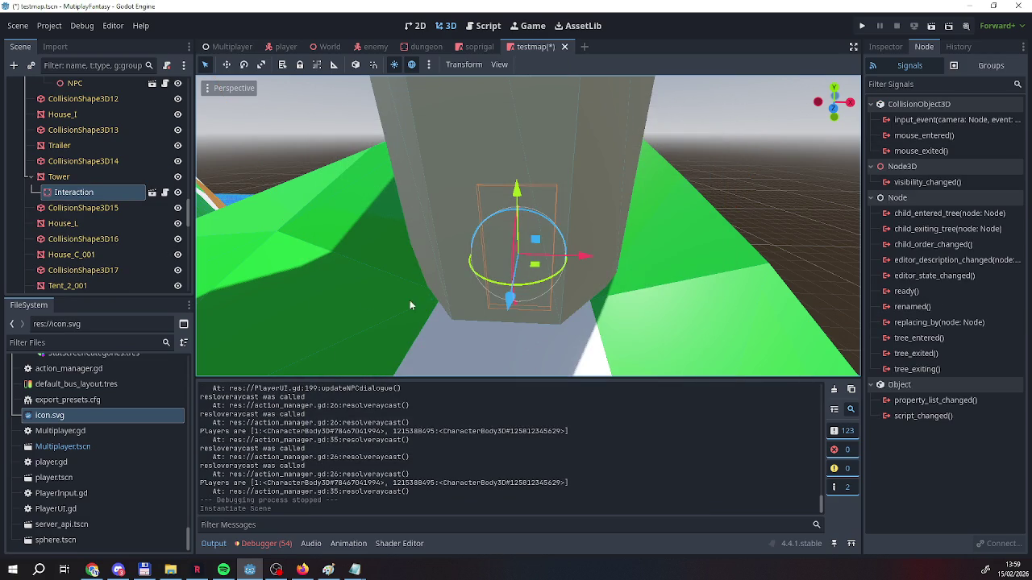
Enable Editable Children on the Interaction node
drag(576, 274, 510, 299)
right_click(101, 194)
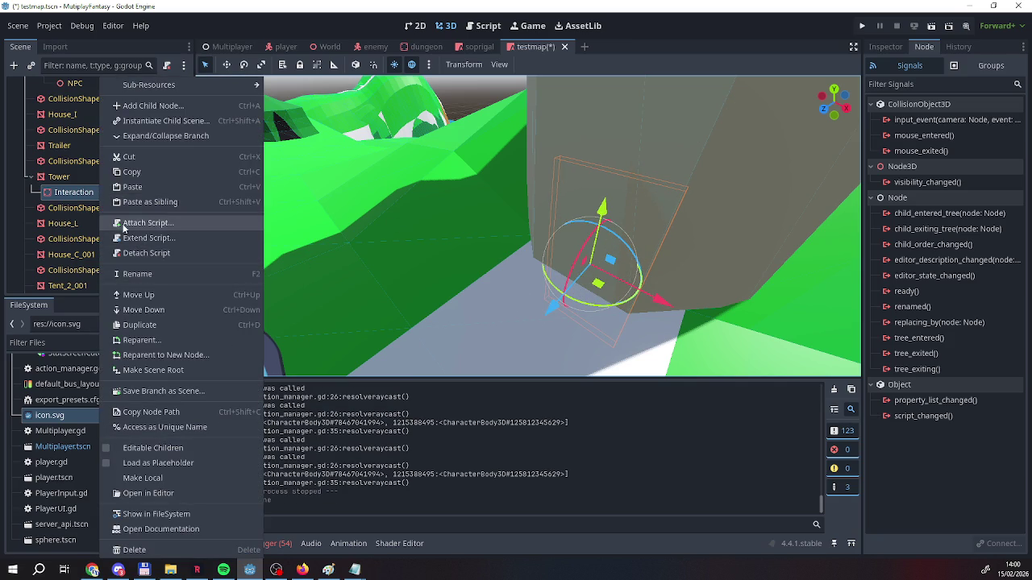
click(137, 449)
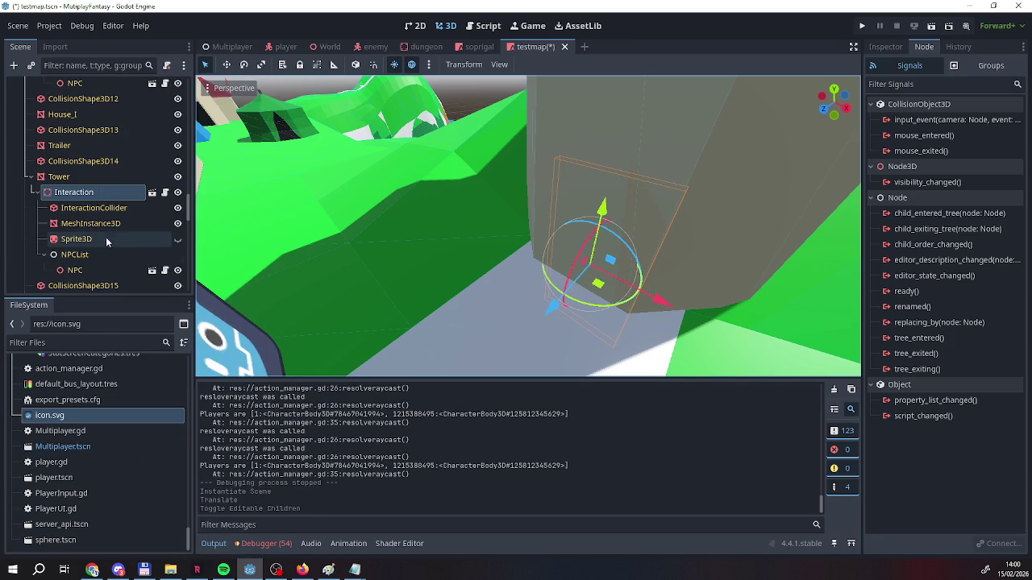
Move the Interaction node out and down to sit at the tower's front base
drag(601, 212, 615, 153)
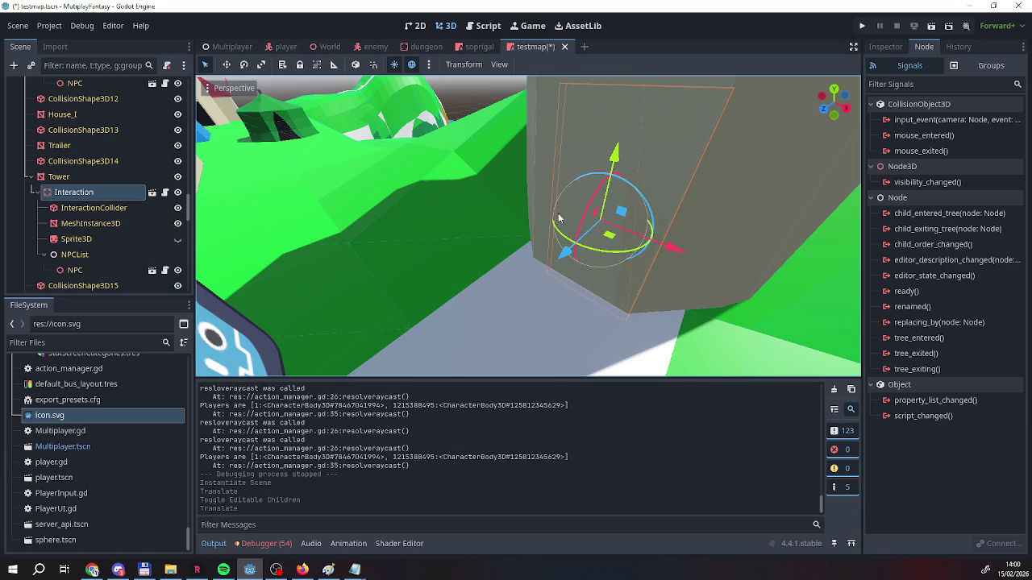
mouse_move(564, 255)
mouse_down()
mouse_move(507, 282)
mouse_move(525, 273)
mouse_move(436, 276)
mouse_move(373, 258)
mouse_move(422, 239)
mouse_up()
key(g)
key(y)
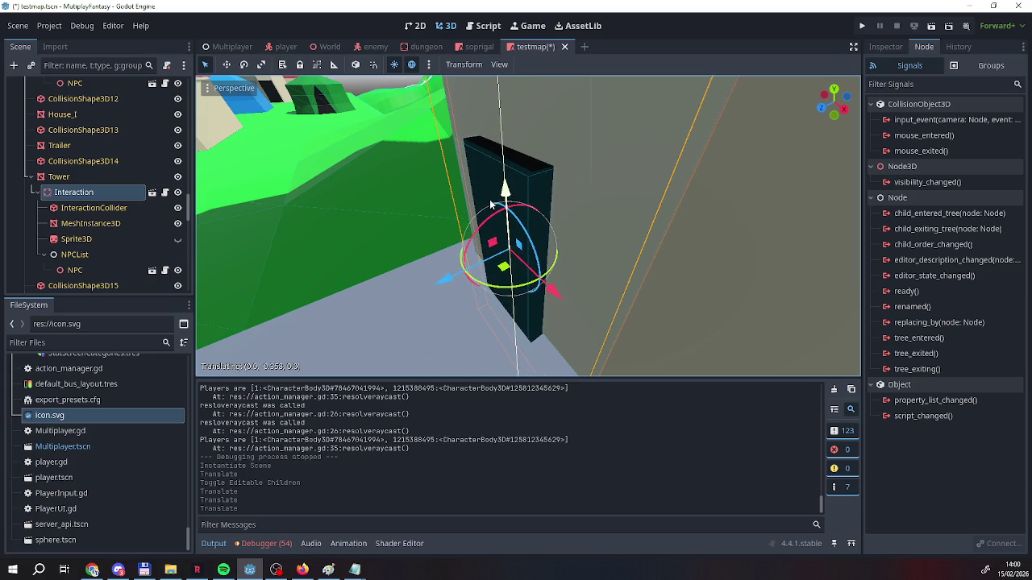
click(491, 191)
drag(490, 192, 435, 203)
scroll(528, 225, down, 3)
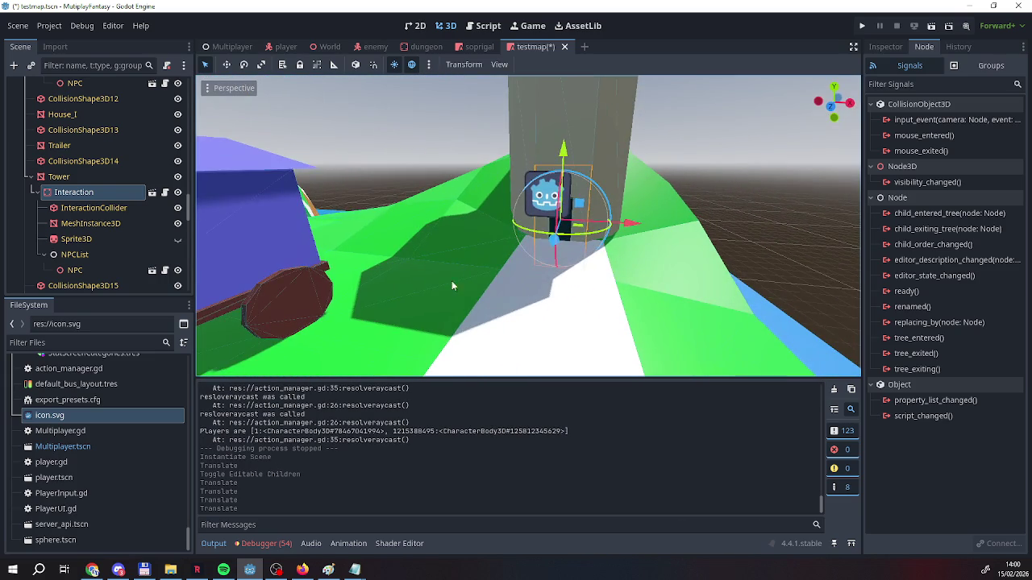
click(66, 194)
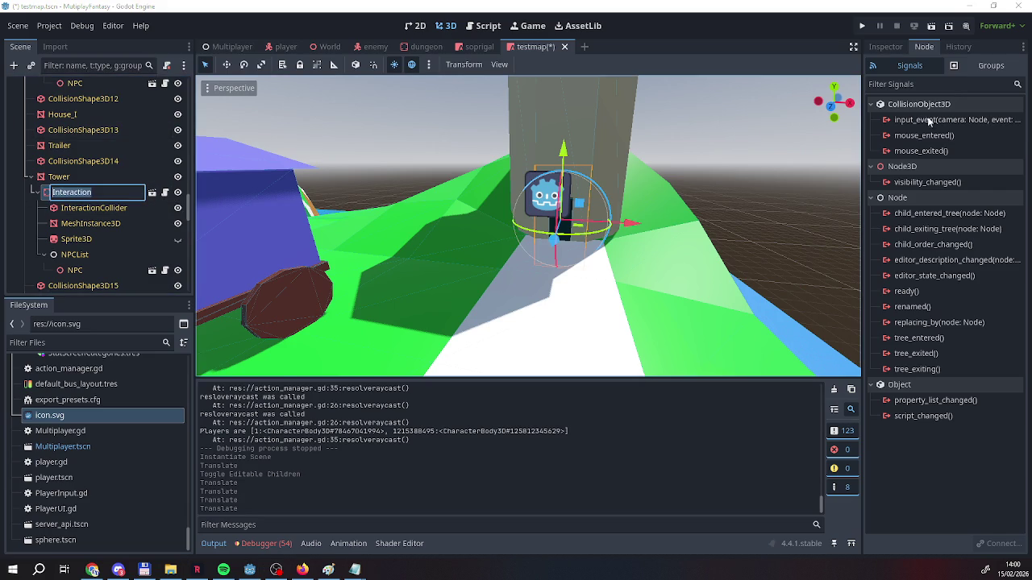
Set the Interaction node's Building Id to 5, checking it against the Buildings list in Notepad
click(888, 47)
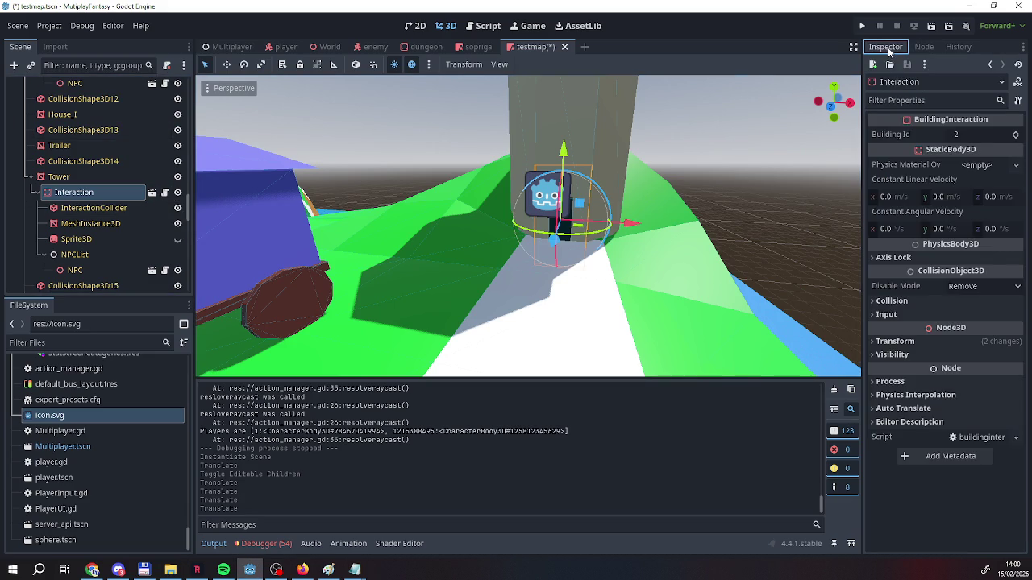
click(1018, 132)
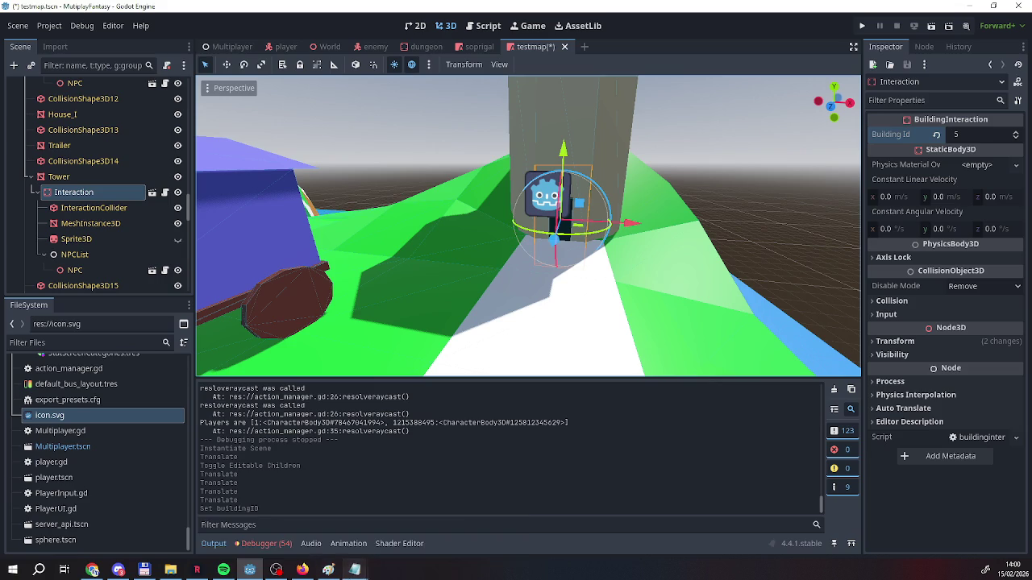
mouse_move(355, 569)
click(231, 541)
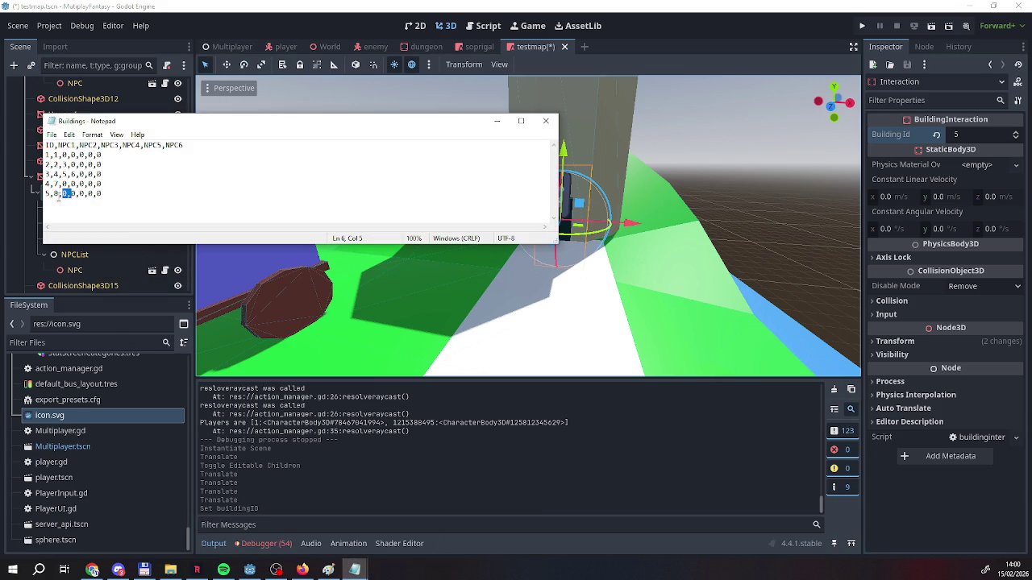
click(497, 121)
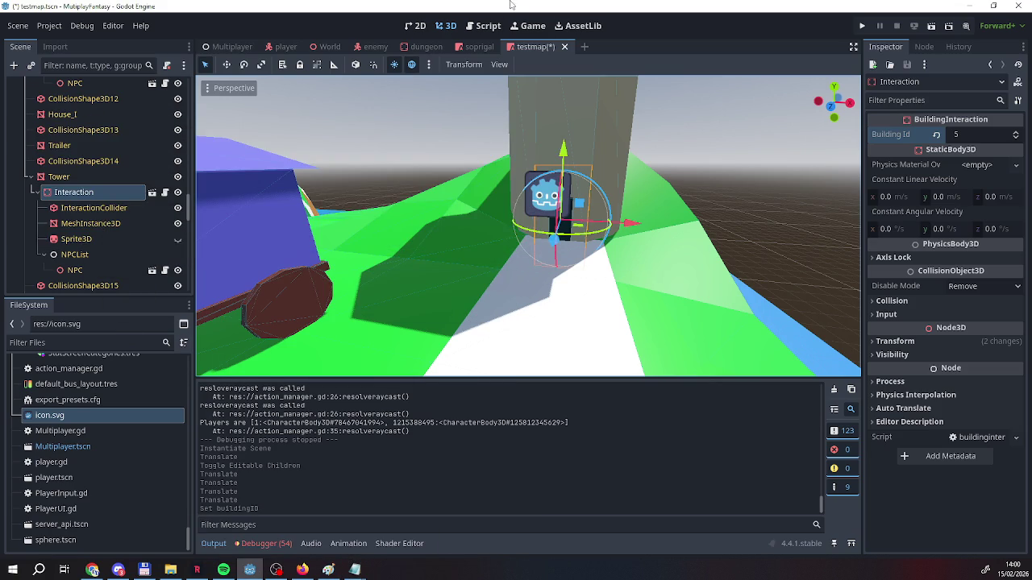
Save the testmap scene from its tab's context menu
right_click(512, 46)
click(534, 65)
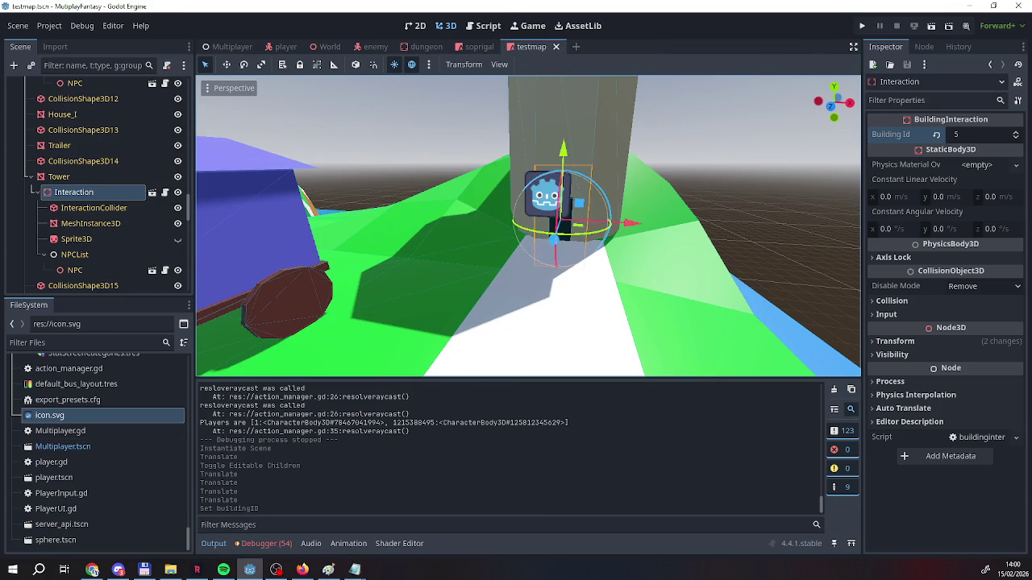
click(119, 570)
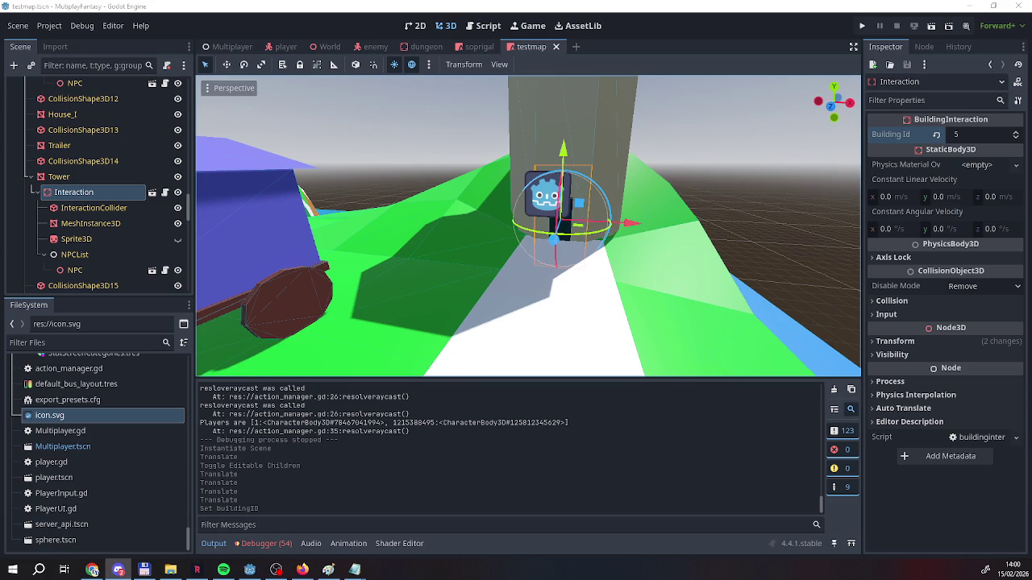
key(alt+Tab)
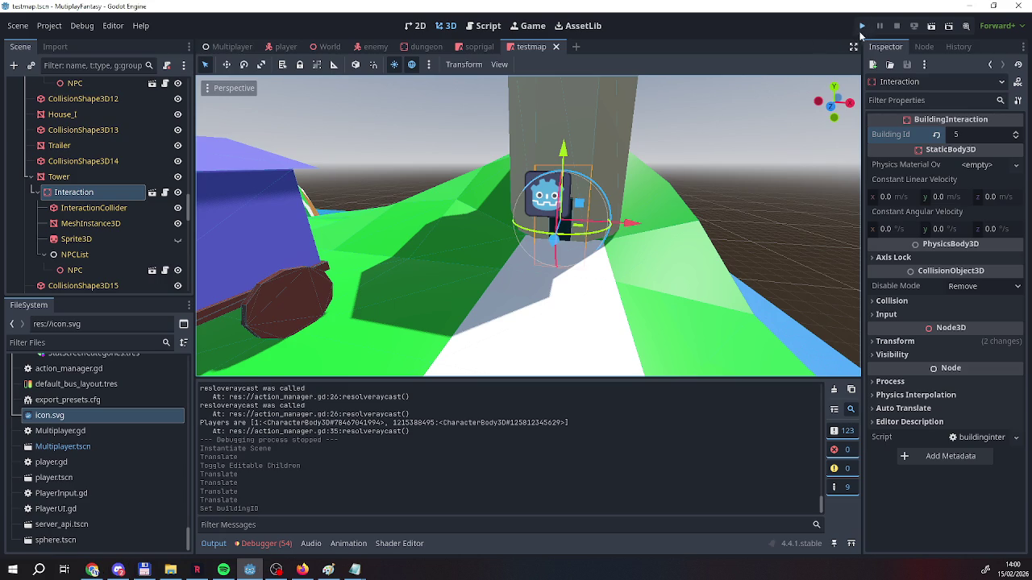
Run the project, host a game in one window, and join it as a client in the second
click(862, 27)
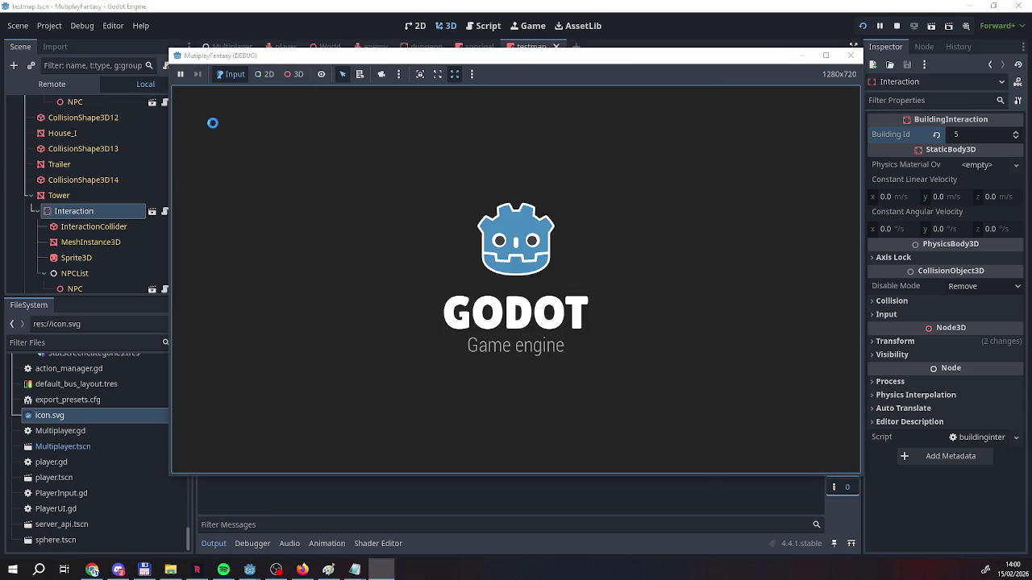
text(Reag)
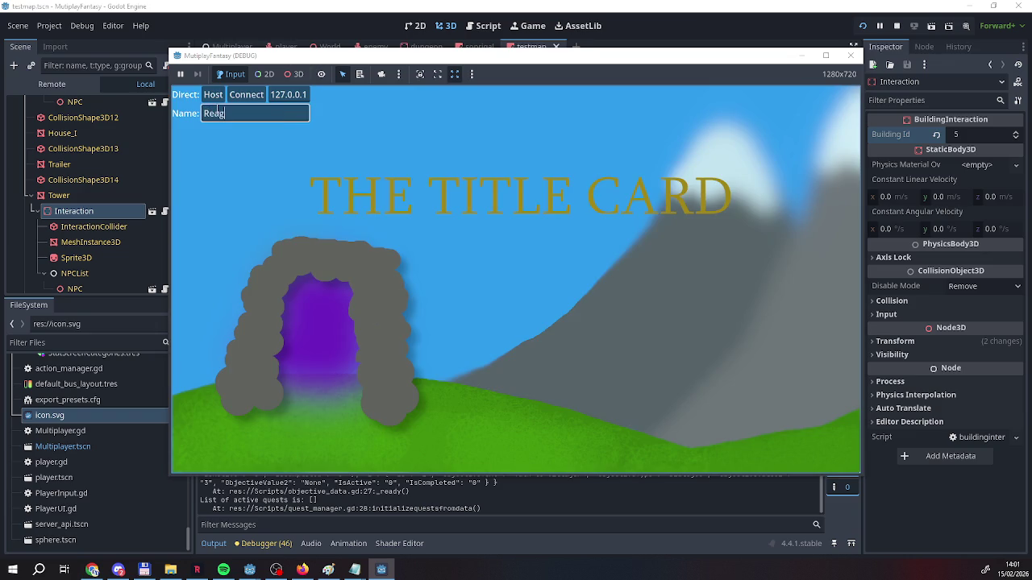
click(213, 94)
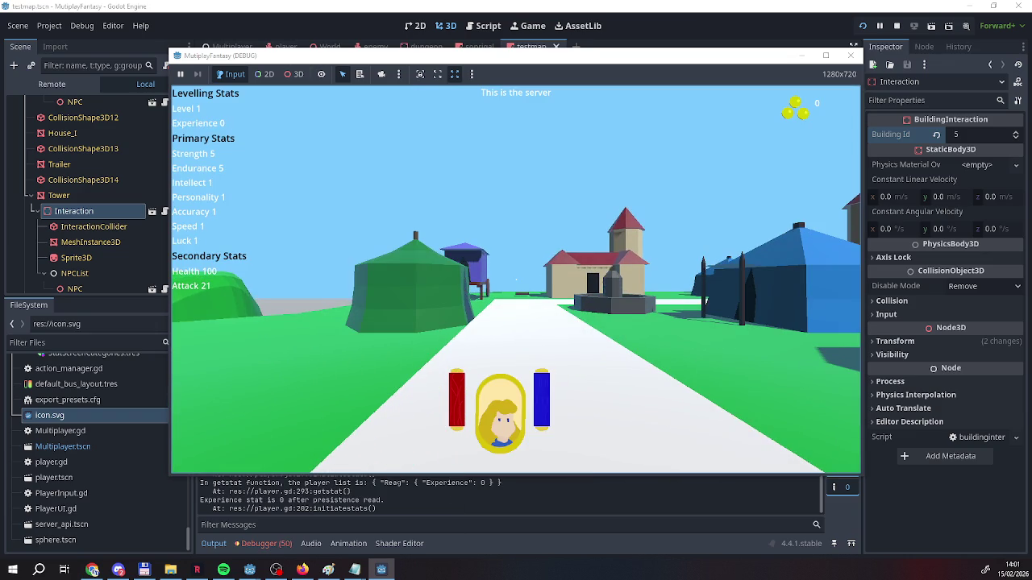
click(384, 571)
click(268, 116)
text(EEEEEEEEEEEE)
click(246, 94)
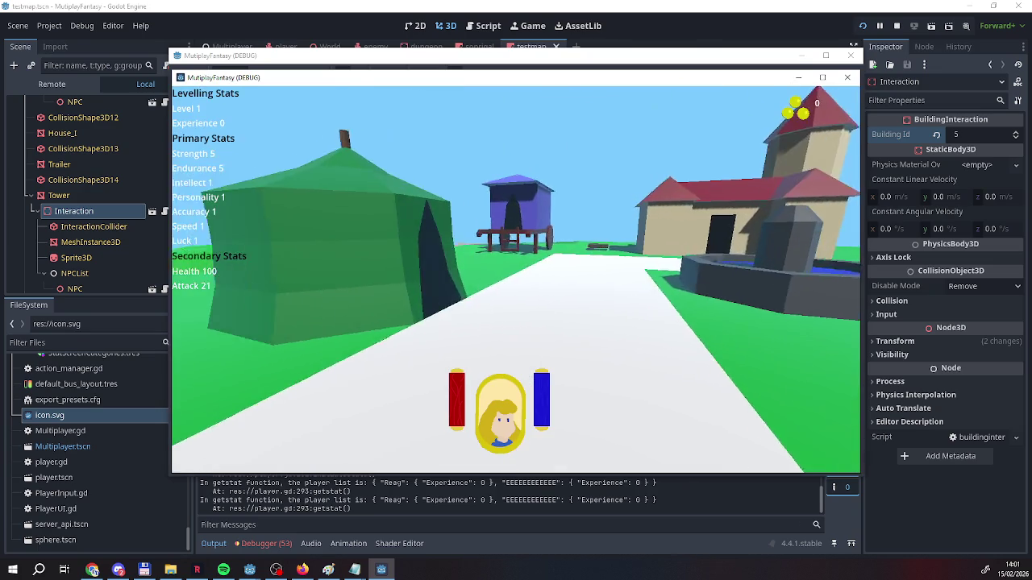
Walk to the tent, enter the dungeon, then walk up to the tower door
key(w)
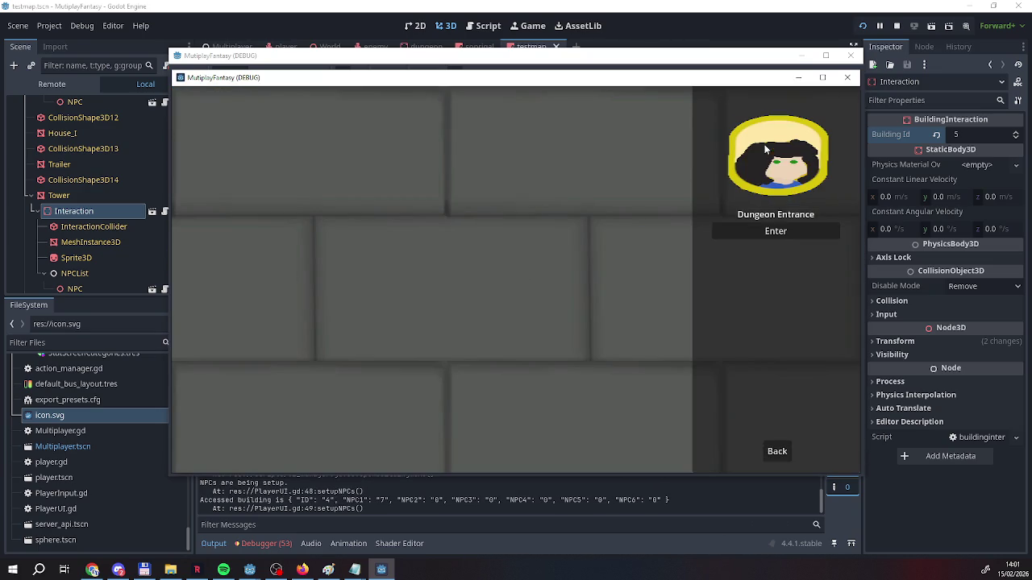
click(775, 232)
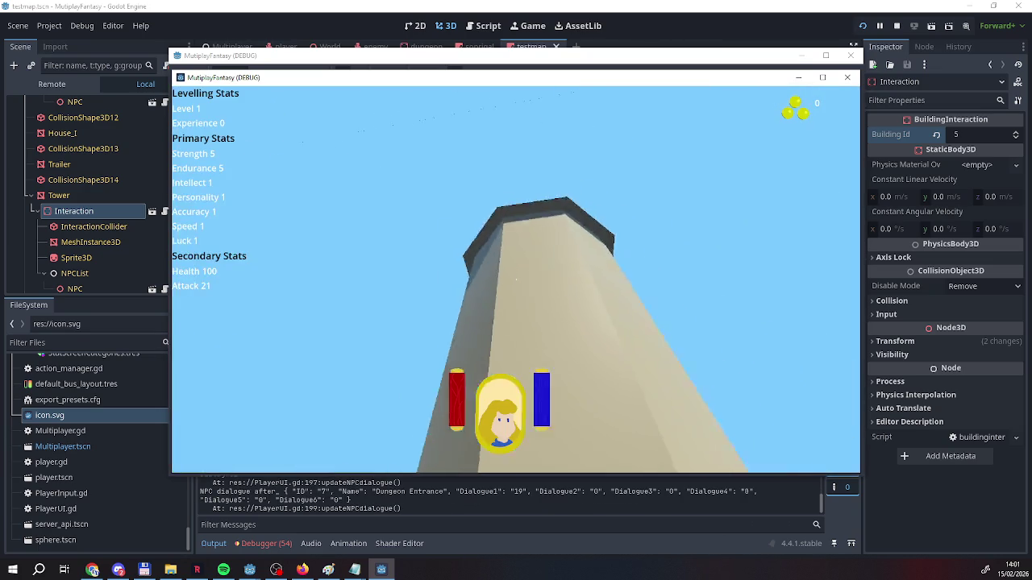
key(w)
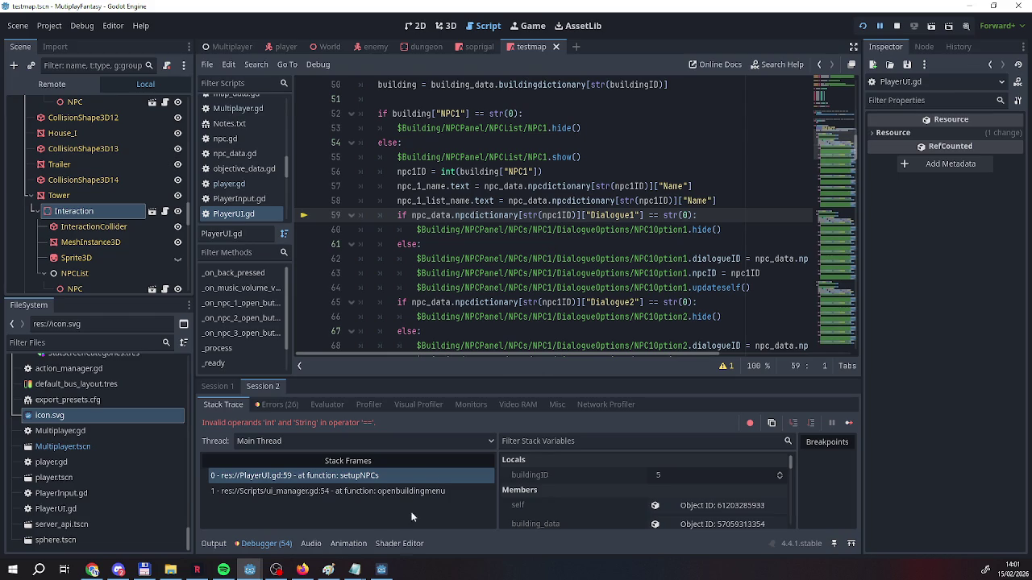
Add the missing closing quote after "Dungeon Exit" in NPCs.txt, save it, and rerun the project
mouse_move(354, 570)
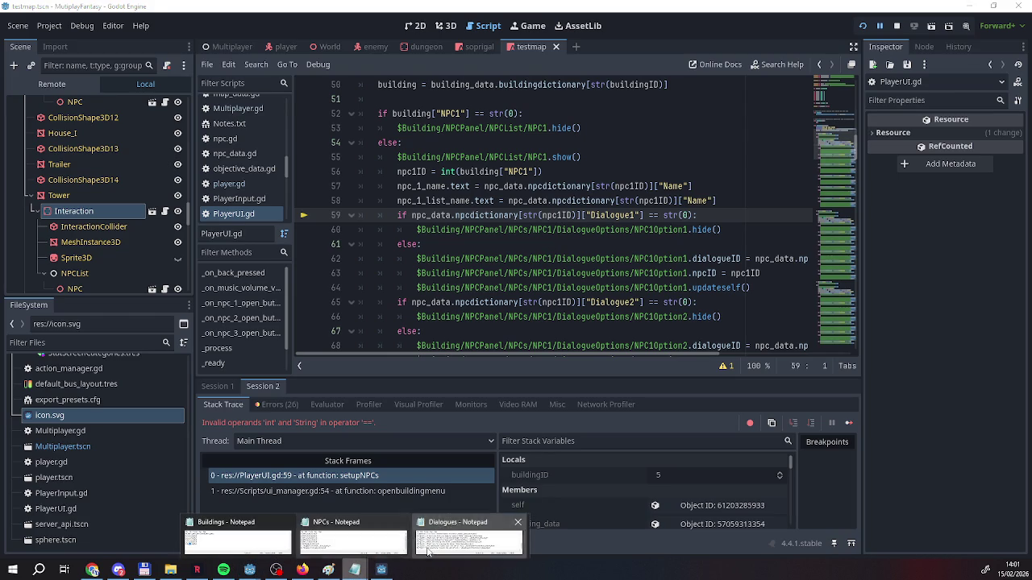
click(427, 552)
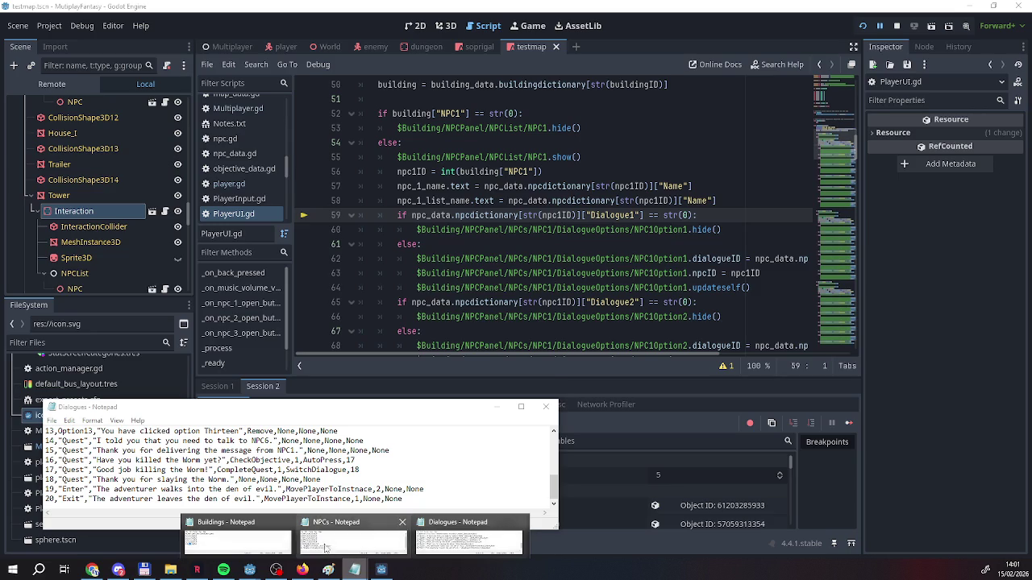
click(326, 548)
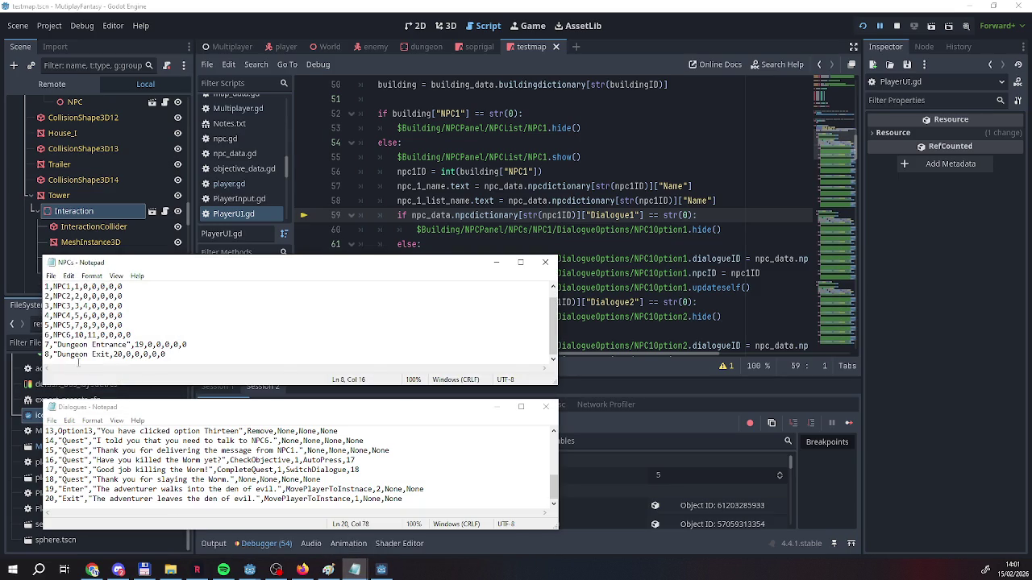
text(")
click(50, 276)
right_click(59, 287)
click(61, 323)
click(862, 25)
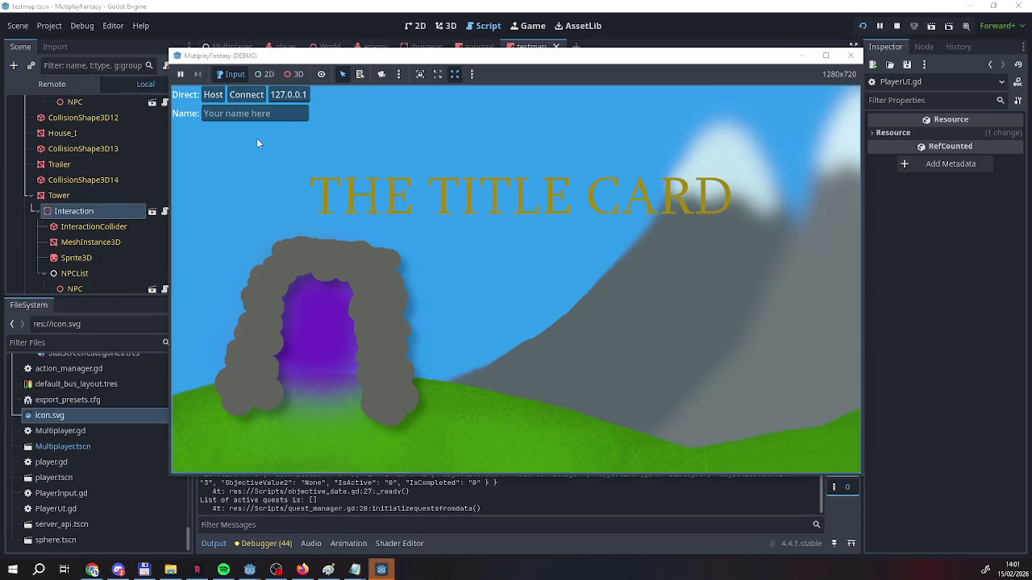
Enter a player name and host a game session
click(220, 112)
text(Reag)
click(219, 99)
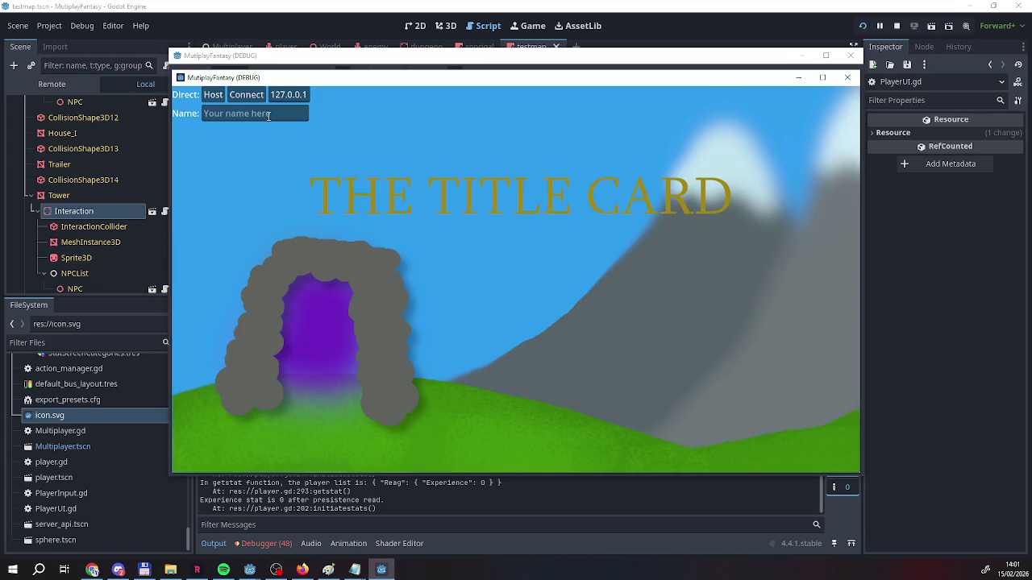
click(267, 113)
text(EEEEEEEE)
click(213, 95)
Enter the dungeon at the tent, then choose Exit at the tower's Dungeon Exit dialogue
key(w)
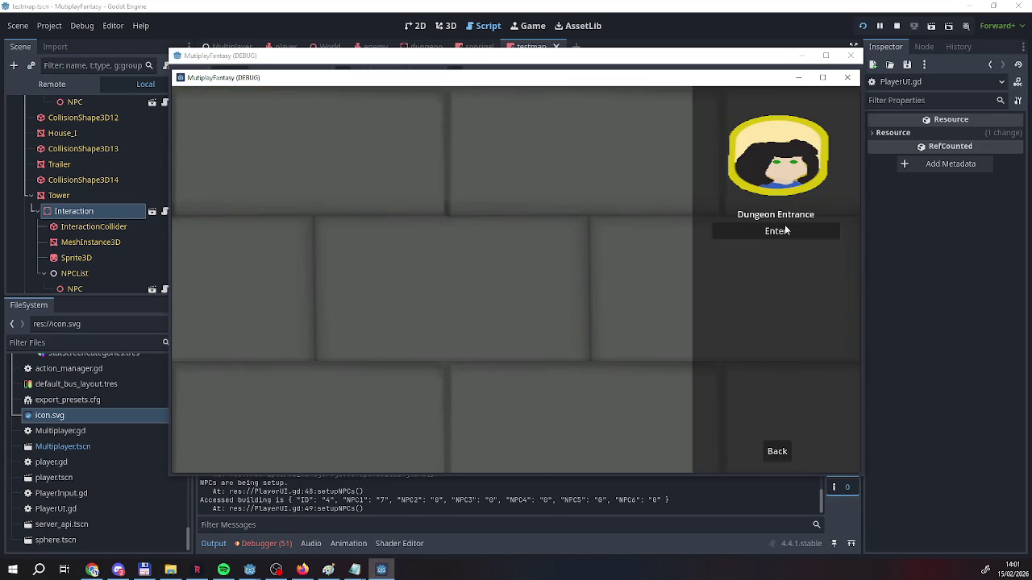
click(782, 233)
key(w)
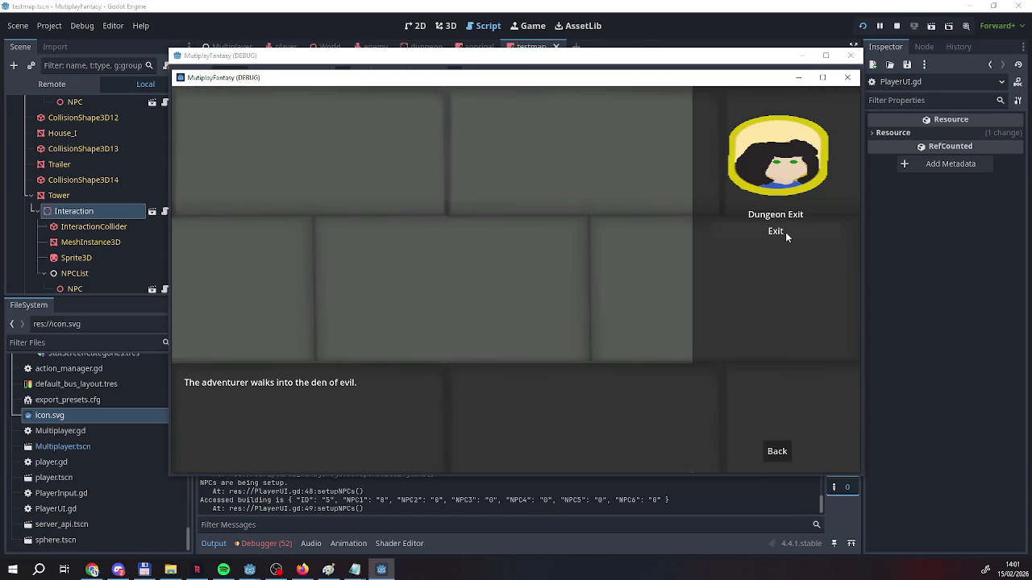
click(787, 235)
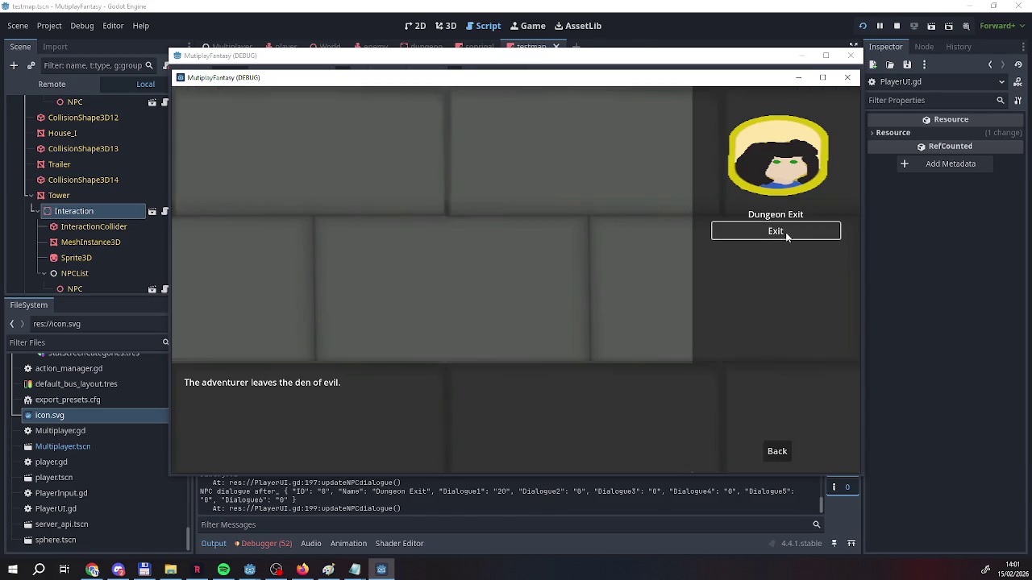
click(778, 451)
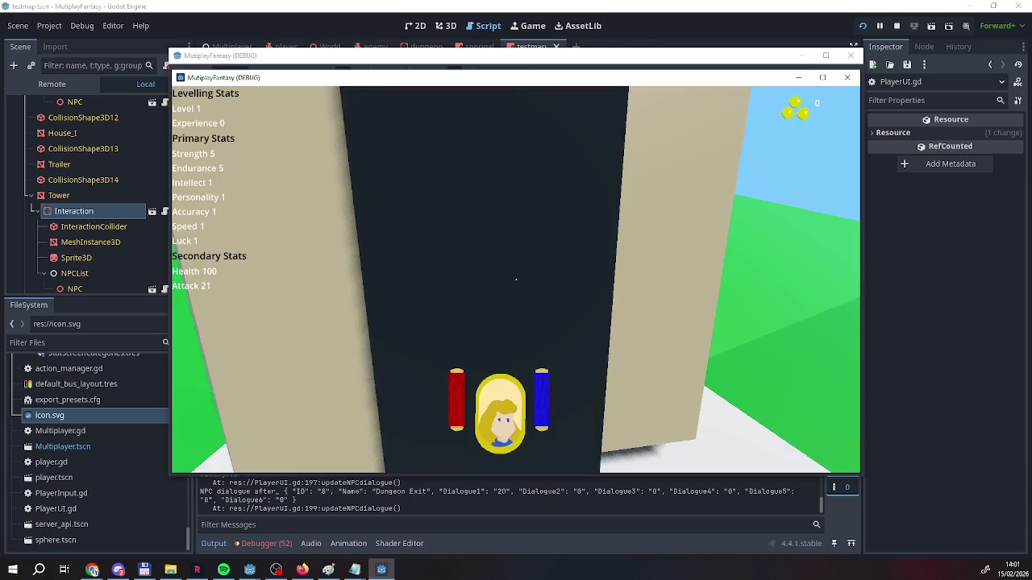
key(a)
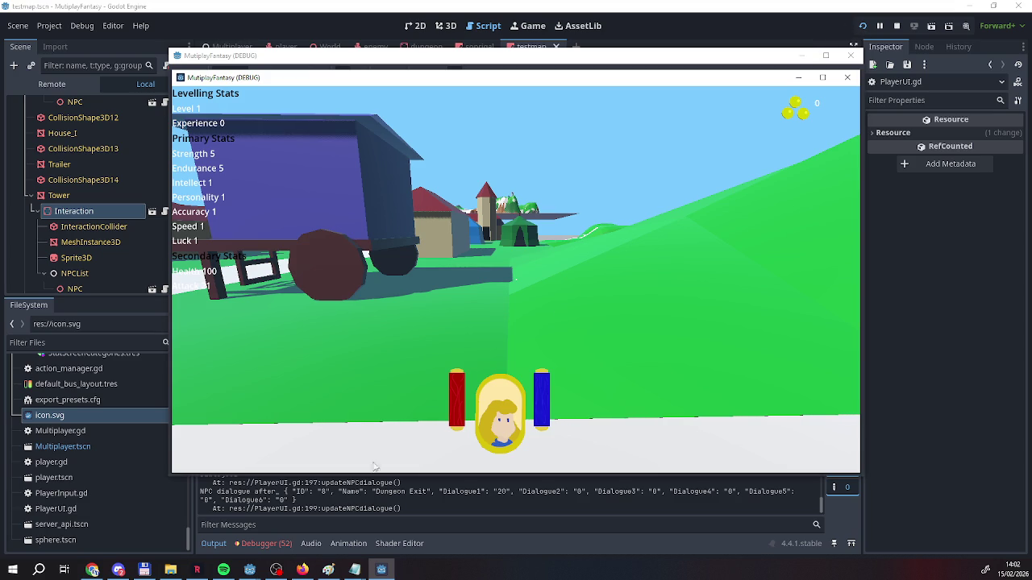
Close the debug game window to stop the session
click(87, 571)
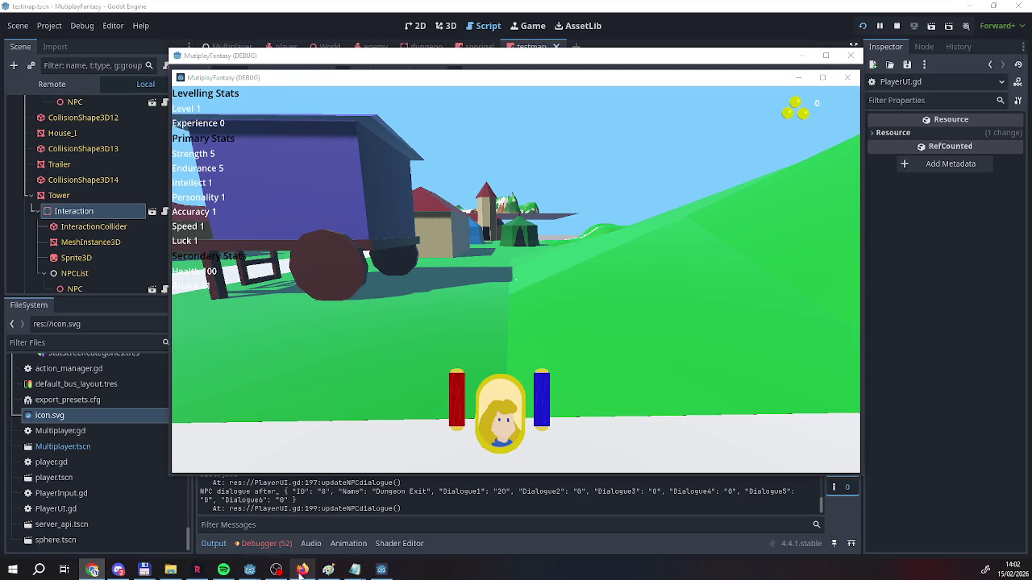
mouse_move(301, 571)
mouse_move(250, 571)
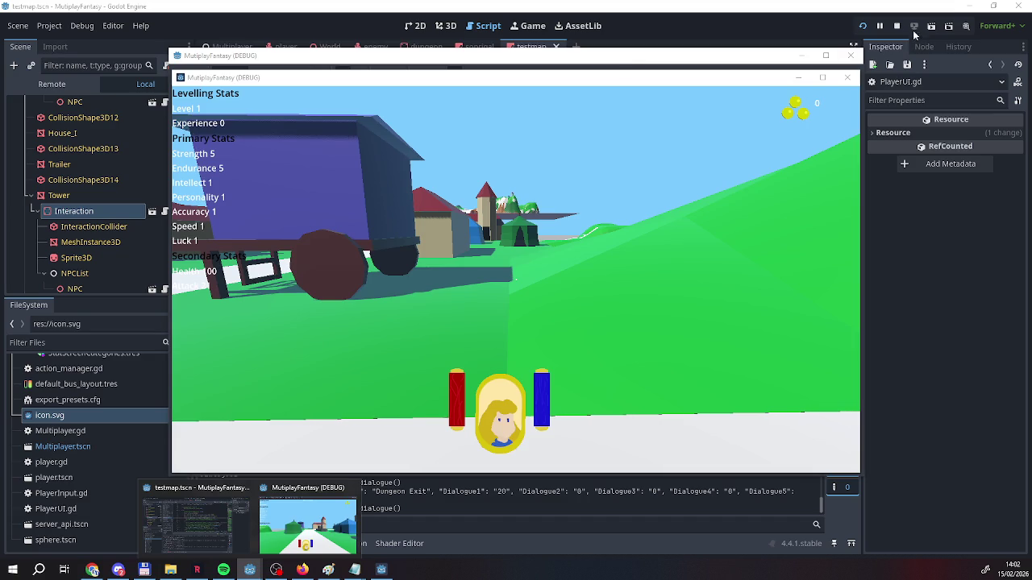
click(897, 25)
scroll(457, 82, down, 8)
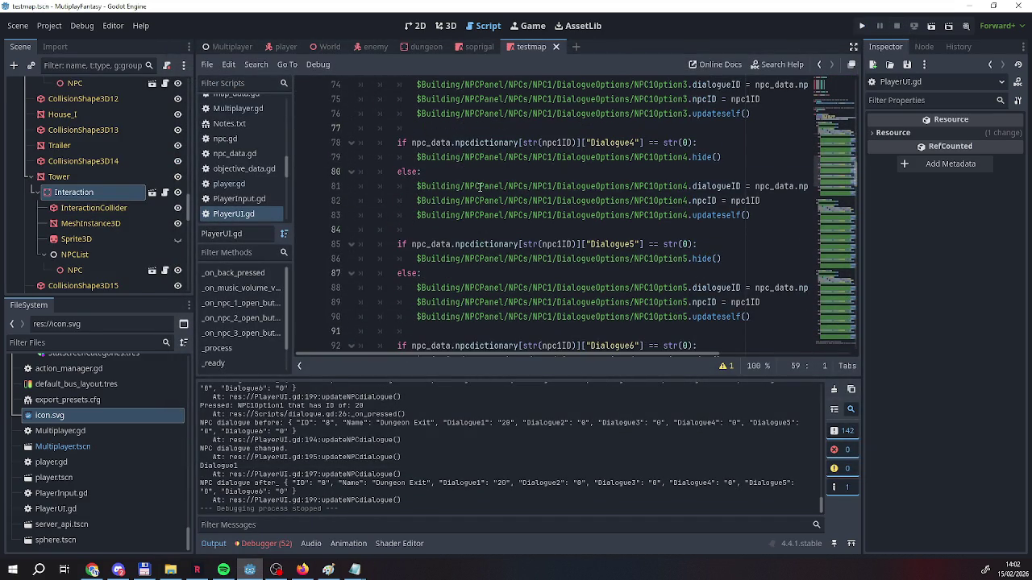
Open dialogue.gd from NPC2Option5 in the Multiplayer scene and compare its MovePlayerToInstance handling with Dialogues.txt
scroll(161, 208, down, 3)
click(225, 46)
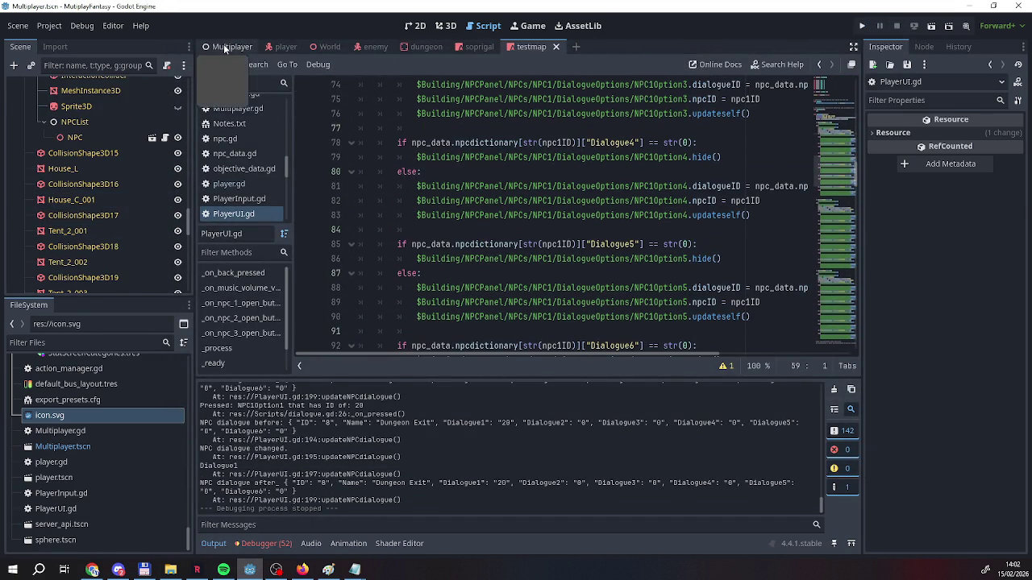
scroll(107, 227, down, 5)
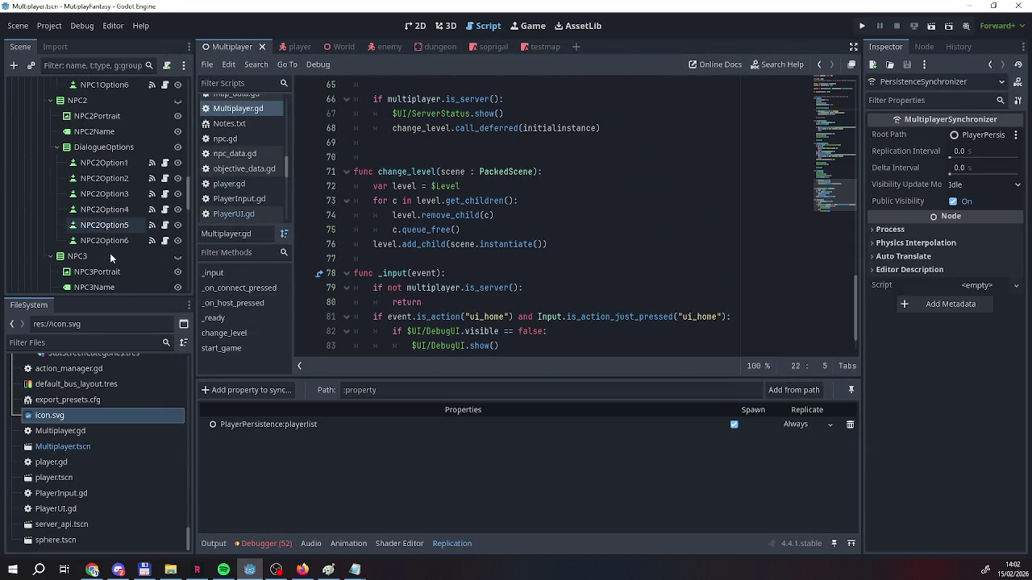
click(166, 225)
scroll(390, 249, down, 1)
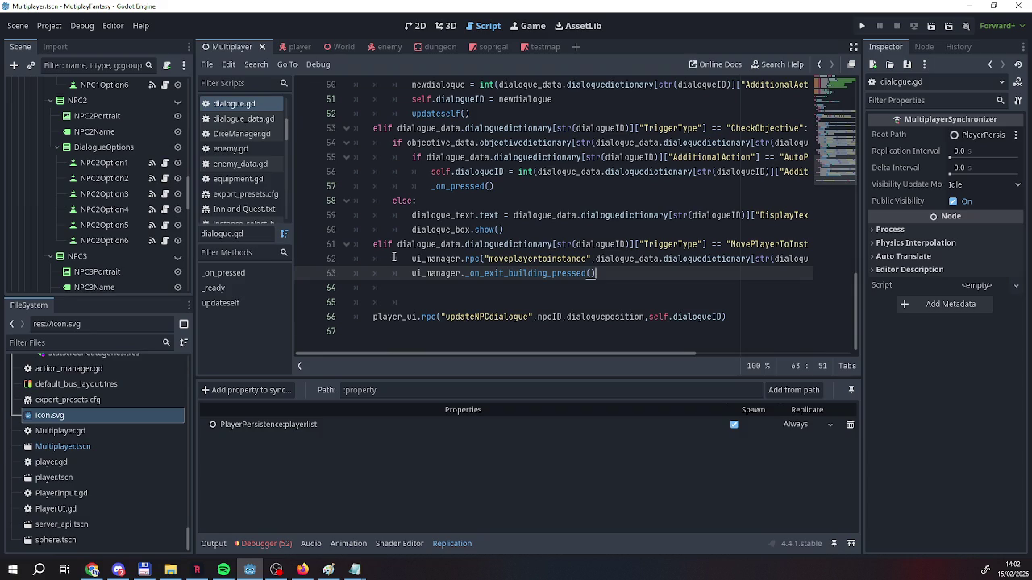
mouse_move(506, 353)
mouse_down()
mouse_move(636, 356)
mouse_move(504, 355)
mouse_up()
mouse_move(355, 570)
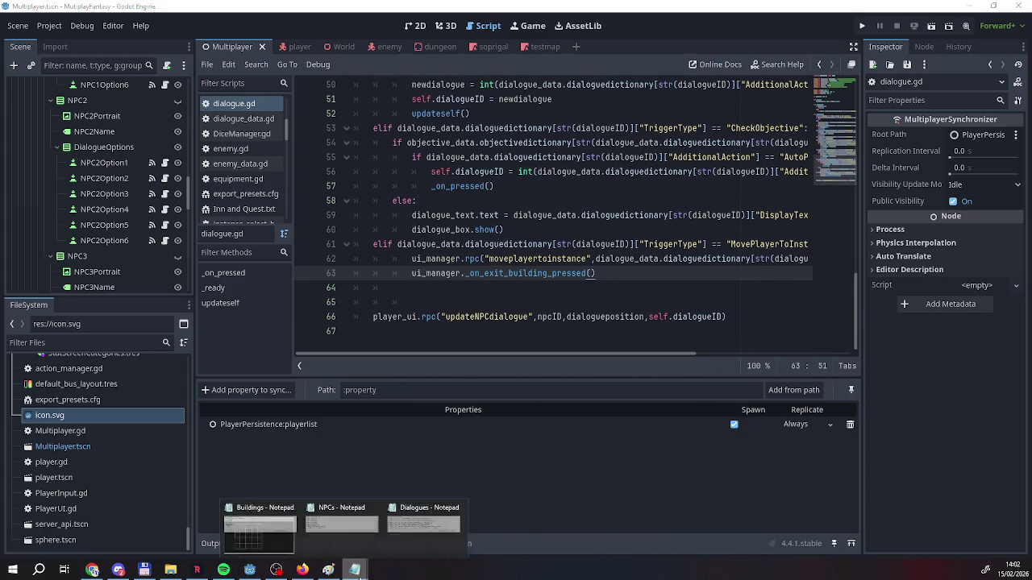
click(419, 522)
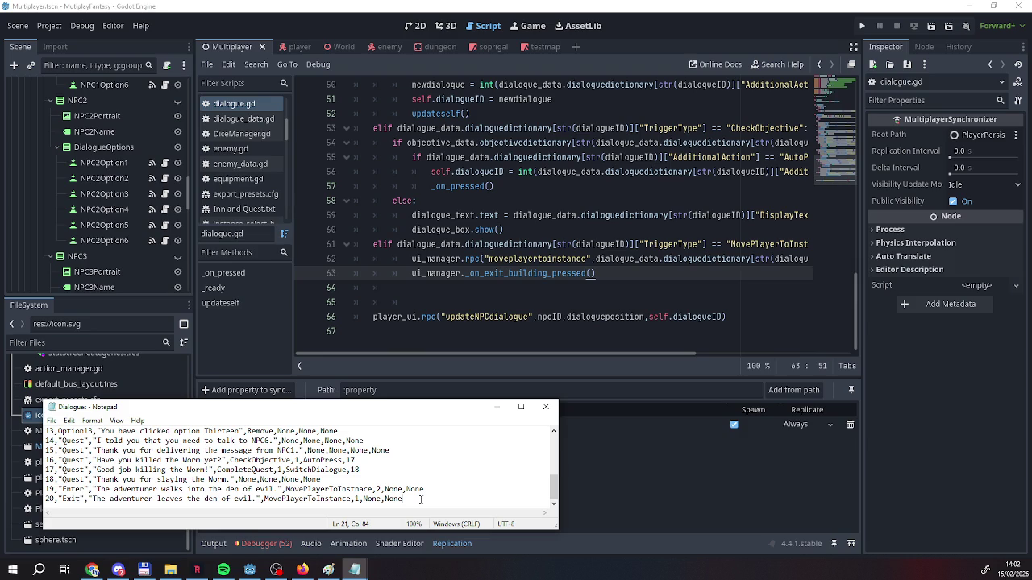
click(870, 23)
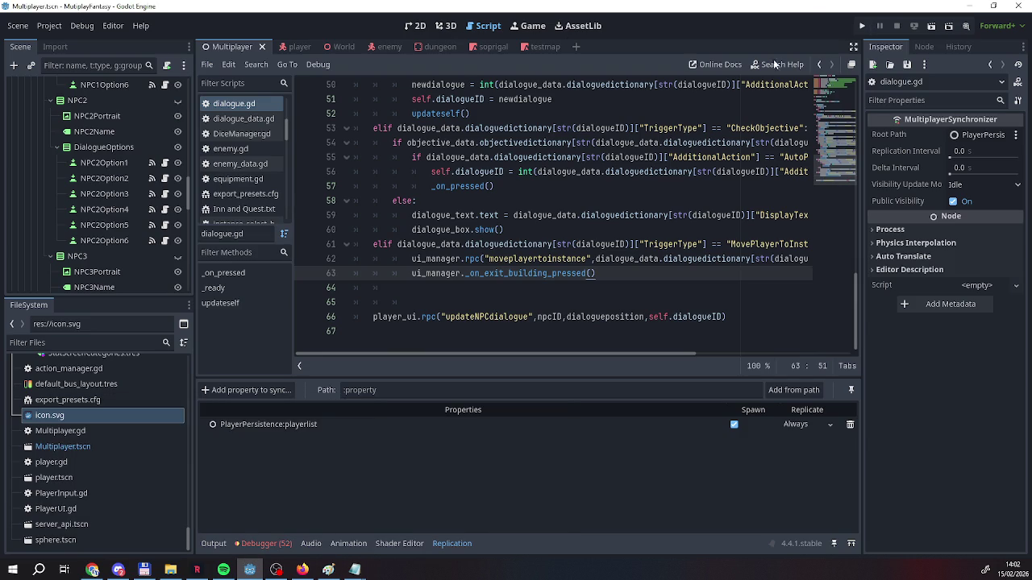
Rerun the game, walk into the tent, accept NPC1's quest, and leave the tent
click(862, 25)
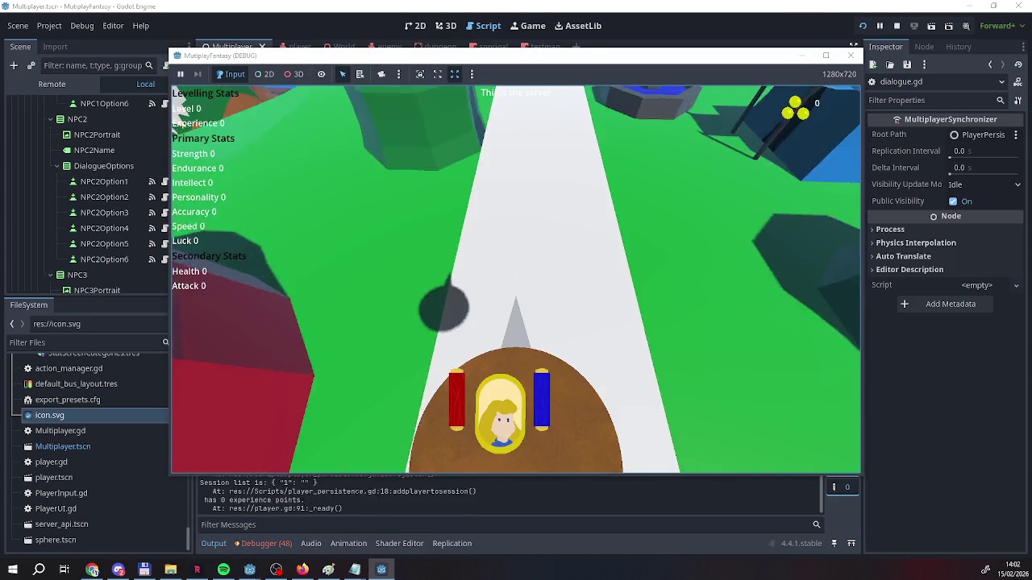
key(w)
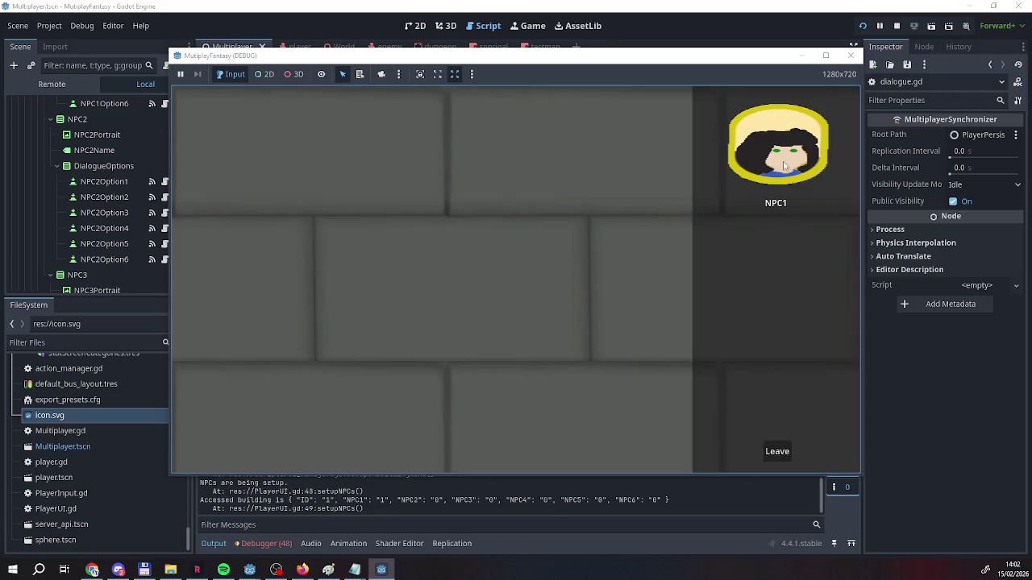
click(784, 165)
click(782, 231)
click(774, 449)
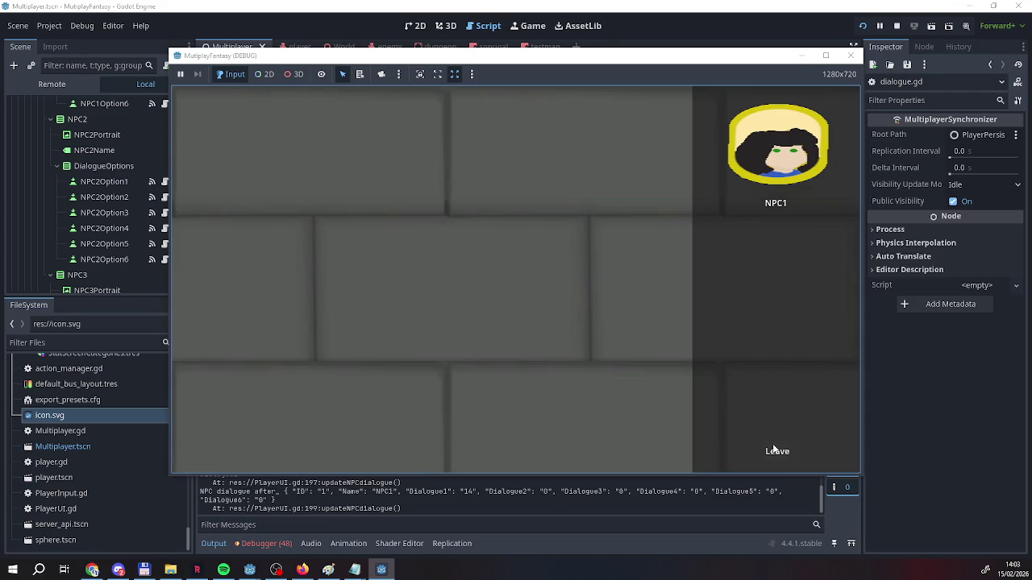
click(774, 449)
Enter the dungeon at the entrance, then leave it via the Dungeon Exit back to town
key(s)
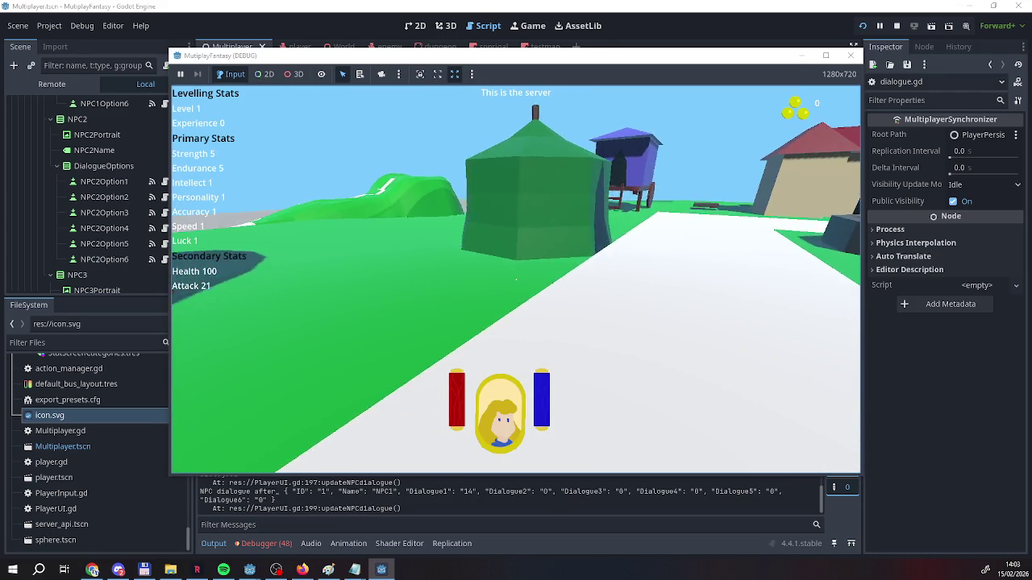
key(w)
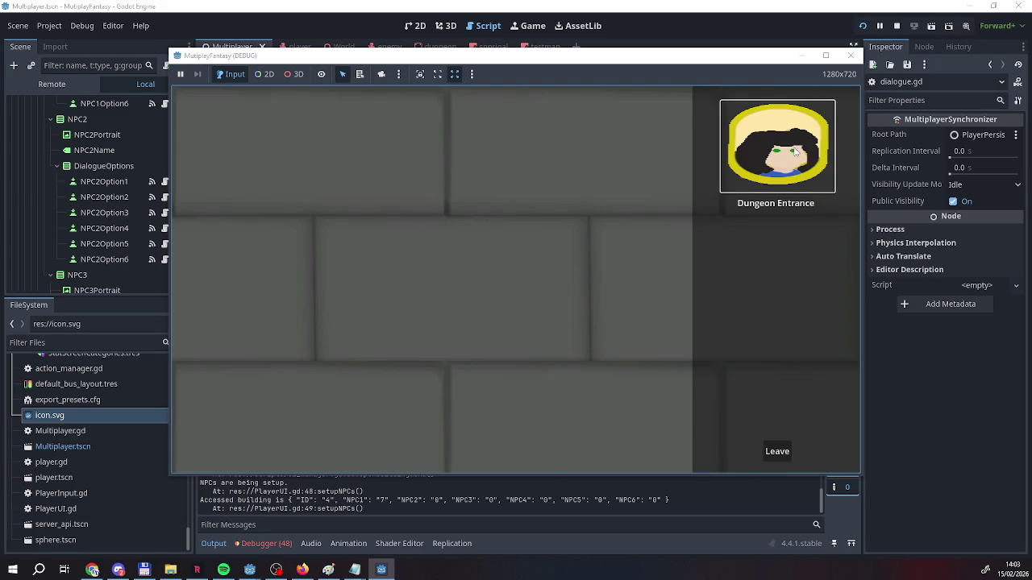
click(794, 152)
click(777, 232)
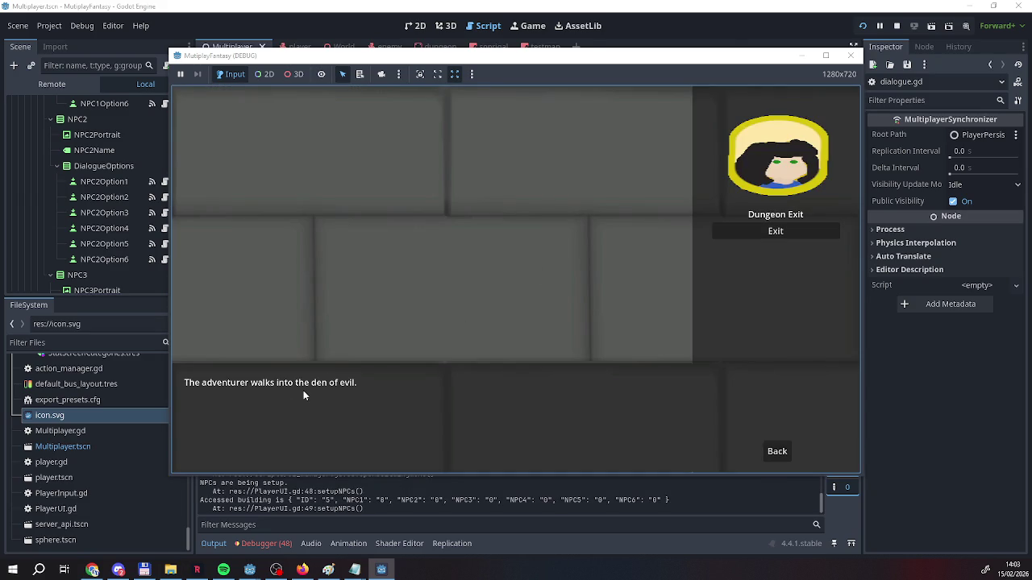
click(742, 232)
click(778, 451)
key(w)
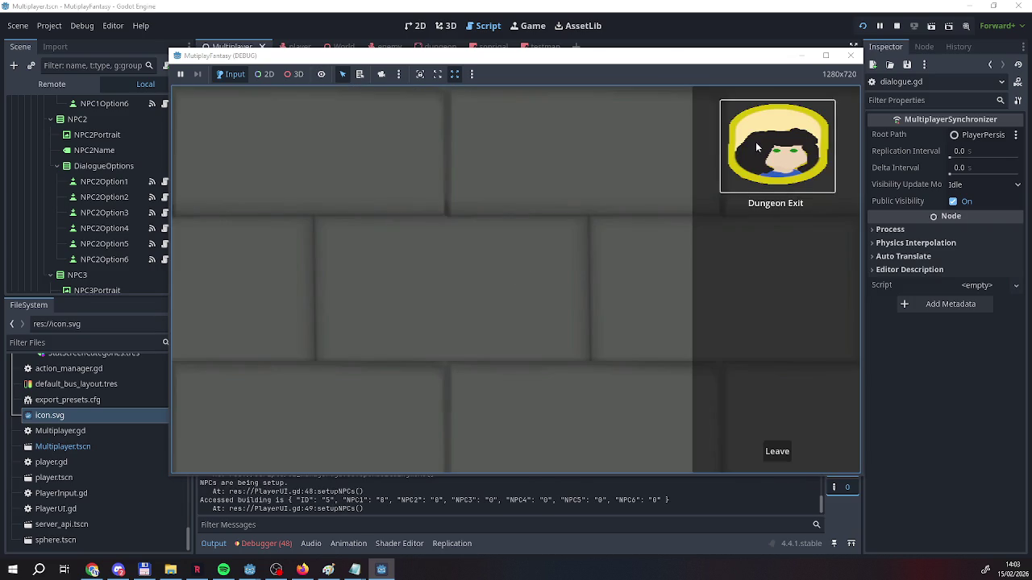
click(756, 147)
click(752, 231)
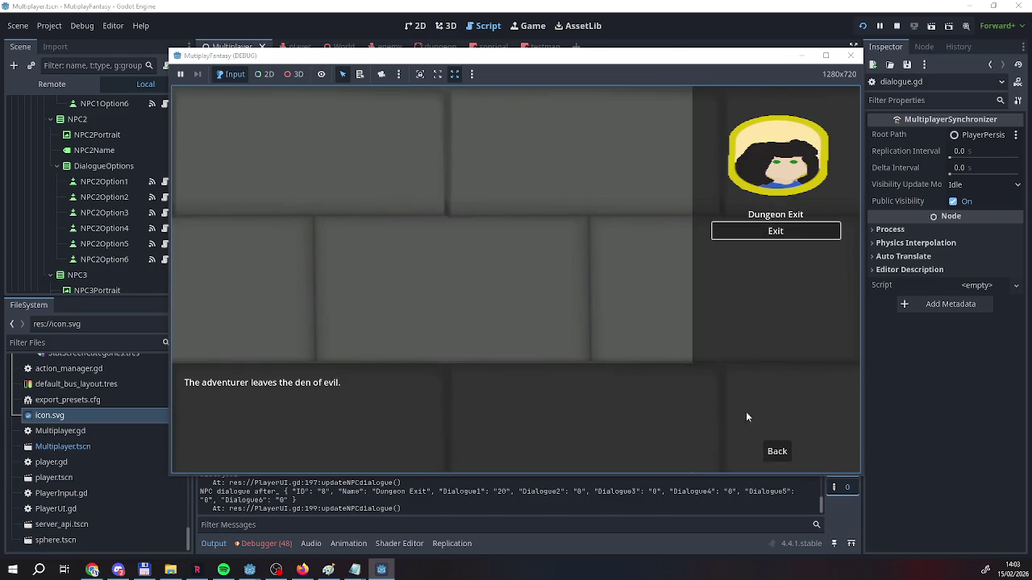
click(778, 451)
click(776, 448)
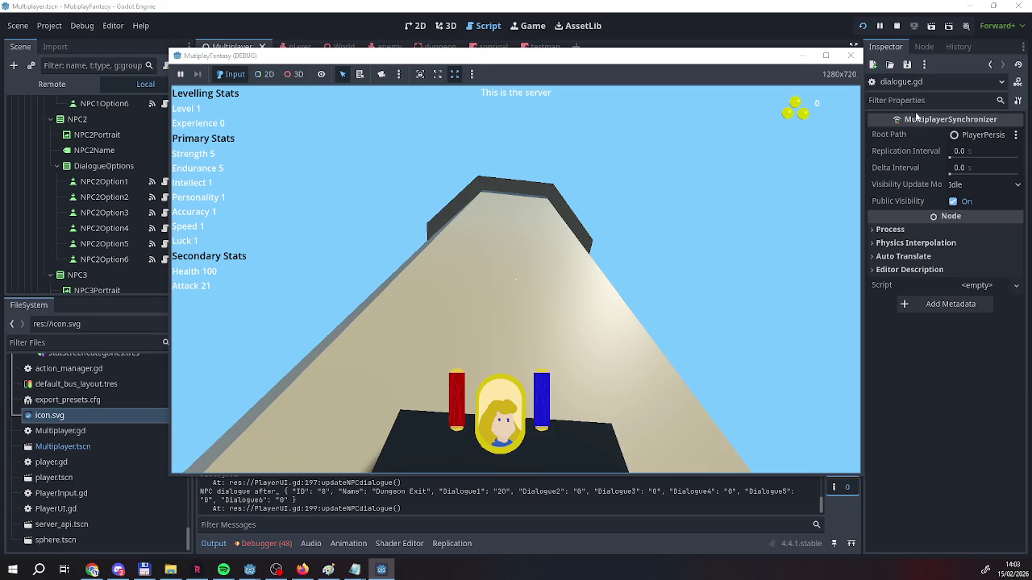
Close the game window and bring the Dialogues data file to the front in Notepad
click(899, 27)
click(328, 570)
mouse_move(355, 570)
click(467, 538)
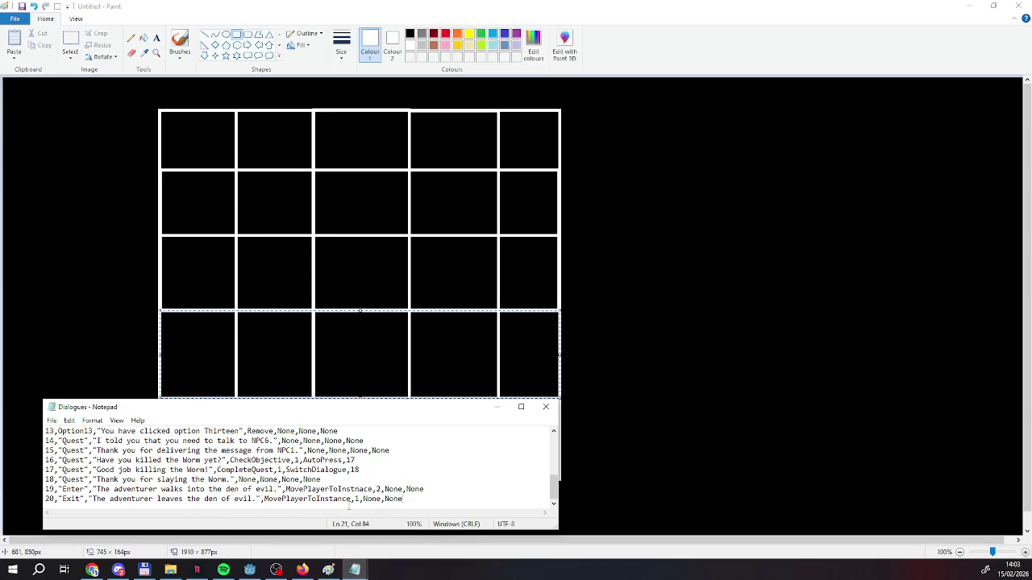
Paste line 19's 'MovePlayerToInstnace' over line 20's 'MovePlayerToInstance', then close Paint without saving
mouse_move(286, 489)
mouse_down()
mouse_move(374, 499)
mouse_move(375, 489)
mouse_up()
key(ctrl+c)
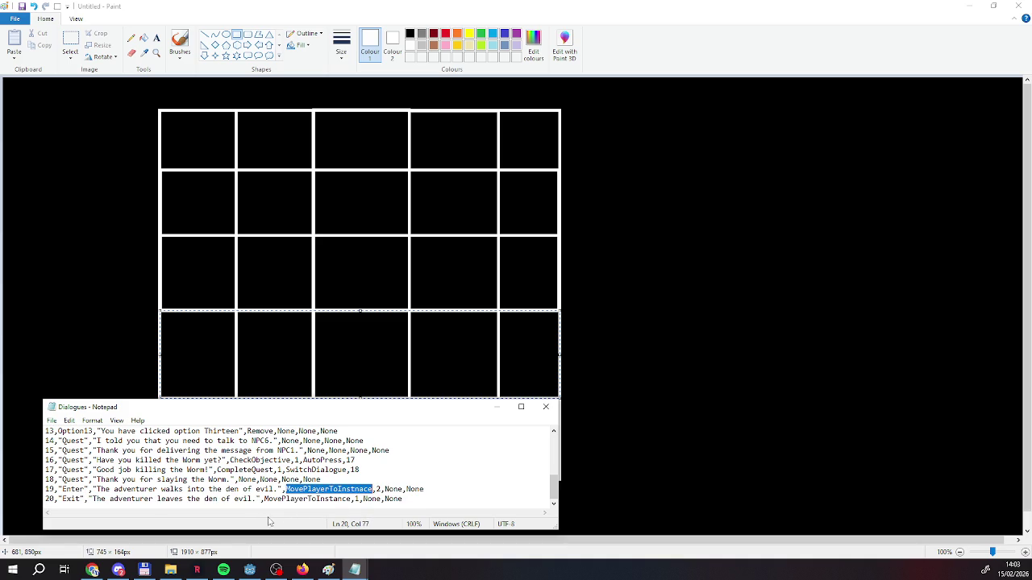
drag(264, 499, 352, 499)
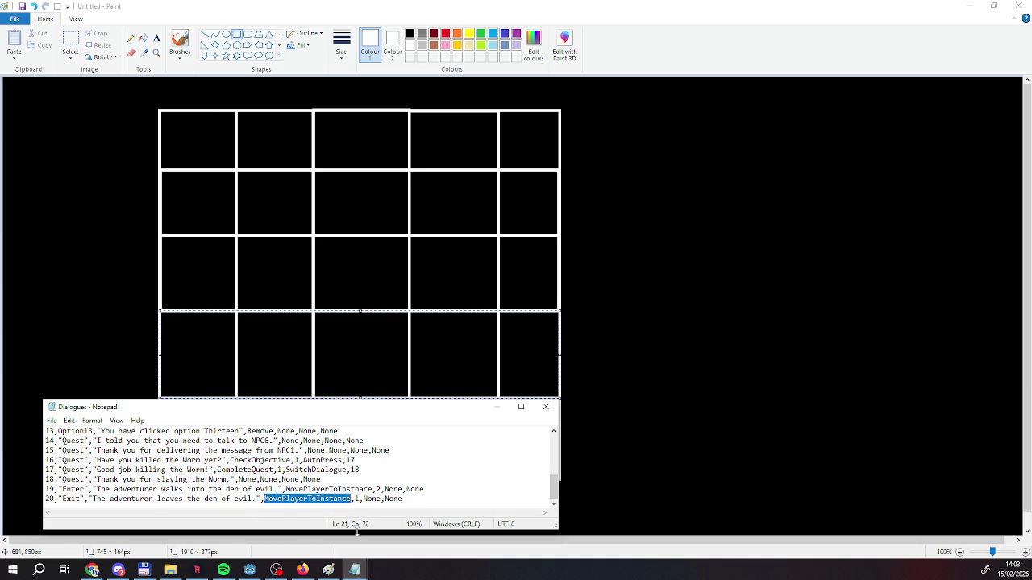
key(ctrl+v)
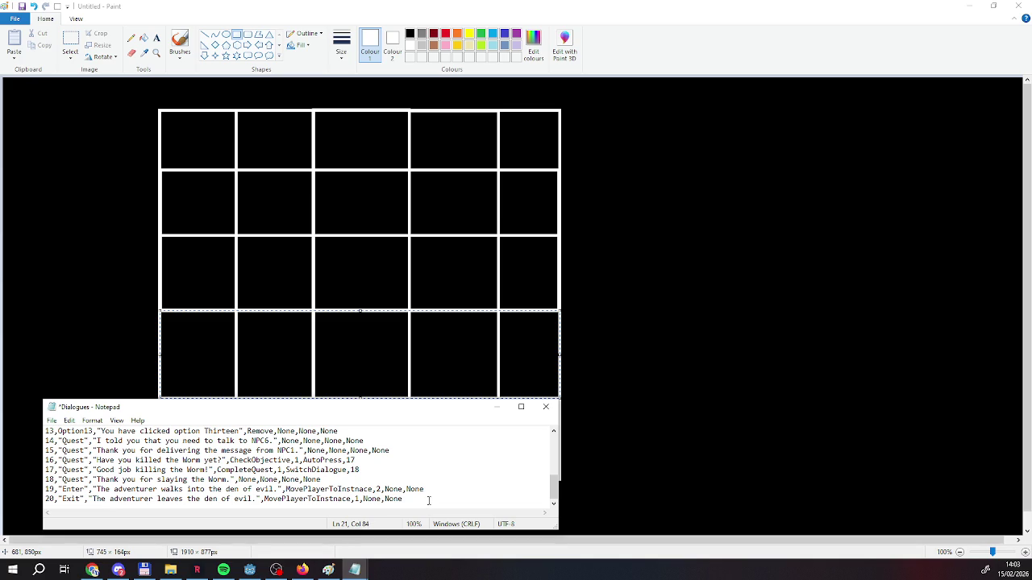
click(1017, 6)
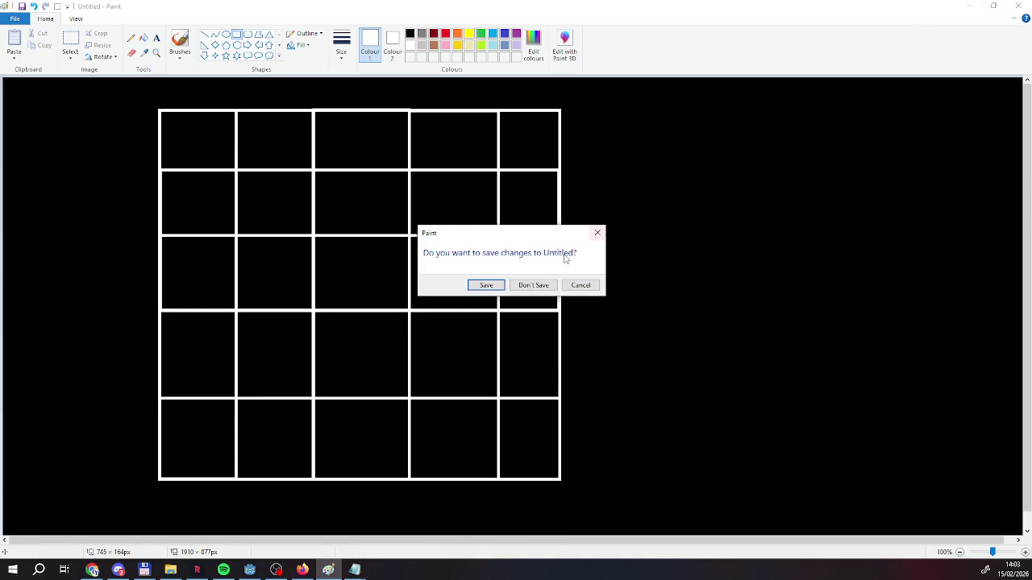
click(539, 284)
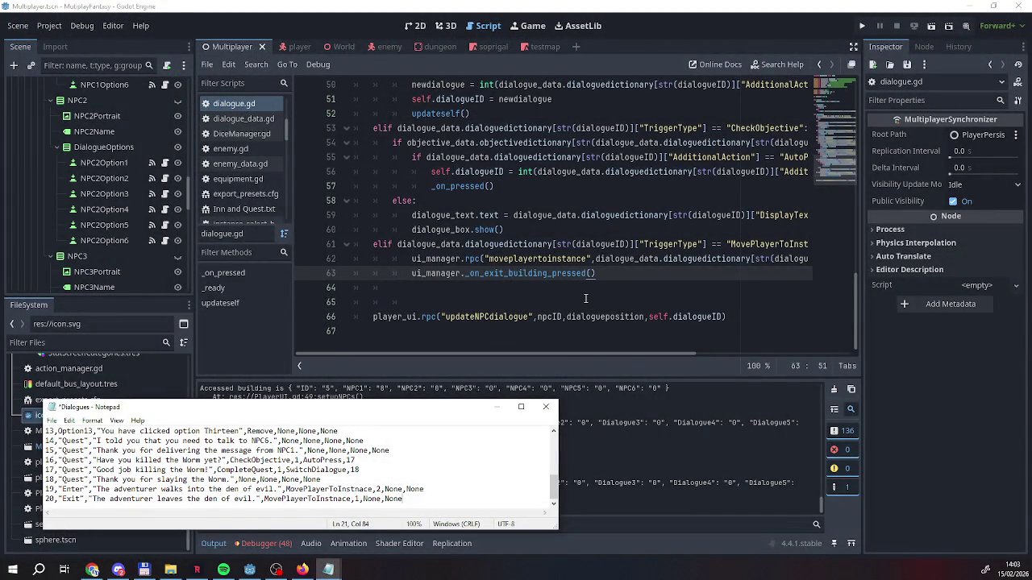
Copy updateself() from line 52 and paste it onto a new line 64 after line 63
scroll(585, 299, up, 2)
scroll(586, 299, down, 1)
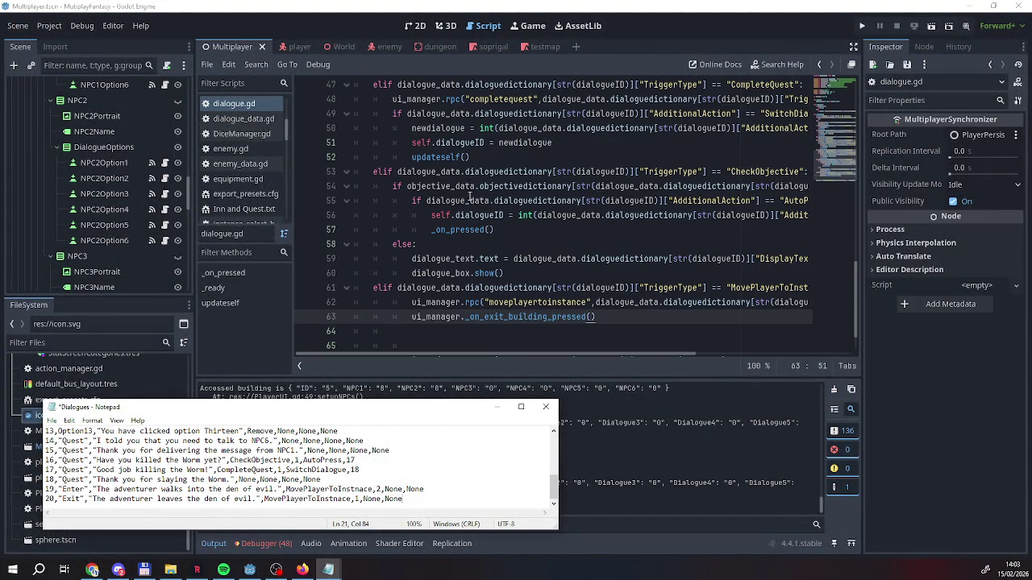
drag(471, 157, 411, 161)
key(ctrl+c)
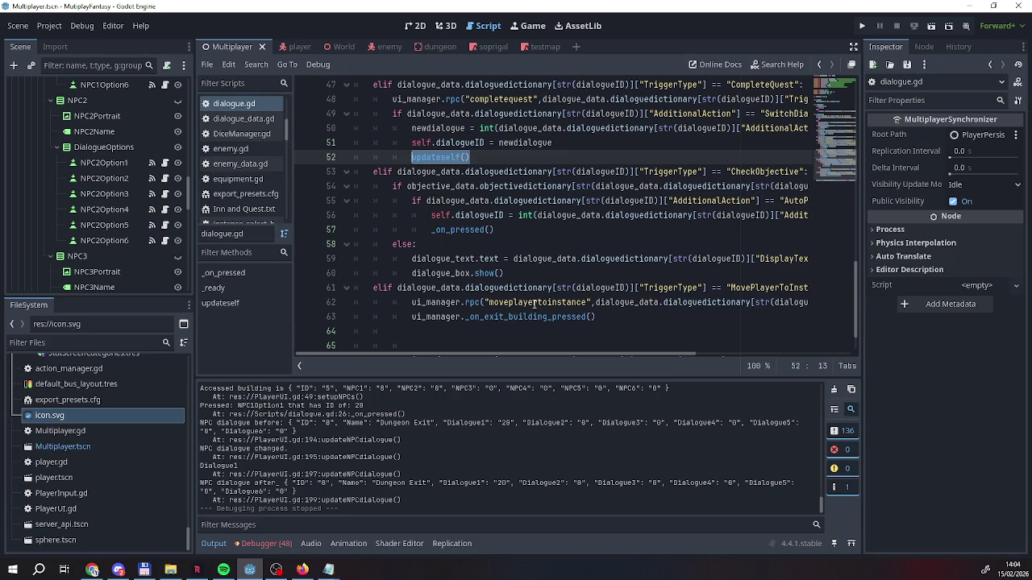
click(625, 318)
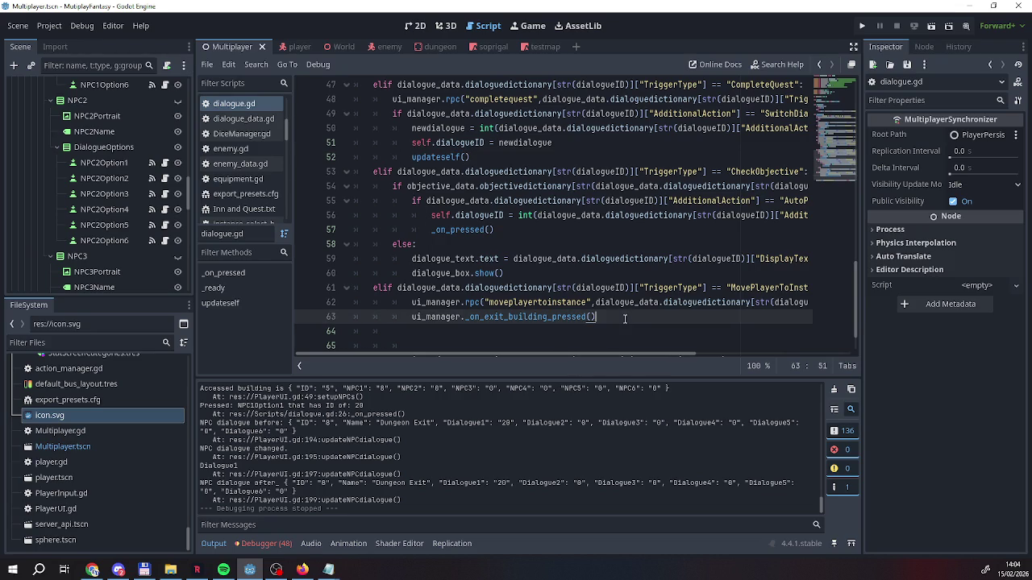
key(Return)
key(ctrl+v)
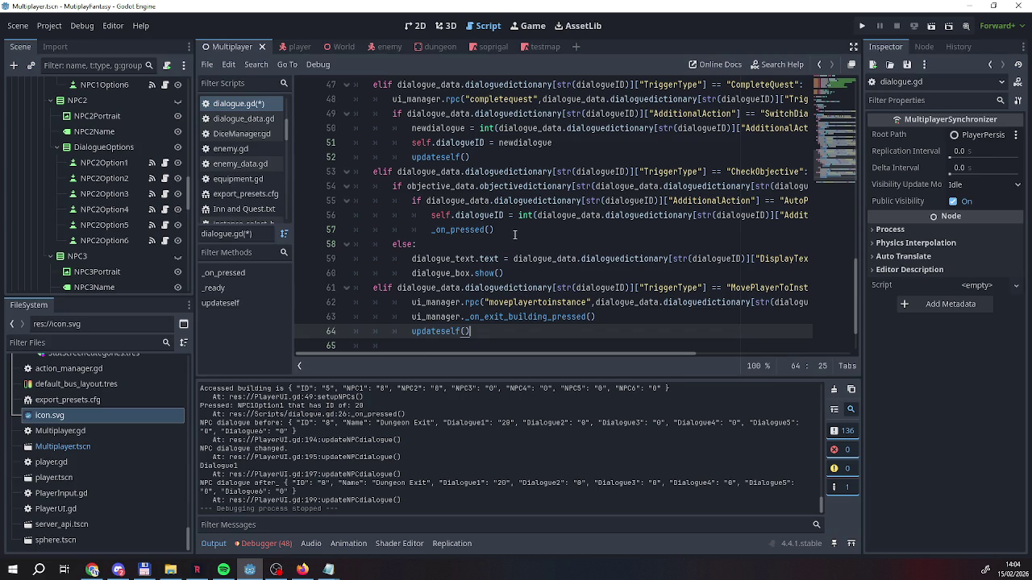
Review the surrounding MovePlayerToInstance code in dialogue.gd, selecting lines near the edit
scroll(514, 234, down, 2)
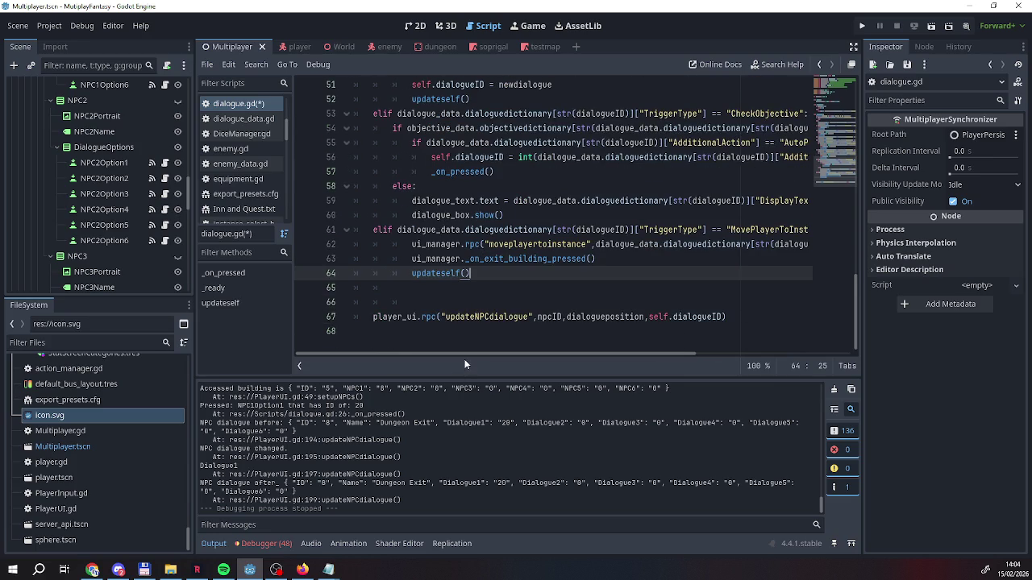
mouse_move(481, 356)
mouse_down()
mouse_move(514, 353)
mouse_move(447, 355)
mouse_up()
scroll(467, 295, up, 4)
scroll(470, 297, down, 4)
scroll(470, 296, up, 4)
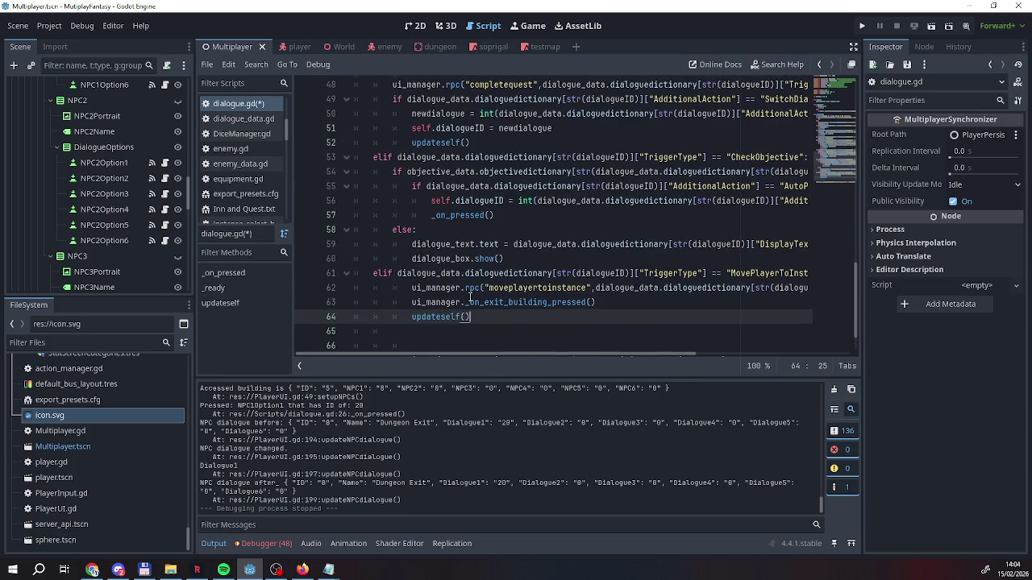
scroll(470, 297, up, 5)
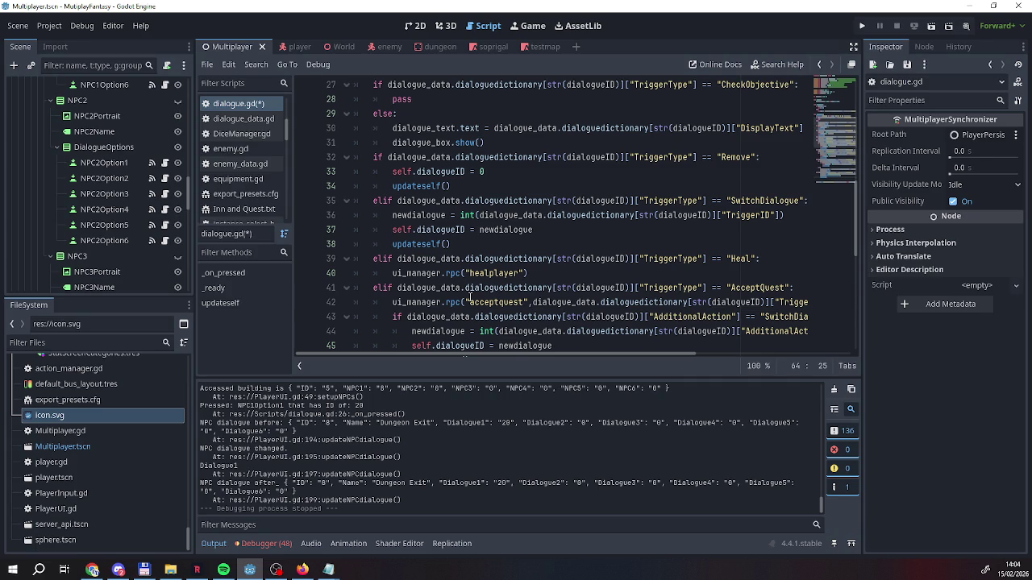
scroll(446, 259, down, 8)
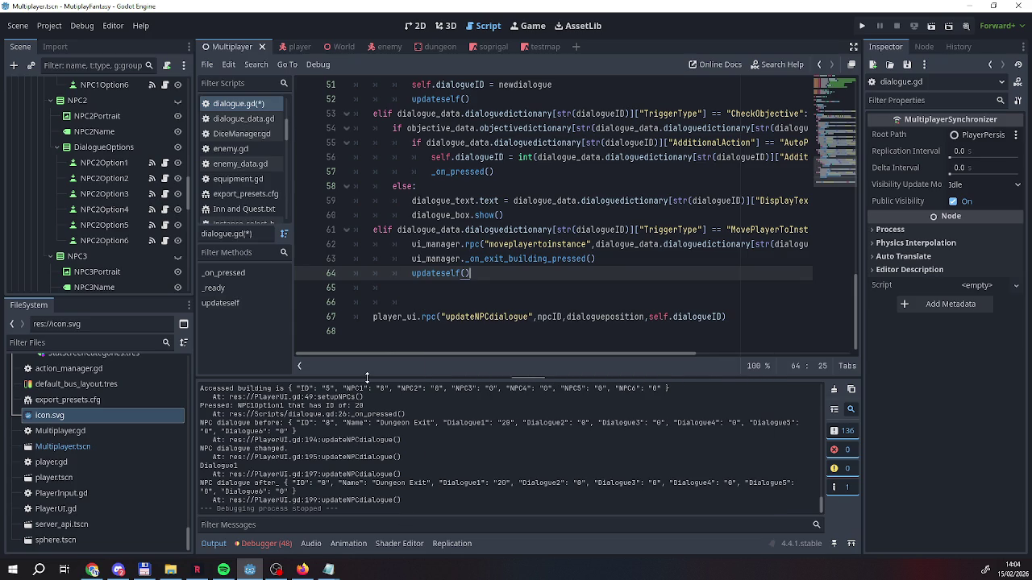
mouse_move(435, 353)
mouse_down()
mouse_move(494, 357)
mouse_move(399, 363)
mouse_up()
Run the project, host as server, and walk into the tower to choose Enter
click(863, 26)
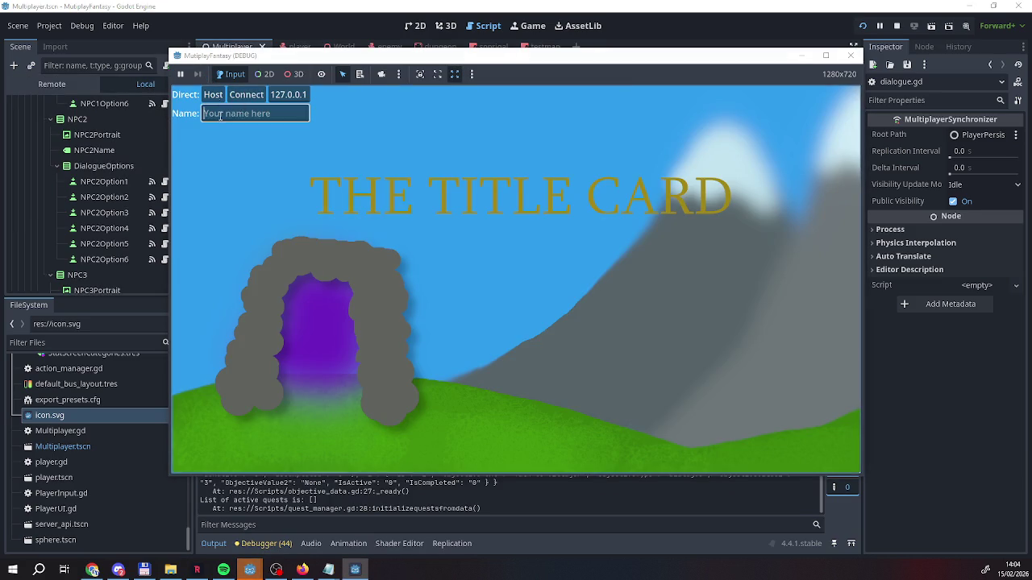
click(213, 94)
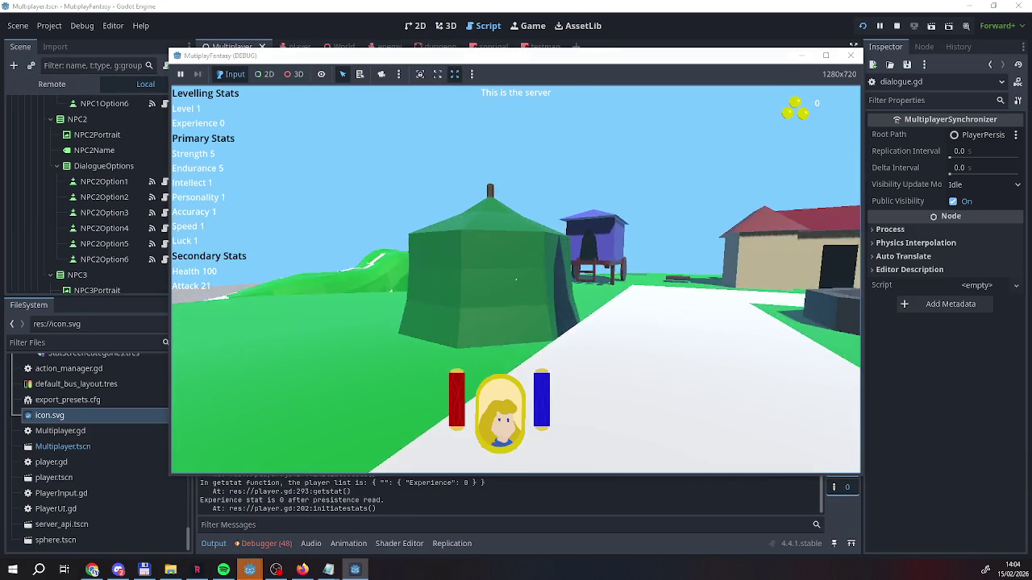
key(w)
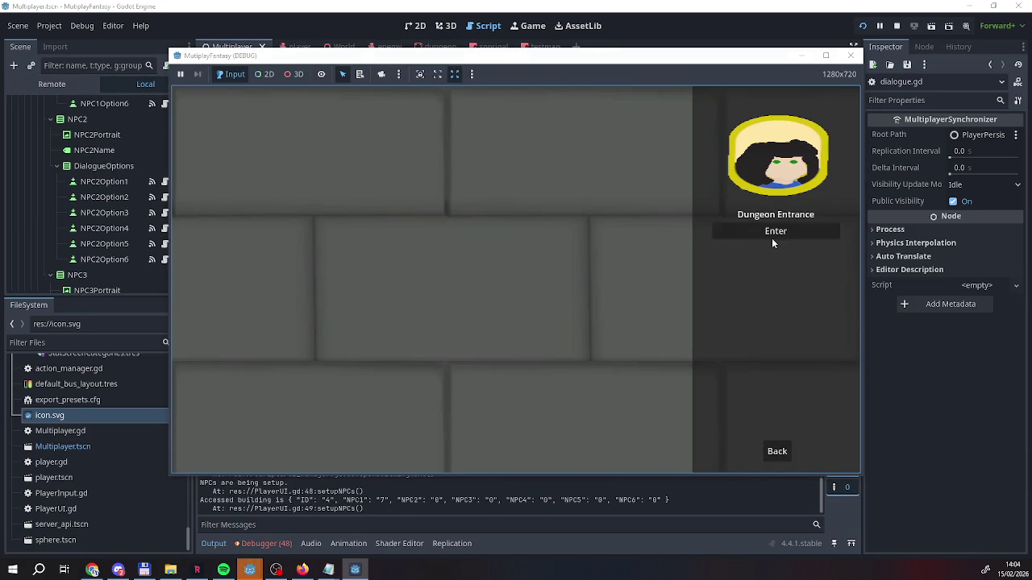
click(772, 232)
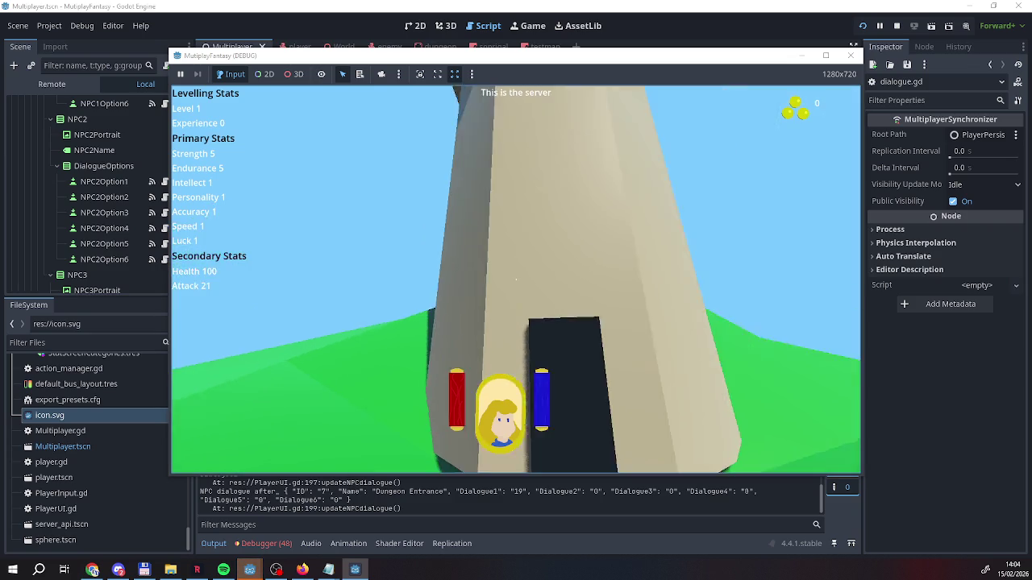
Walk to the Dungeon Exit, choose Exit, close the dialogue, and return to the script editor
key(w)
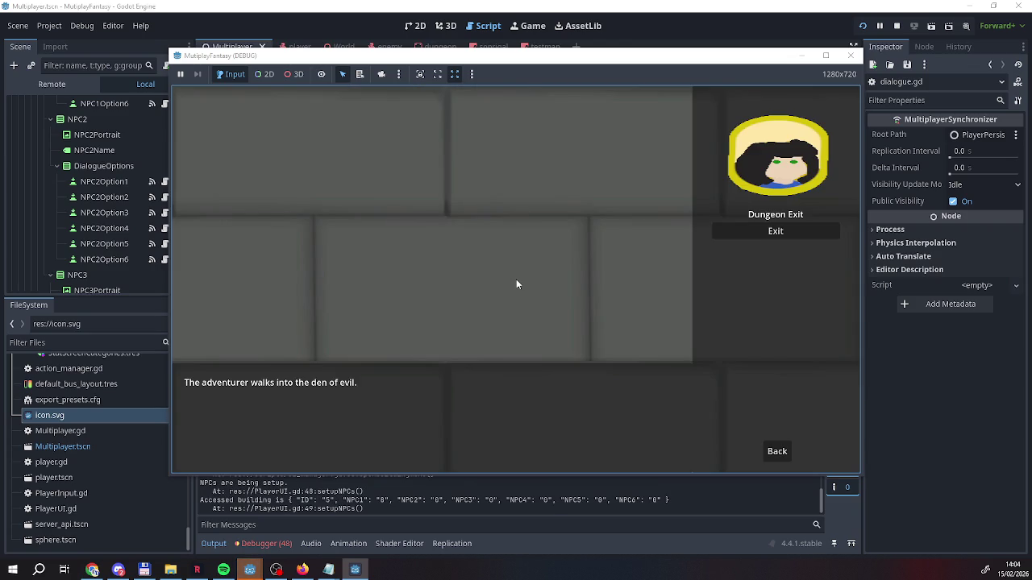
click(799, 236)
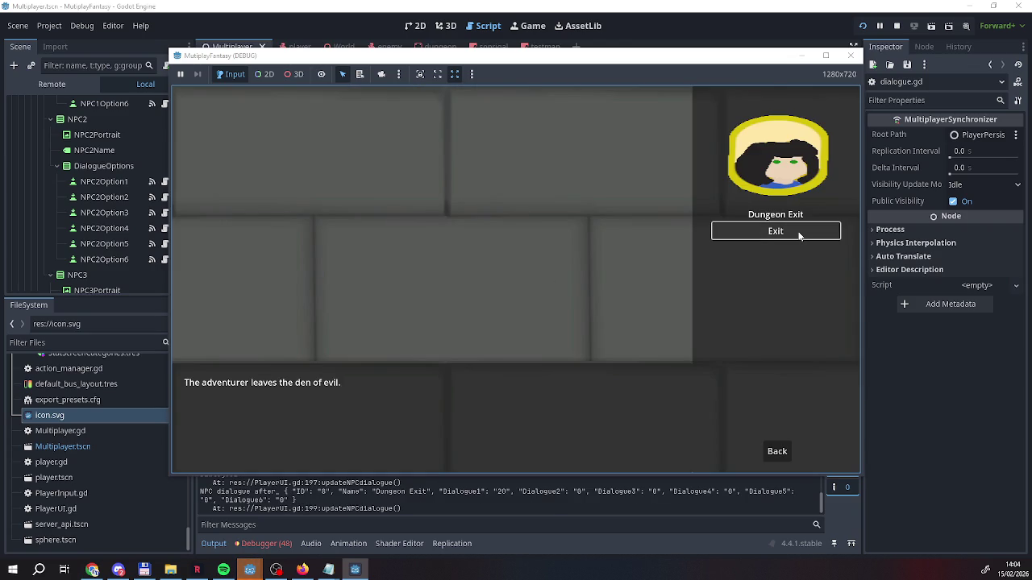
click(799, 235)
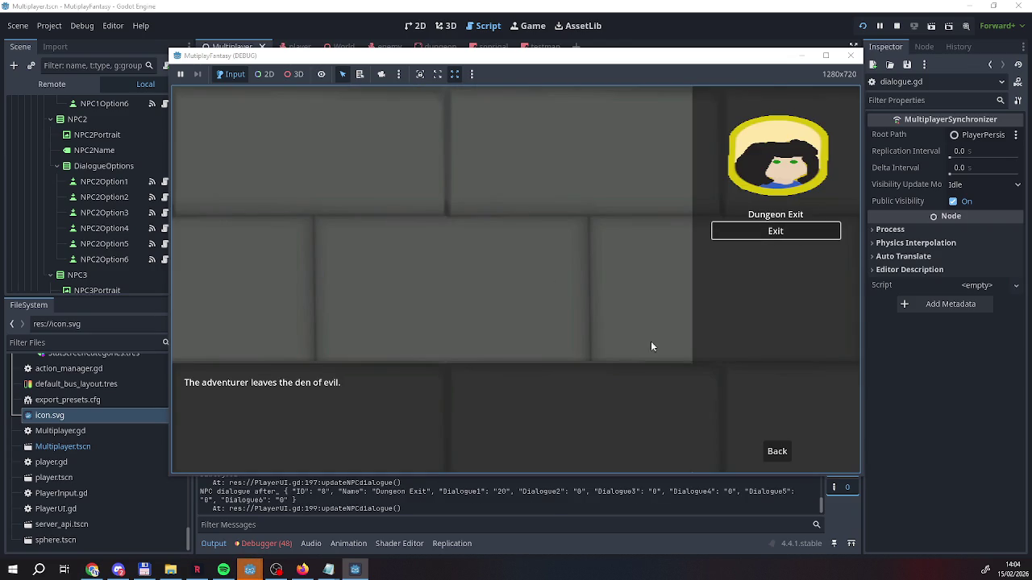
click(773, 451)
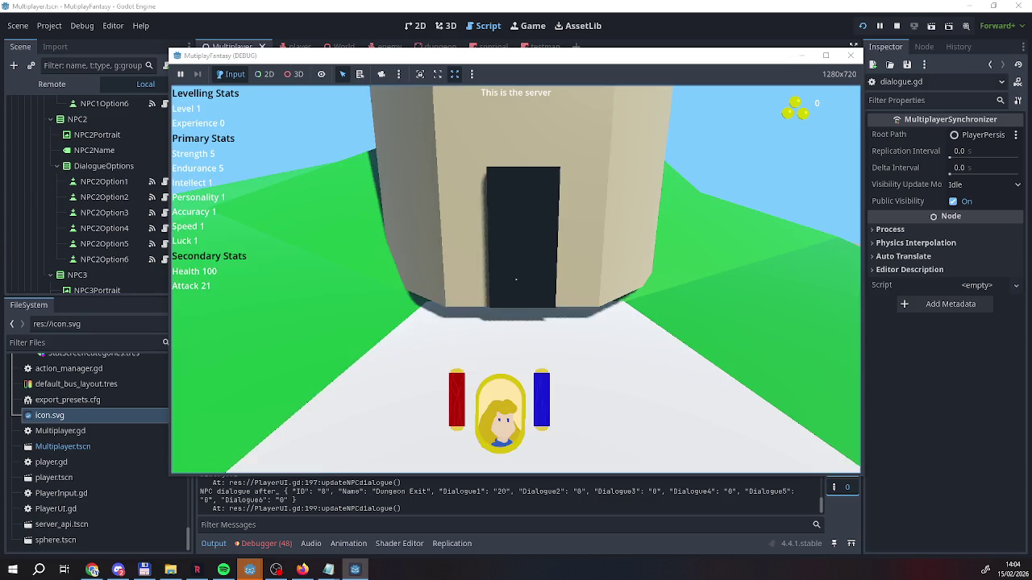
click(456, 494)
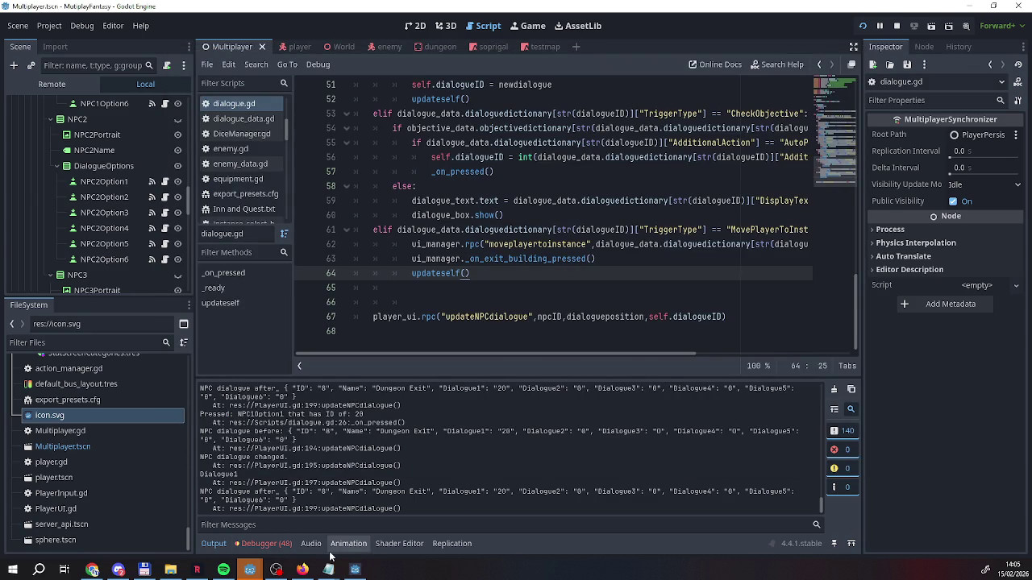
Comment out line 63's ui_manager call with # and relaunch the game
mouse_move(357, 571)
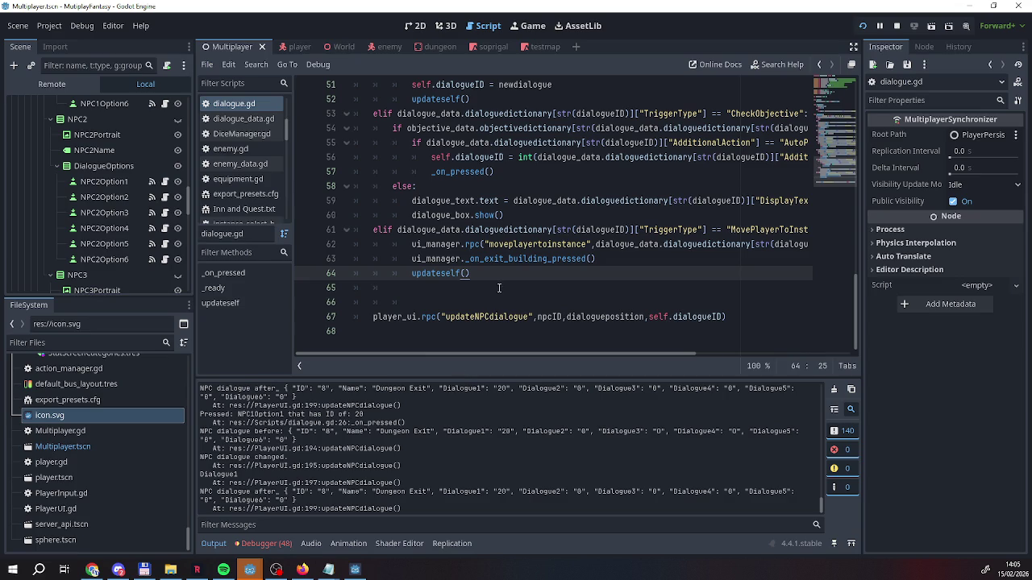
scroll(484, 288, up, 3)
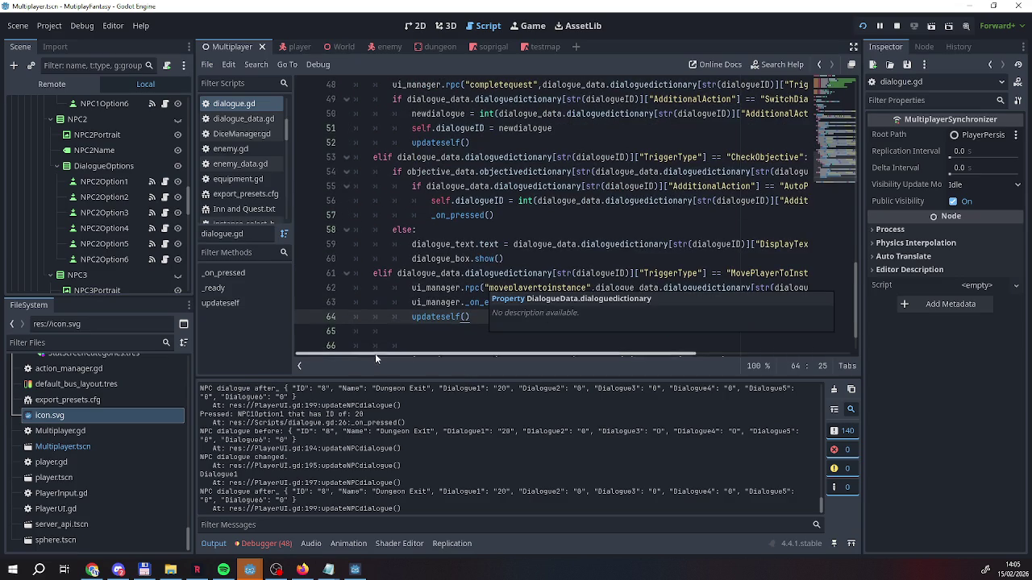
scroll(393, 334, down, 3)
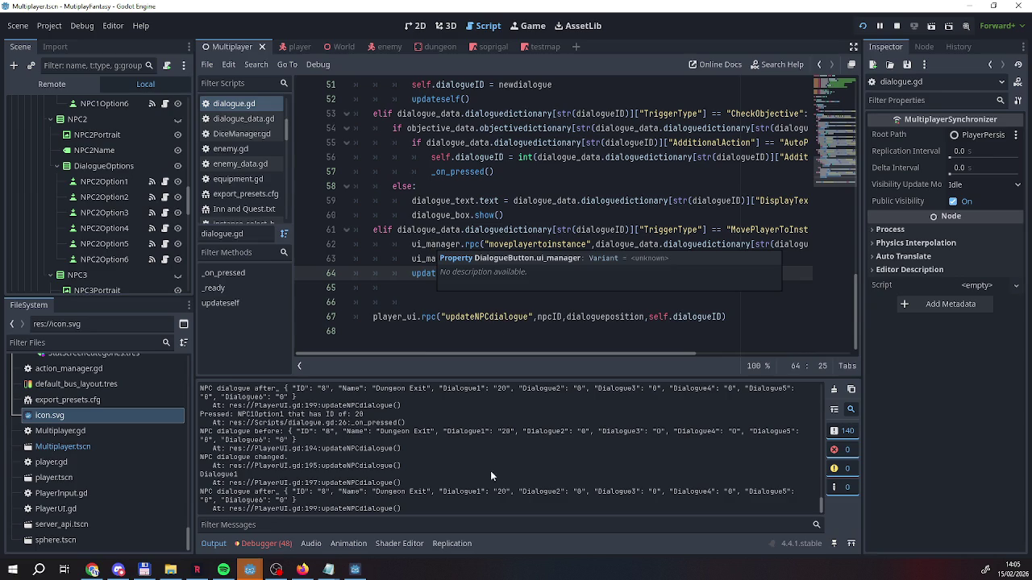
click(466, 318)
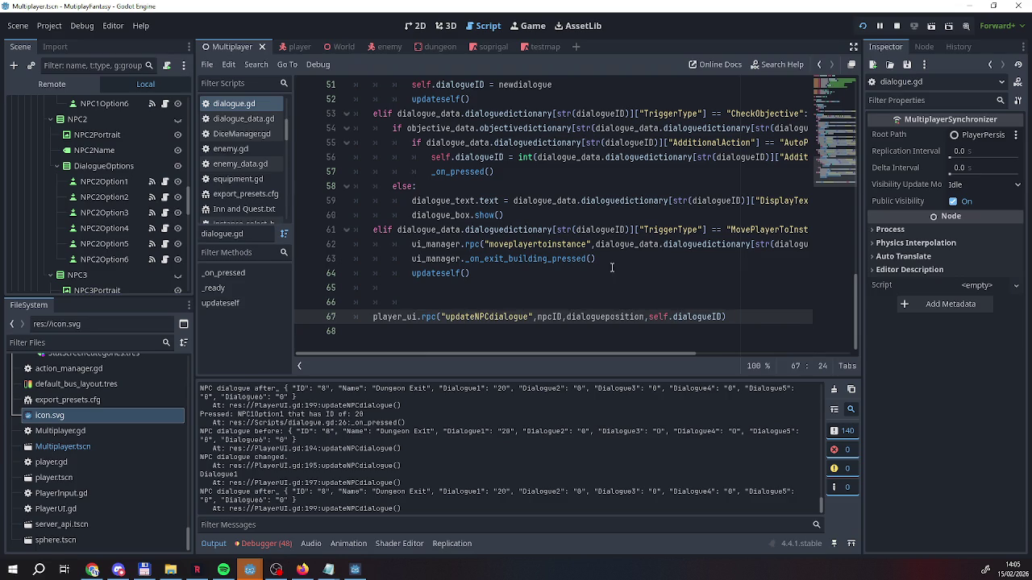
click(411, 258)
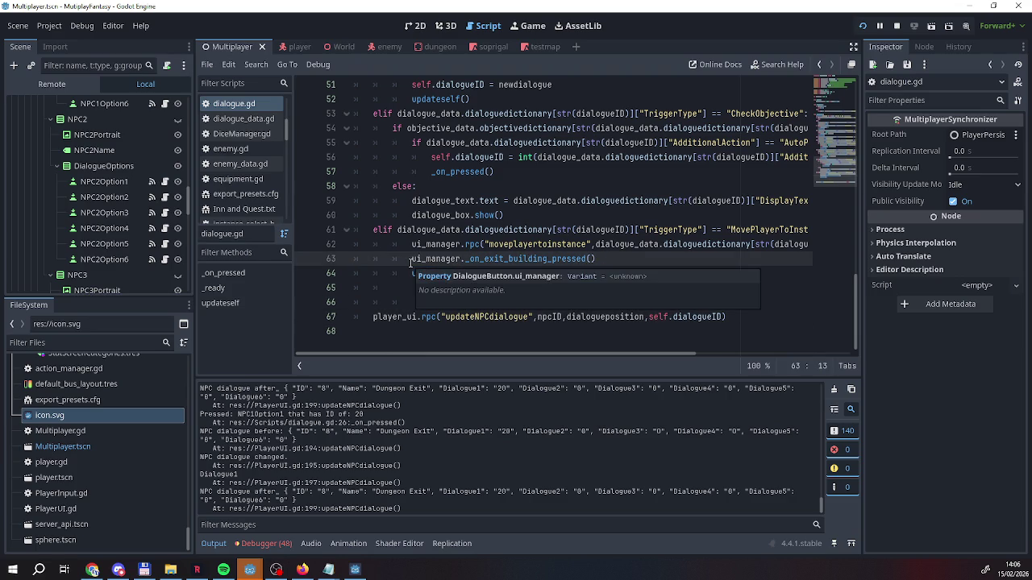
text(#)
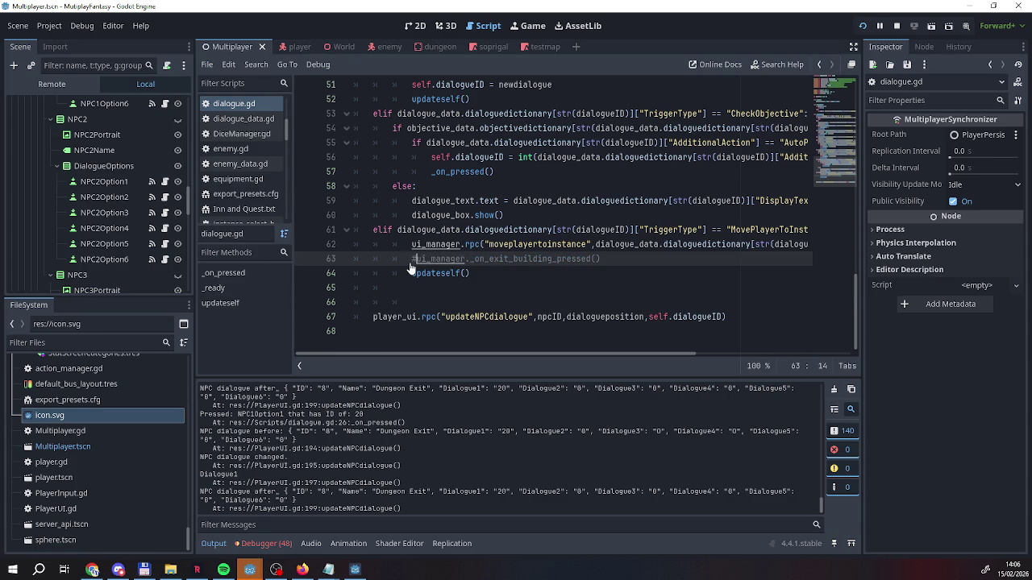
click(862, 27)
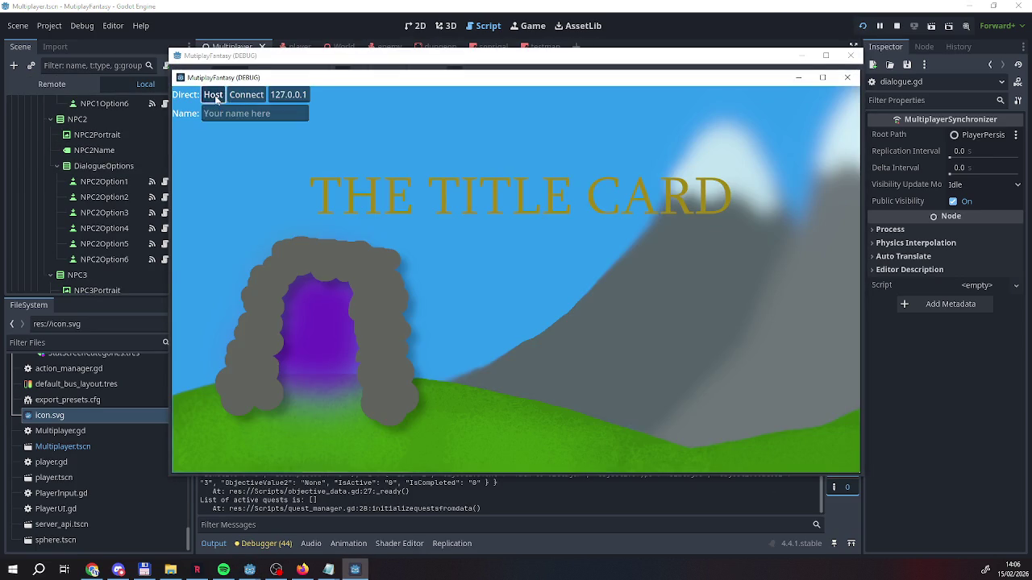
Host a game, choose Enter at the Dungeon Entrance, then Exit at the Dungeon Exit
click(214, 95)
key(w)
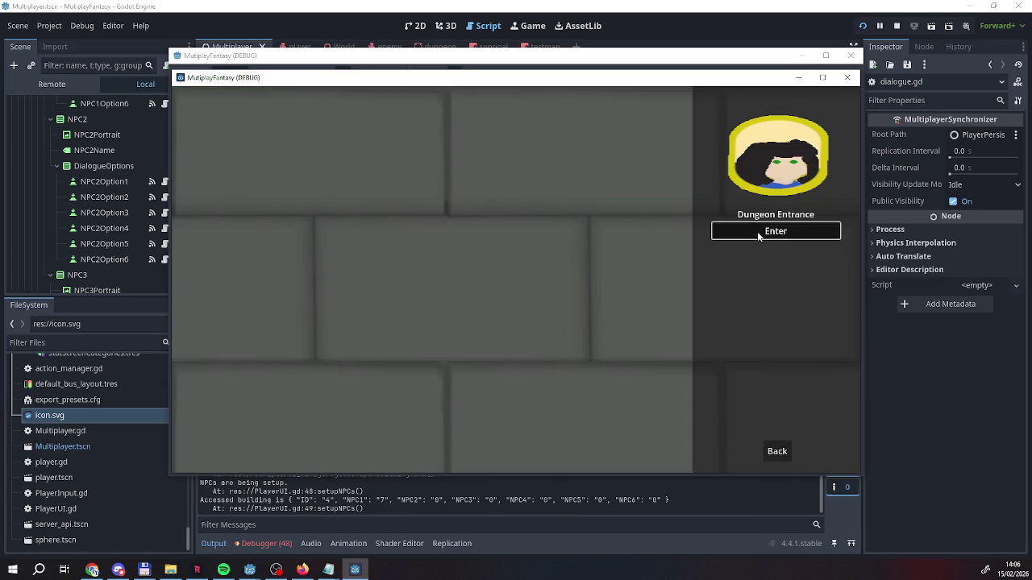
click(760, 232)
click(778, 451)
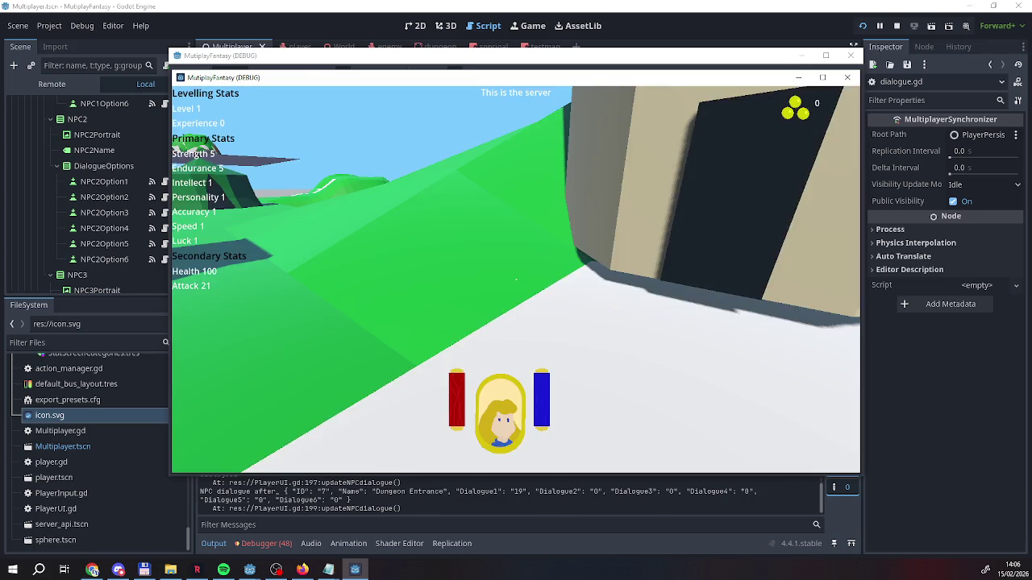
key(w)
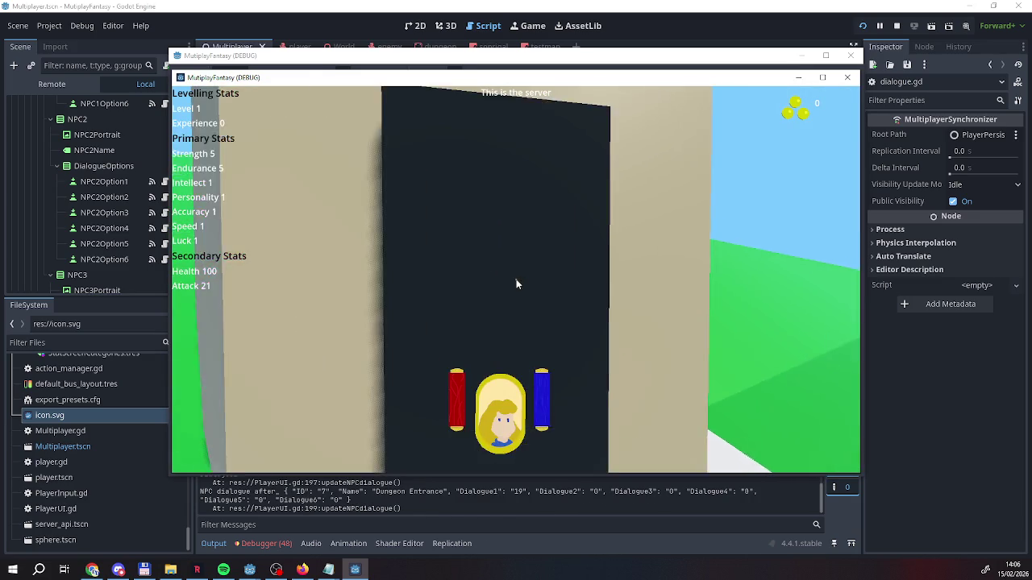
click(776, 232)
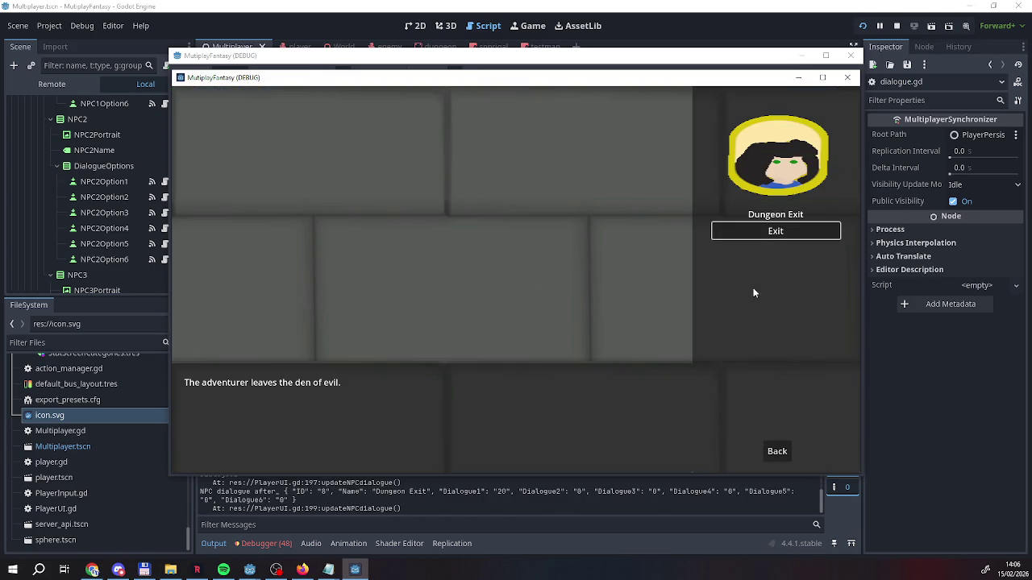
click(766, 452)
click(767, 451)
Walk back through the tower door, choose Exit again, then stop the running game
key(s)
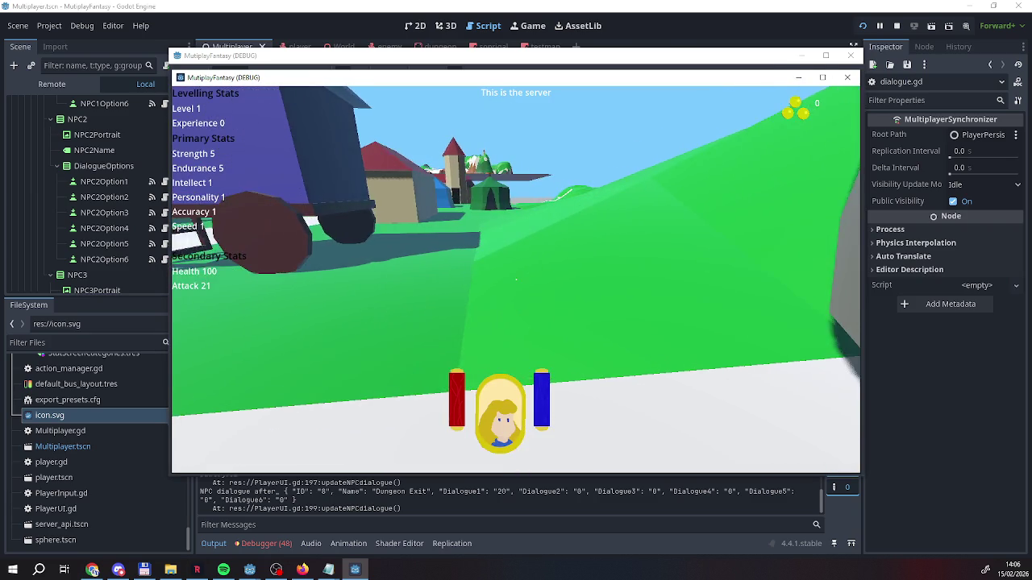
key(w)
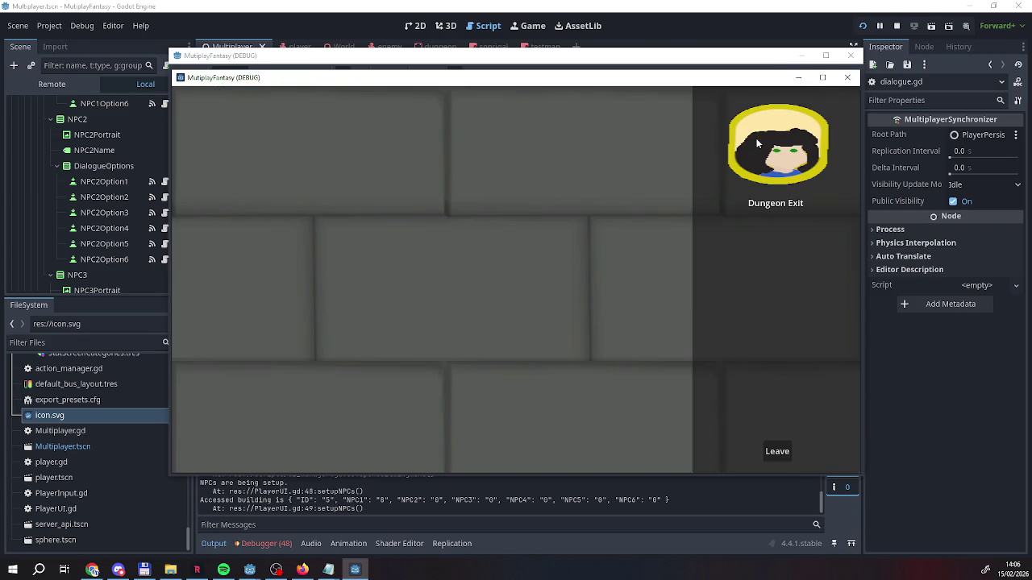
click(766, 232)
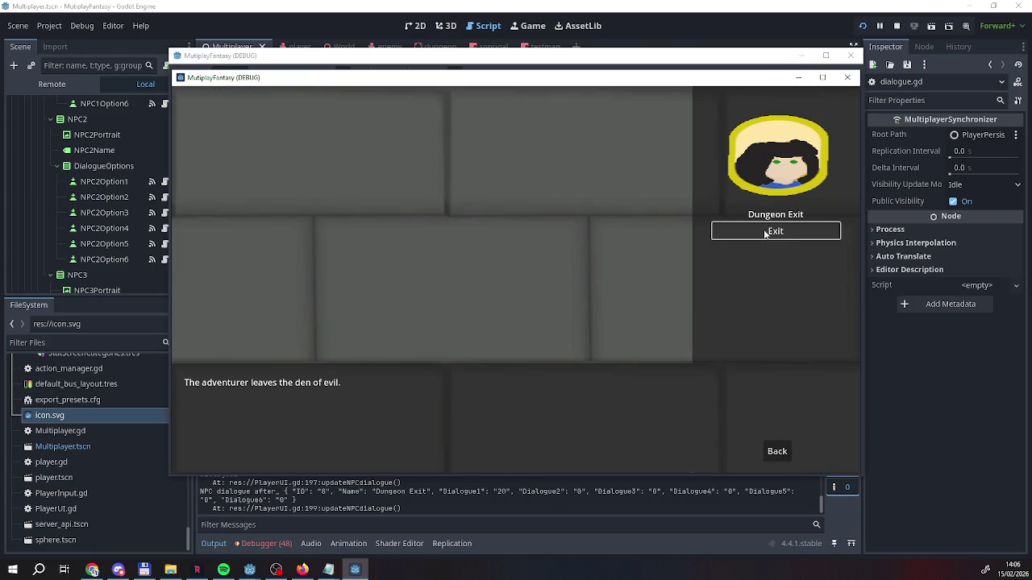
click(777, 450)
key(s)
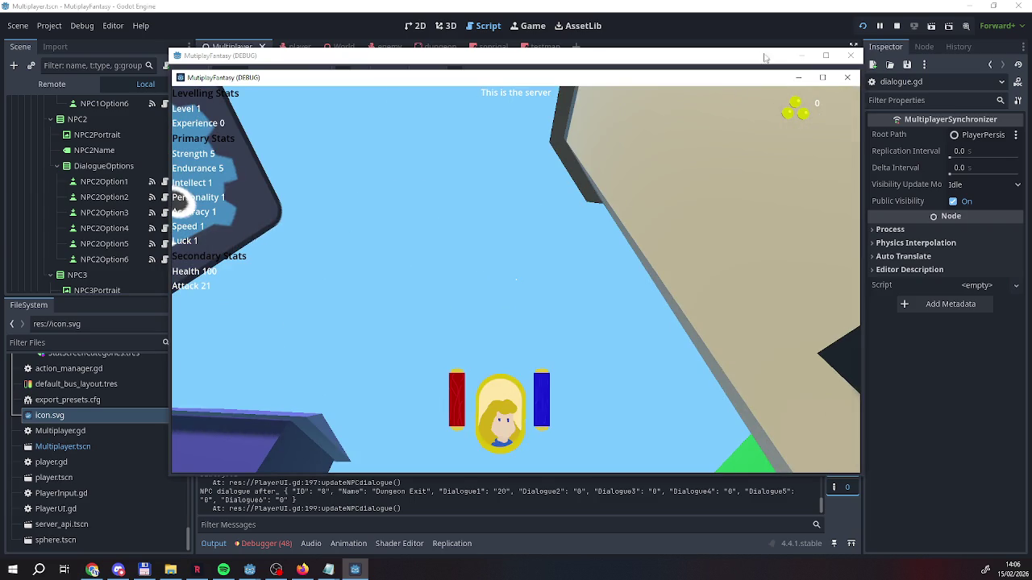
click(897, 26)
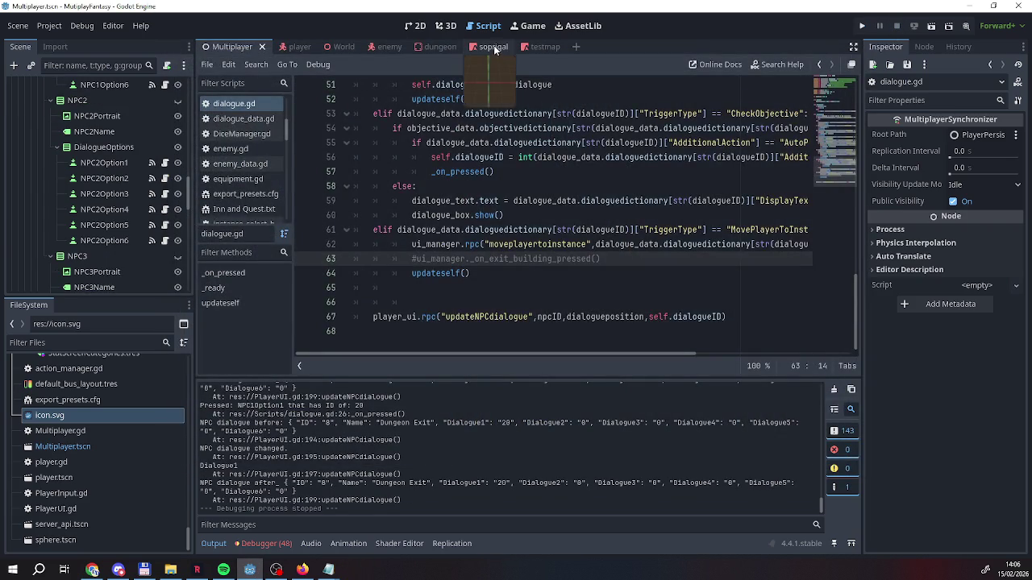
click(494, 46)
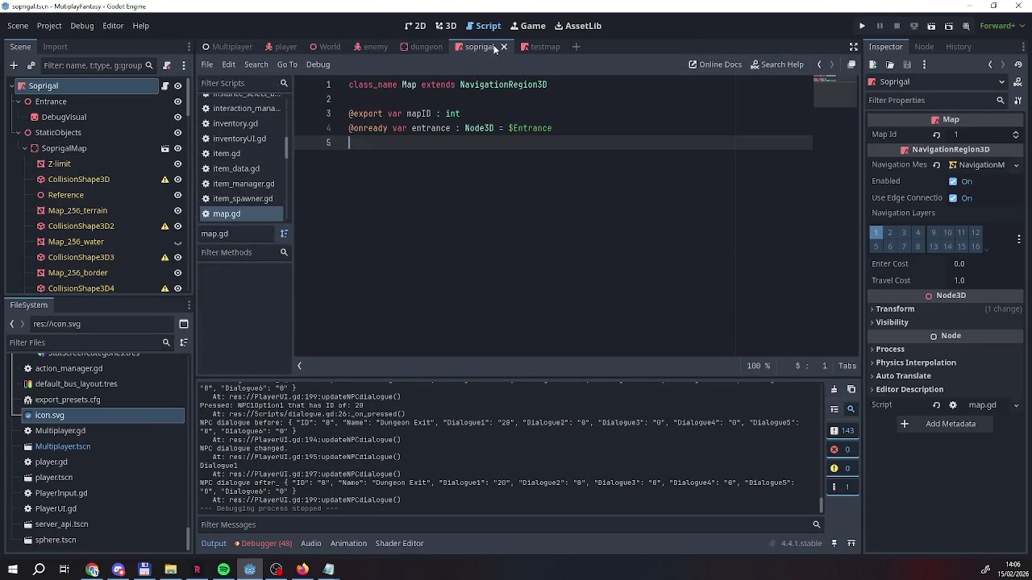
click(81, 102)
click(534, 46)
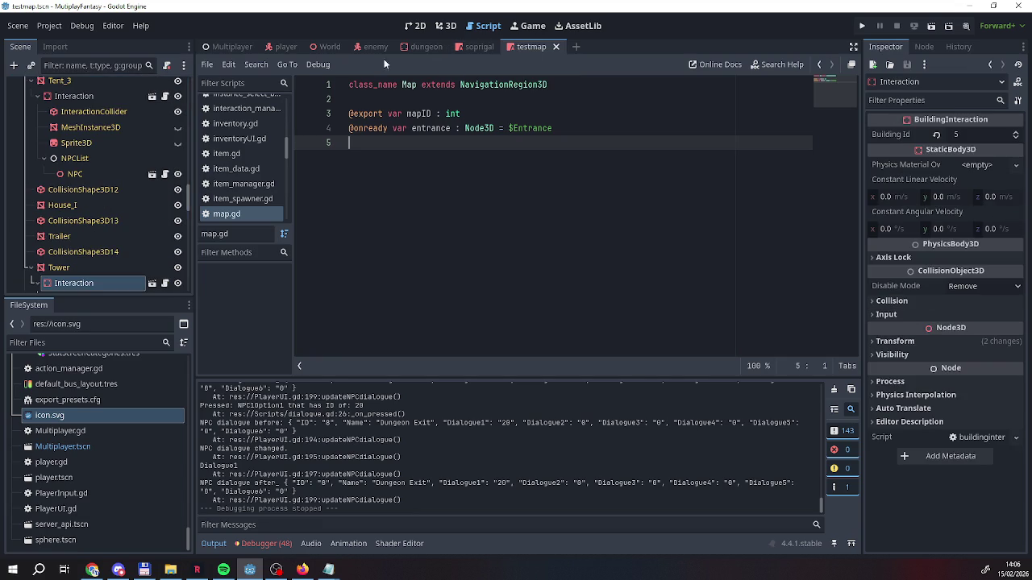
click(211, 47)
scroll(345, 202, down, 1)
scroll(345, 201, up, 2)
scroll(345, 201, down, 2)
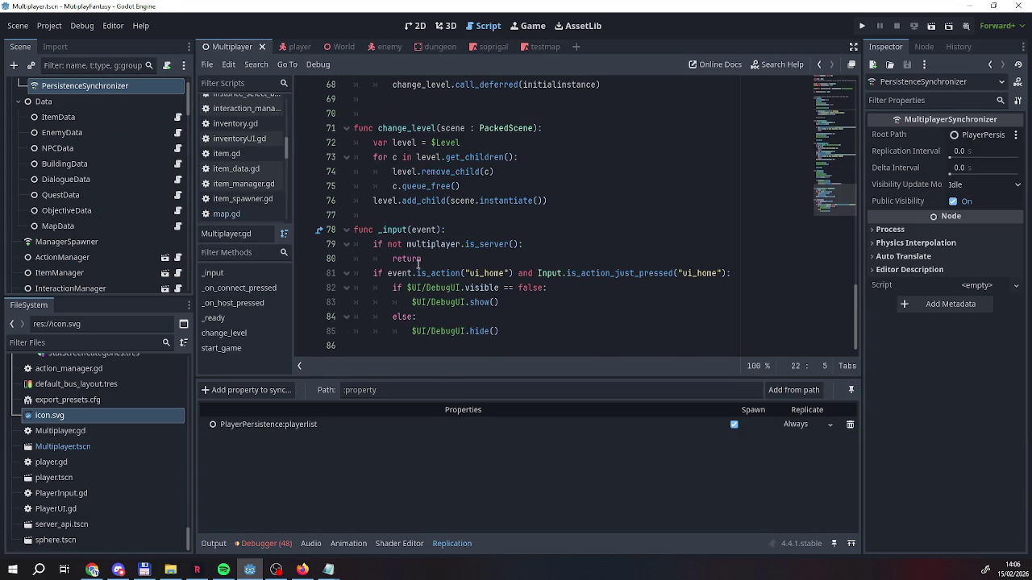
scroll(419, 264, up, 2)
scroll(419, 264, down, 2)
click(338, 47)
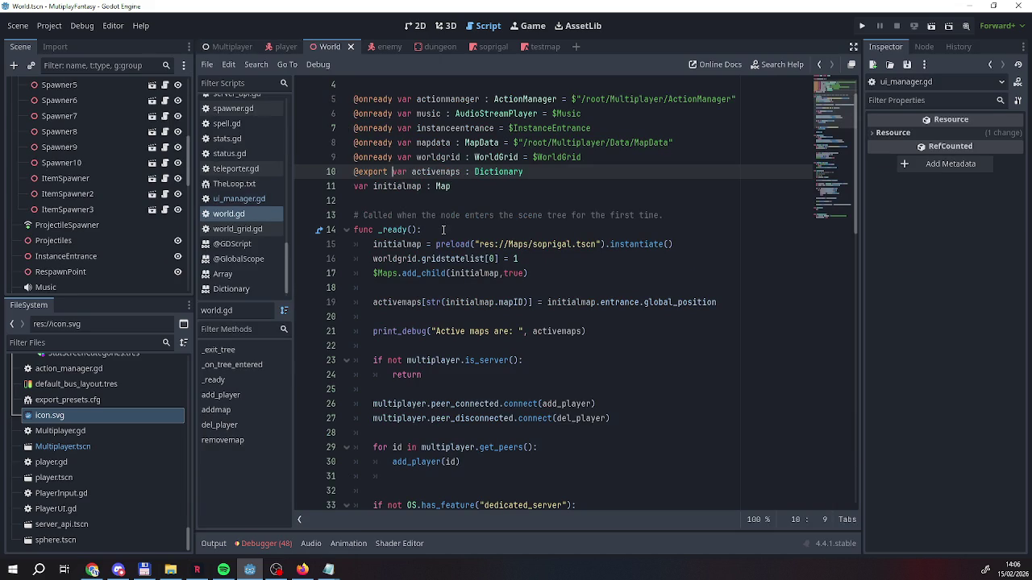
click(224, 49)
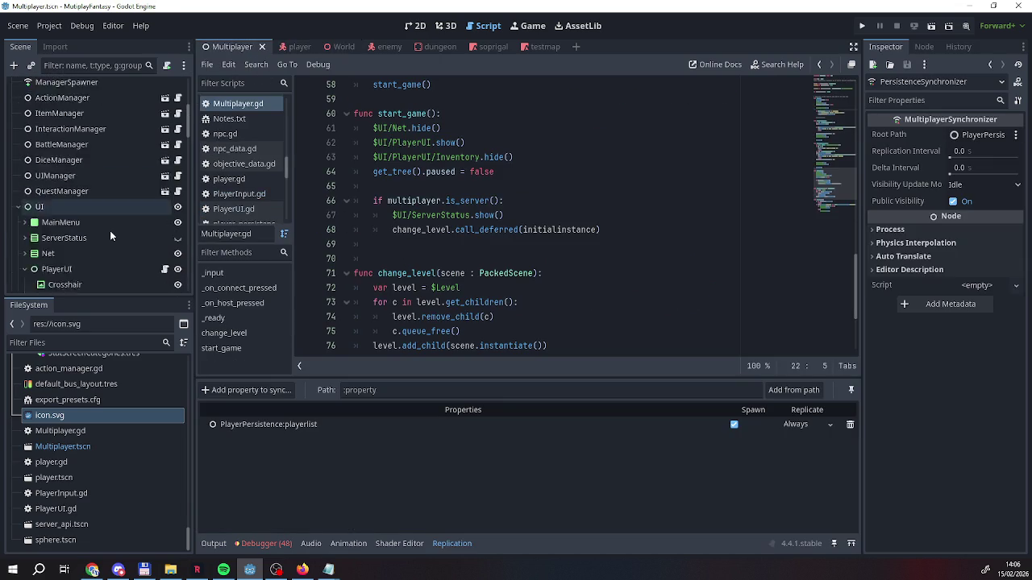
scroll(146, 176, down, 10)
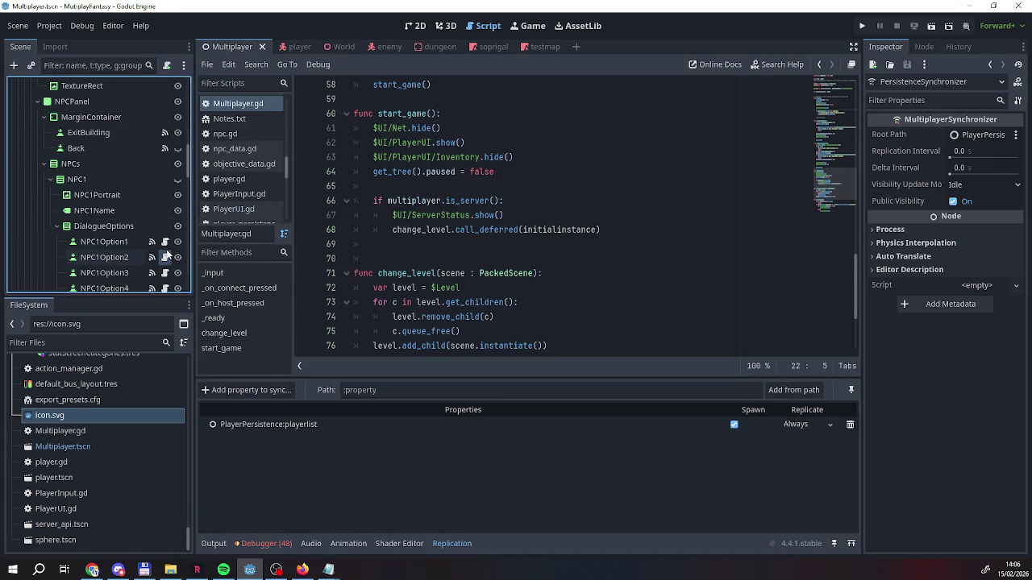
click(165, 257)
mouse_move(331, 571)
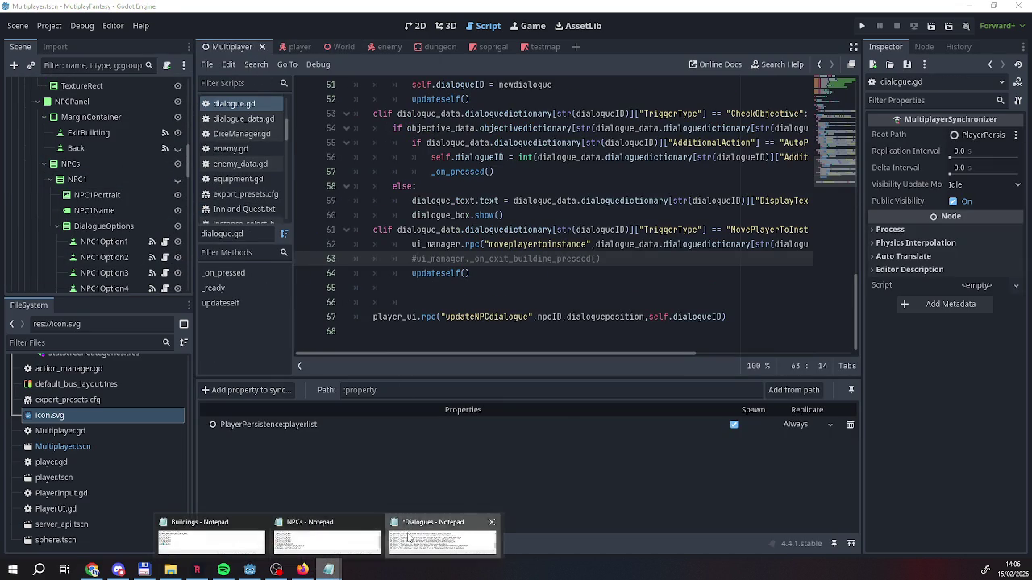
click(440, 538)
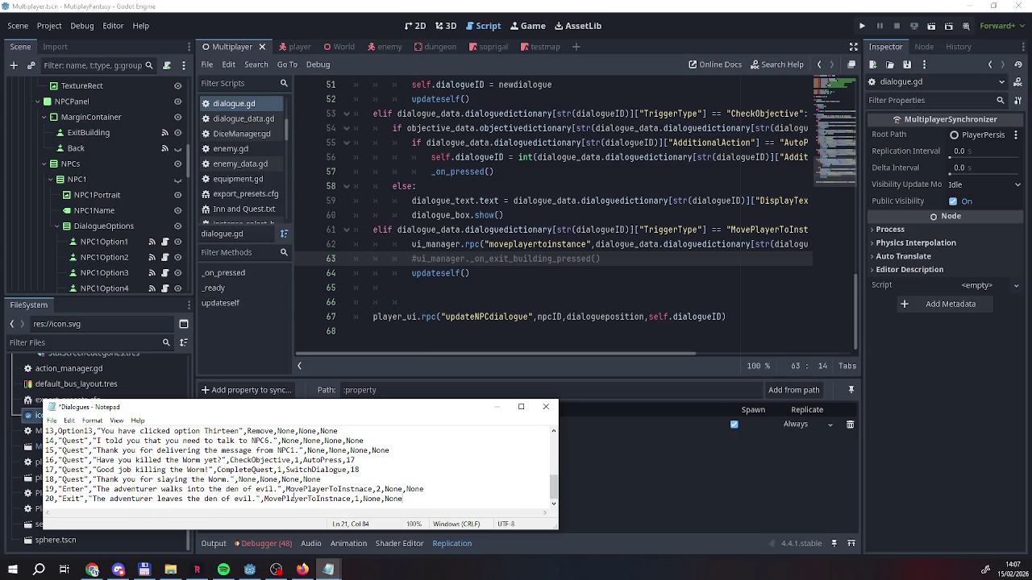
click(619, 456)
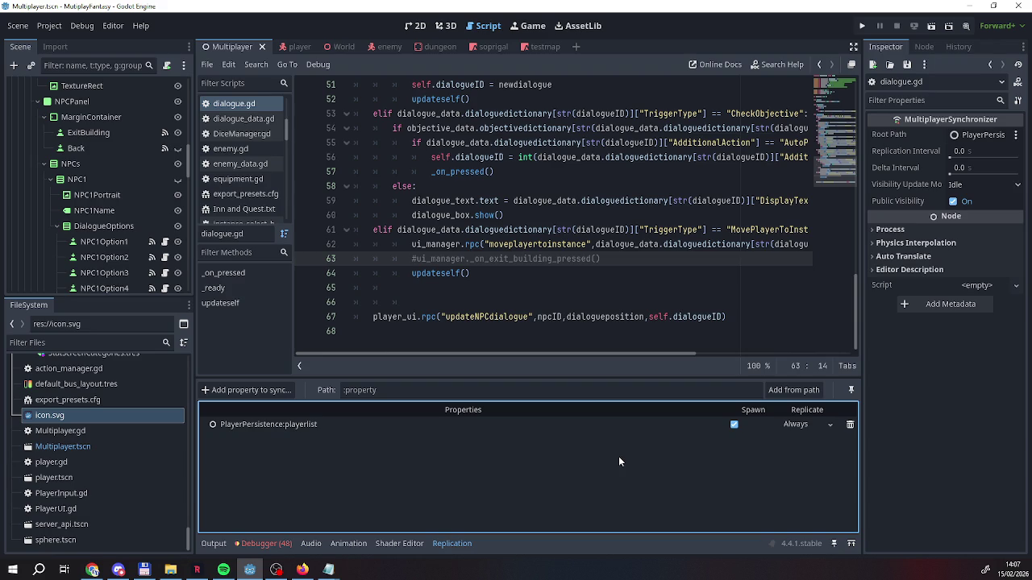
Scroll dialogue.gd horizontally and show the Output log, scrolling up through its messages
mouse_move(587, 352)
mouse_down()
mouse_move(688, 350)
mouse_move(631, 351)
mouse_move(670, 351)
mouse_up()
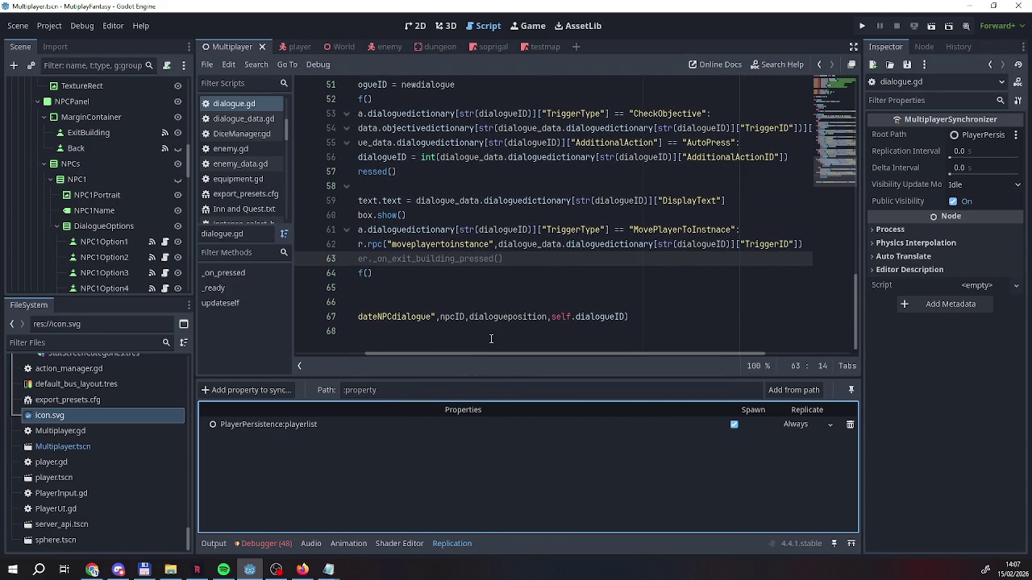
drag(496, 355, 405, 357)
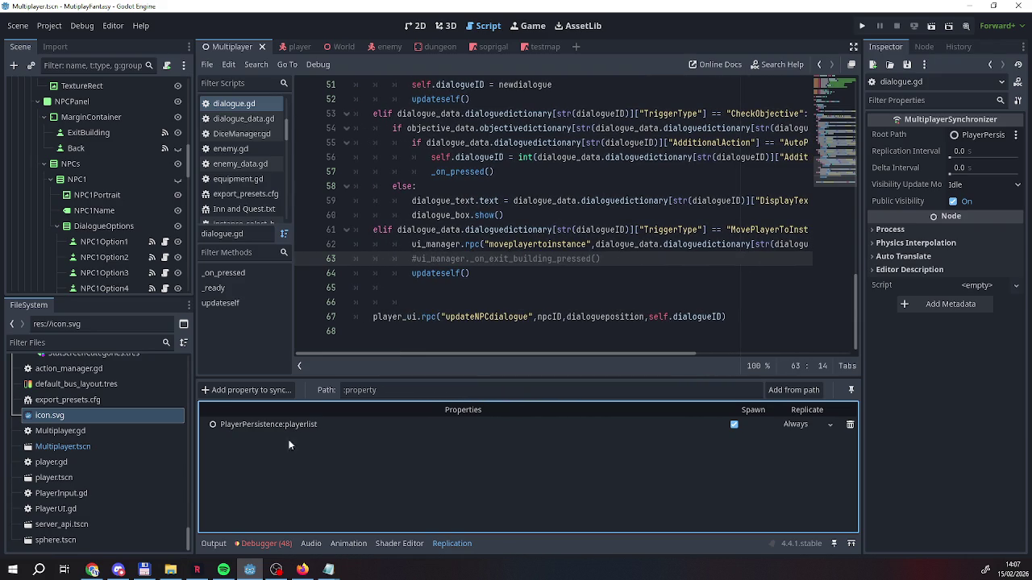
click(213, 544)
scroll(364, 477, up, 10)
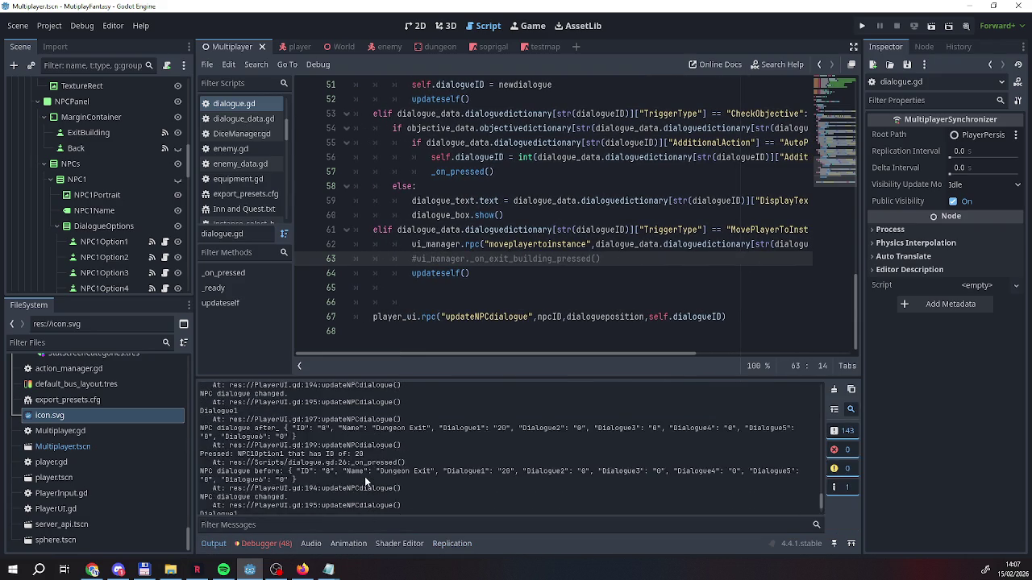
scroll(364, 476, up, 8)
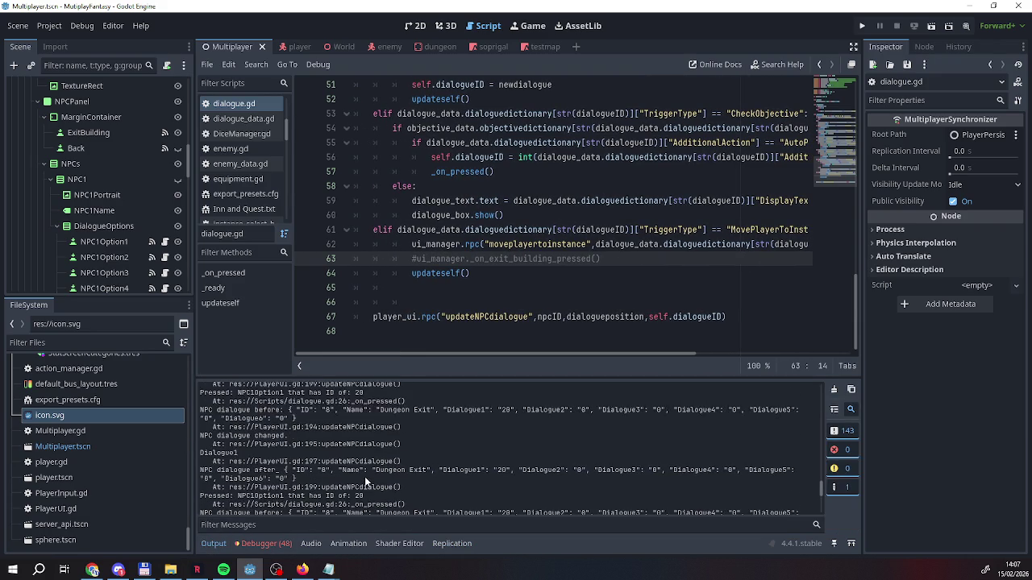
scroll(364, 477, up, 10)
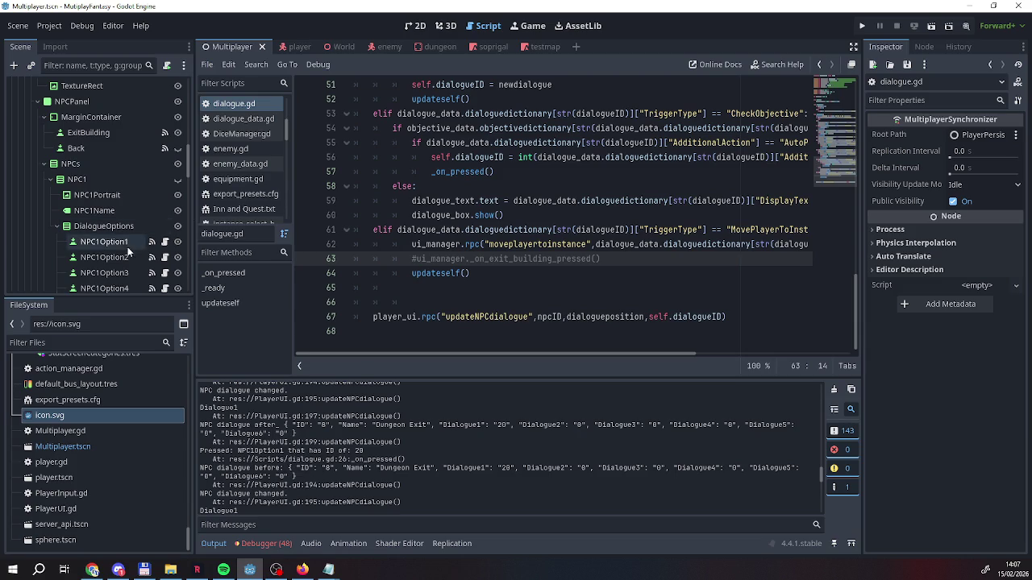
Browse the scene tree and open the PlayerUI.gd script
click(166, 243)
scroll(482, 267, up, 15)
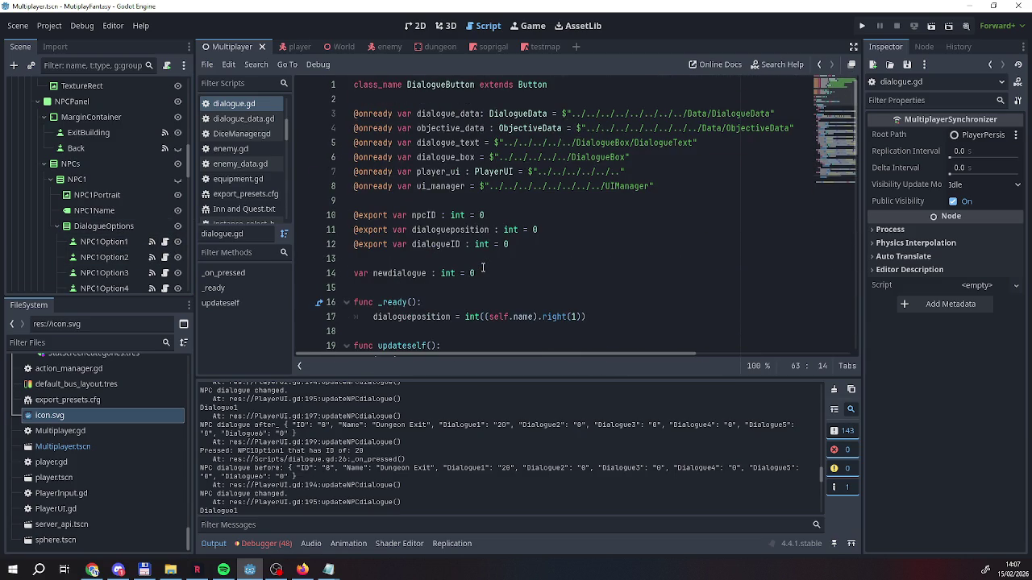
scroll(483, 268, down, 10)
scroll(482, 268, down, 2)
scroll(314, 486, down, 1)
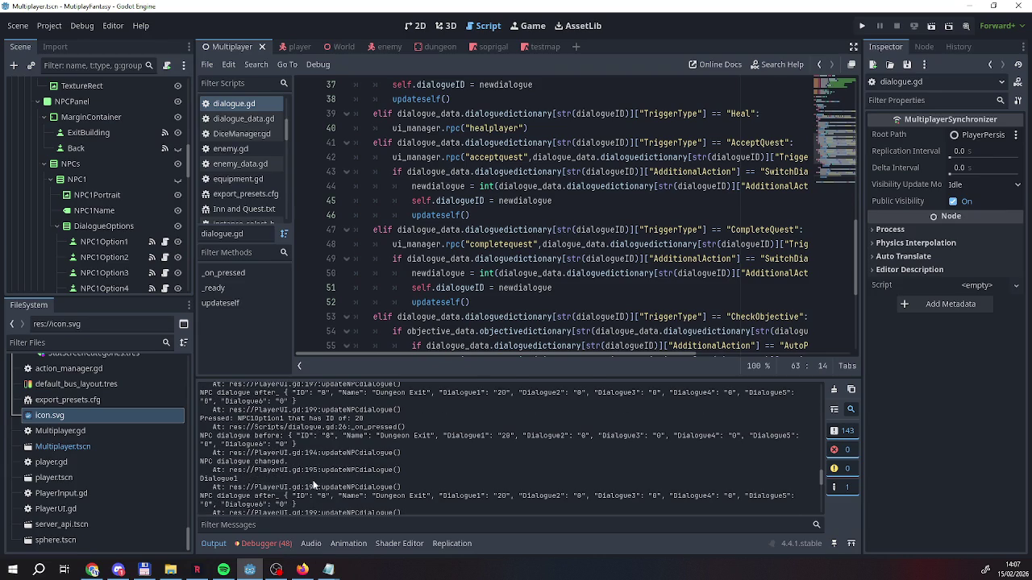
scroll(462, 287, up, 1)
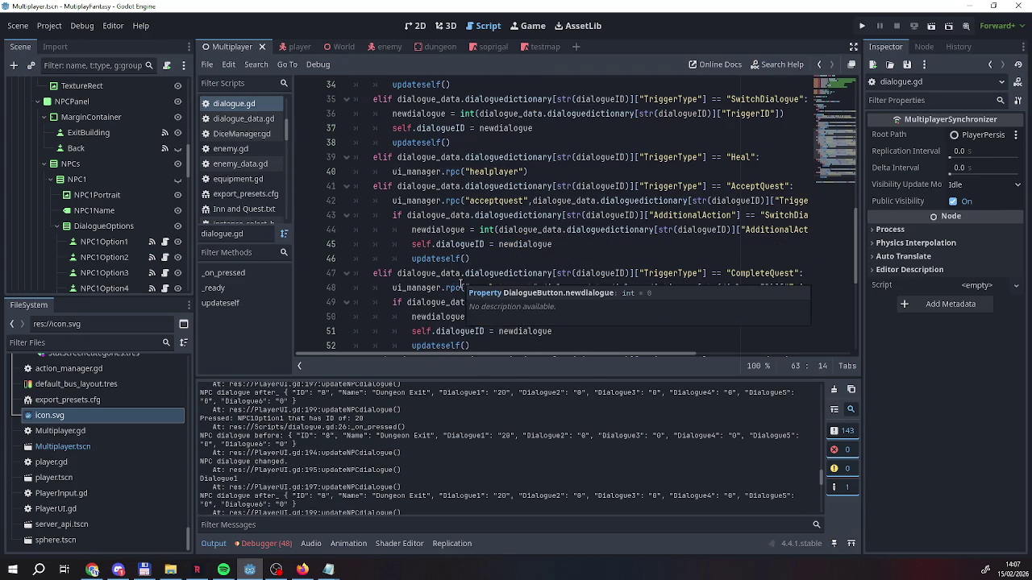
scroll(465, 291, down, 5)
scroll(467, 294, up, 9)
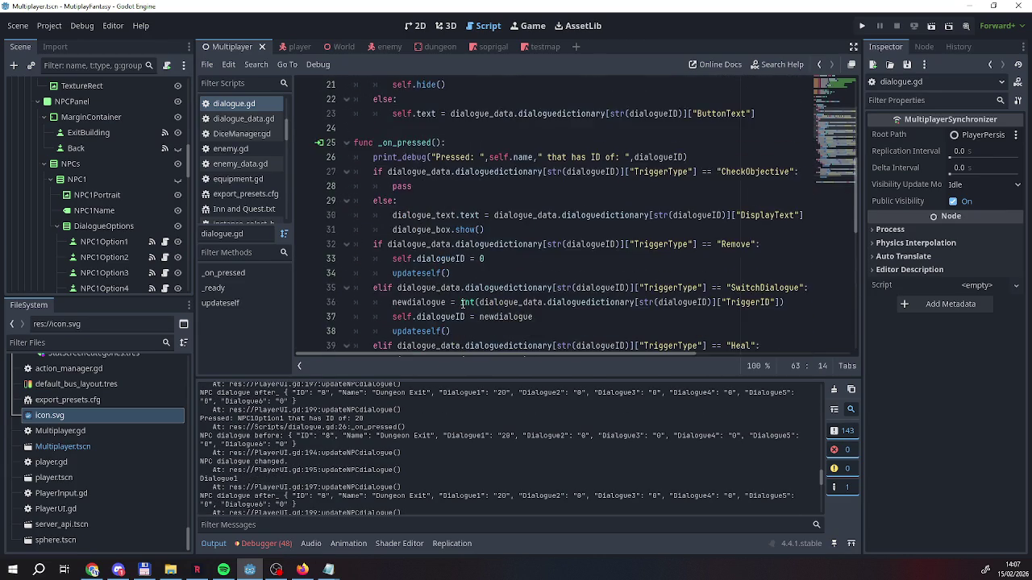
scroll(463, 303, up, 2)
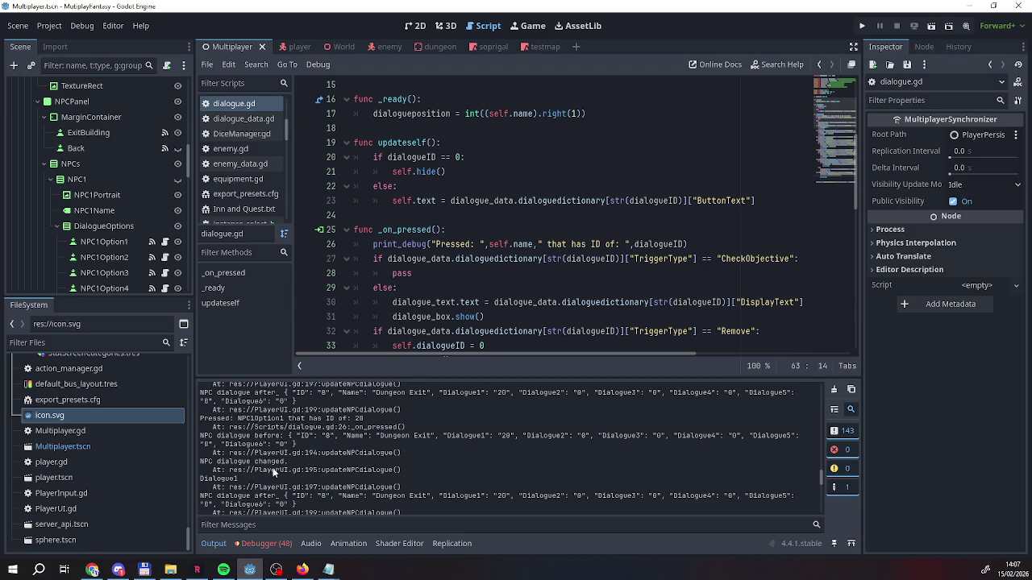
scroll(270, 489, down, 1)
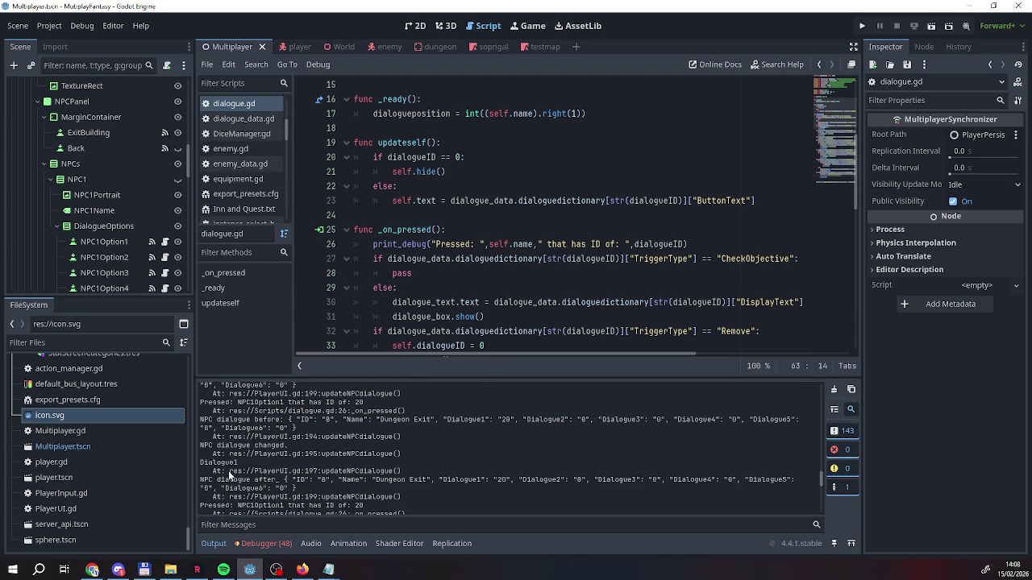
scroll(100, 242, up, 10)
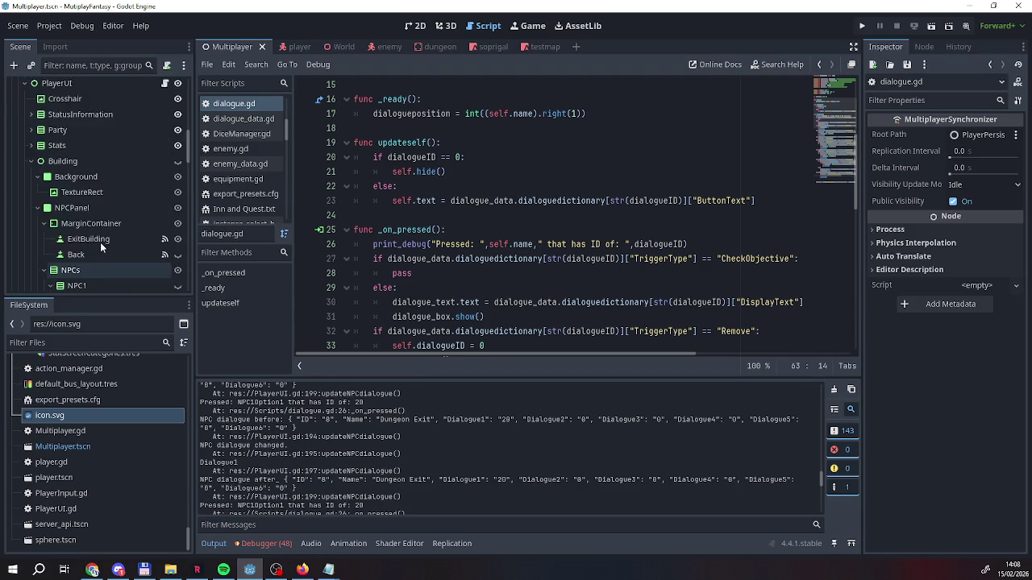
click(165, 242)
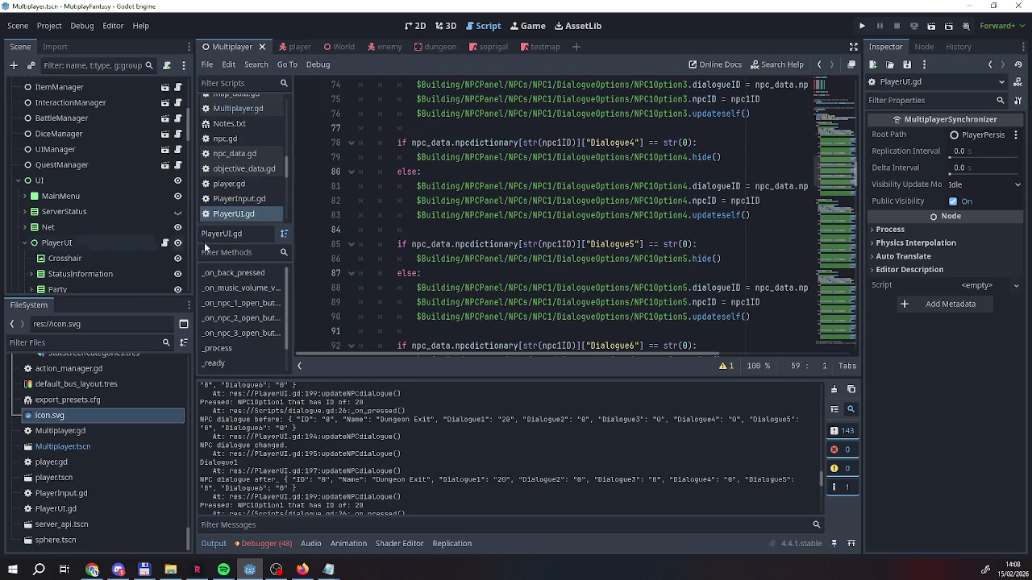
Comment out the four print_debug lines in updateNPCdialogue (194, 195, 197, 199)
scroll(507, 264, down, 20)
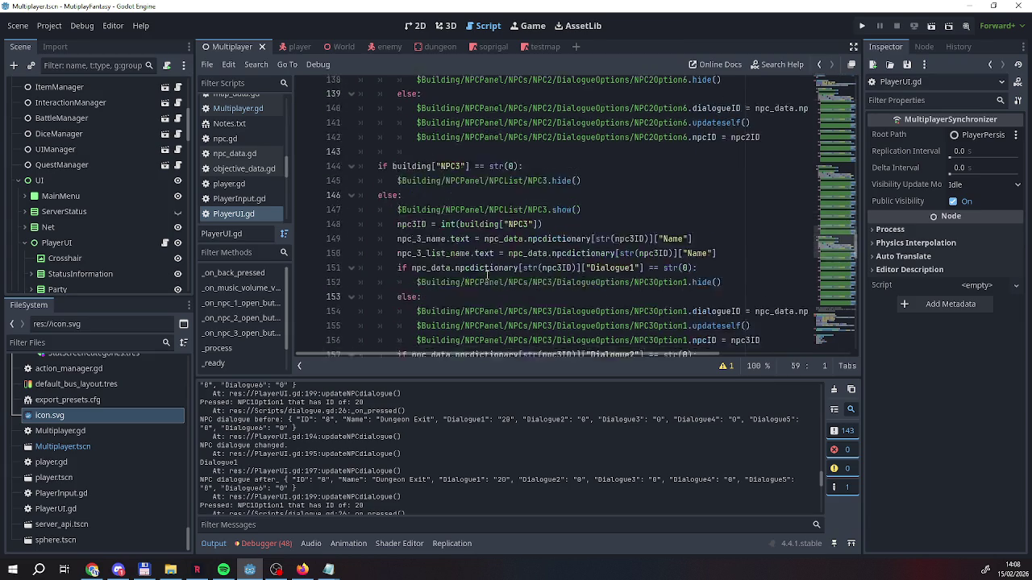
scroll(477, 277, down, 10)
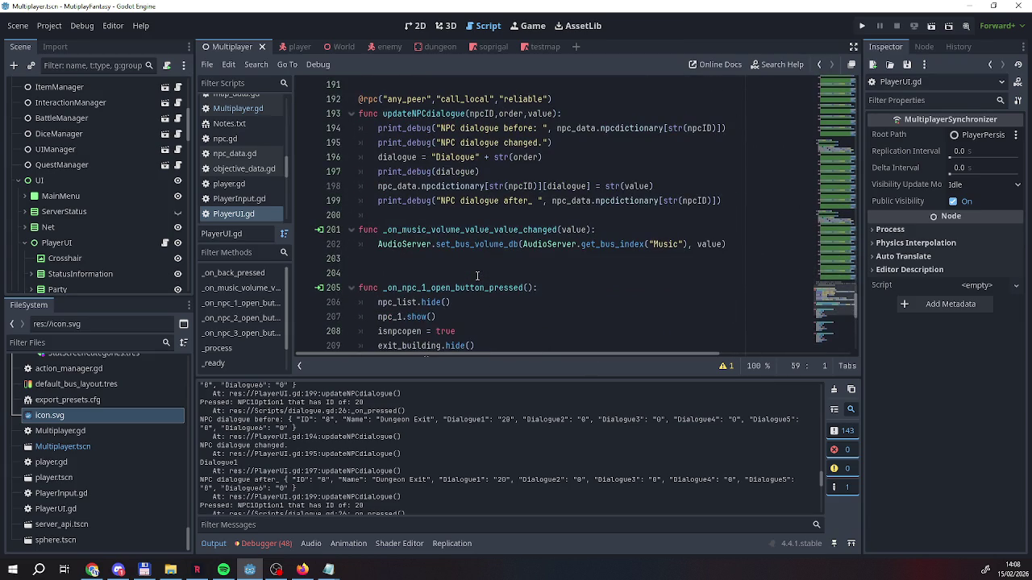
click(377, 129)
key(Left)
key(ctrl+k)
key(Down)
text(#)
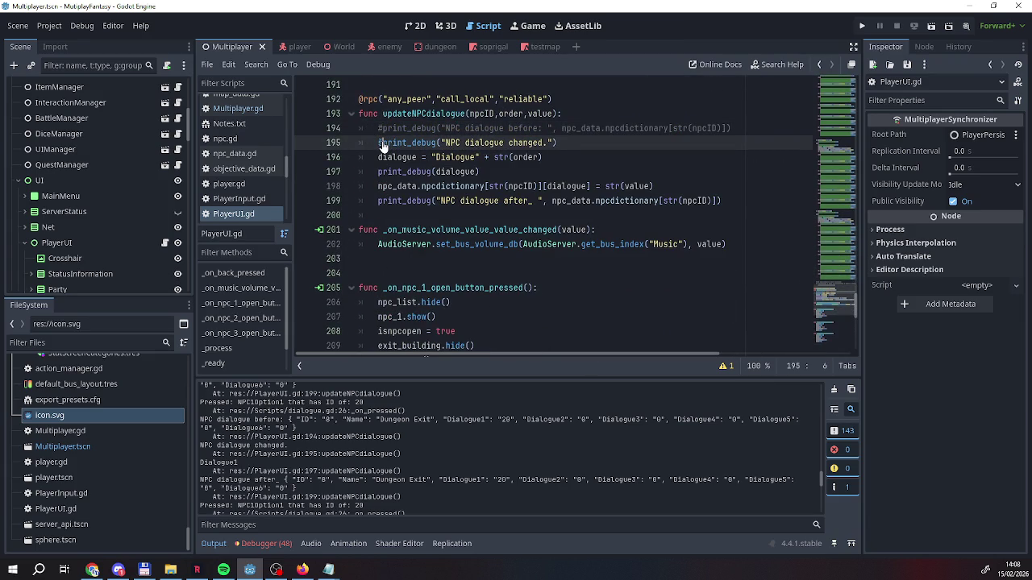
key(Down)
key(Down)
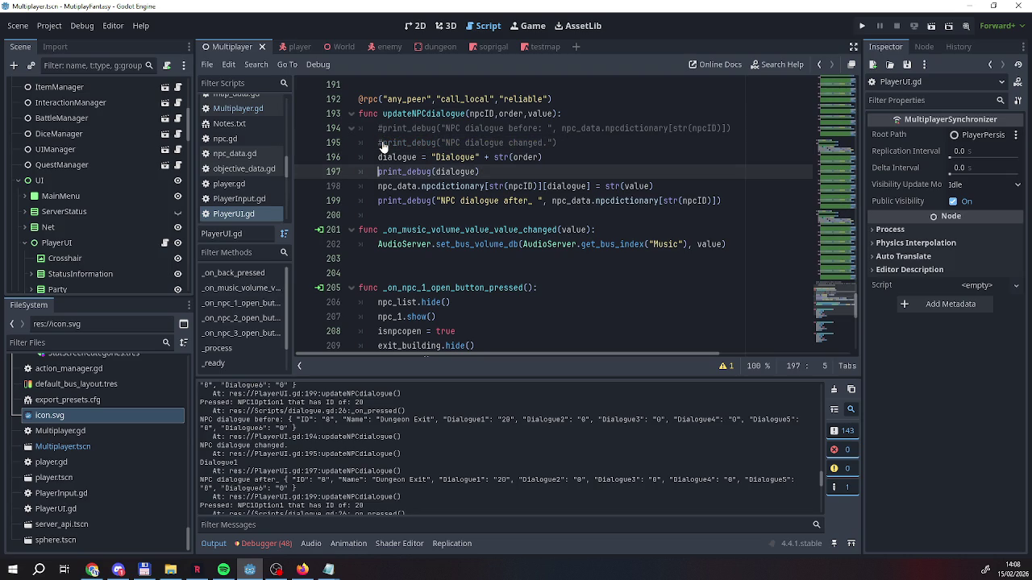
text(#)
key(Down)
key(Down)
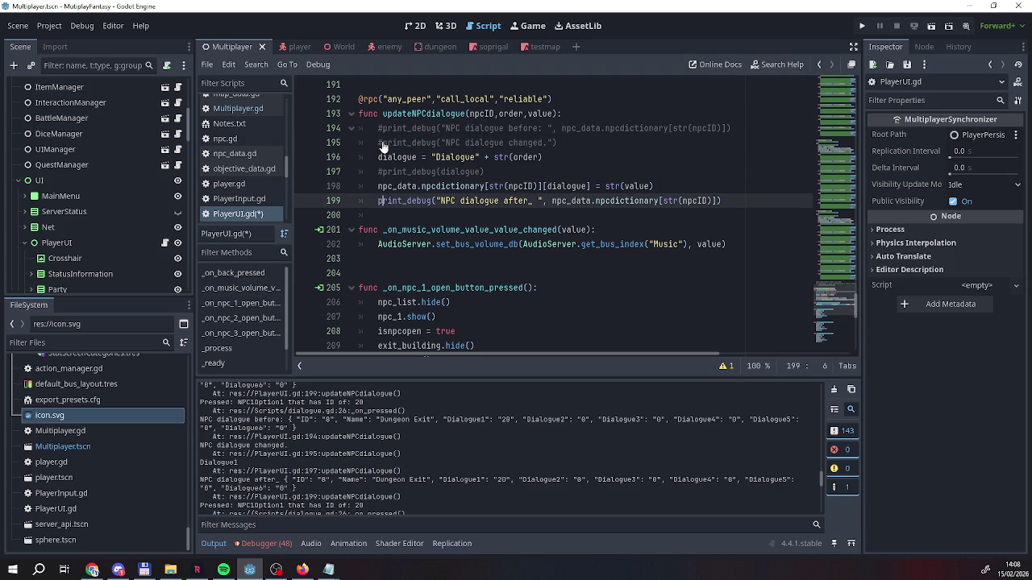
text(#)
key(Down)
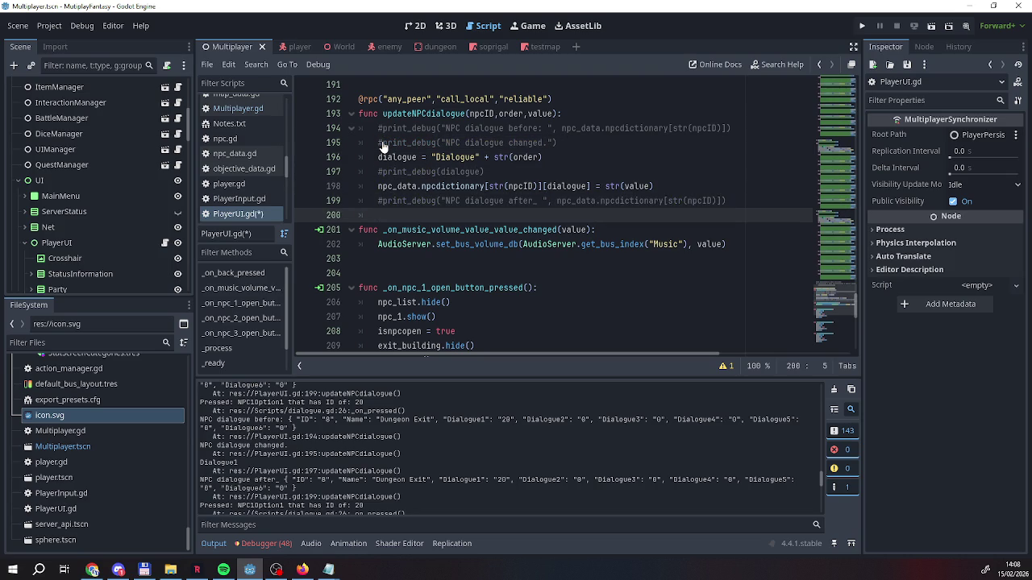
Save PlayerUI.gd with Ctrl+S to rerun the project
scroll(383, 148, down, 9)
scroll(241, 161, up, 2)
scroll(126, 214, up, 3)
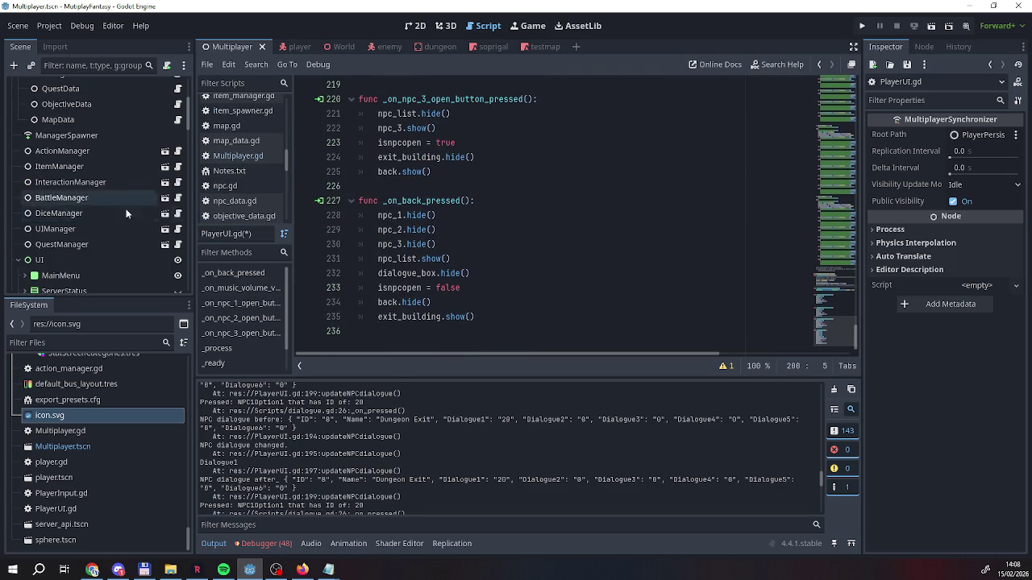
scroll(484, 209, up, 7)
scroll(104, 185, up, 4)
key(ctrl+s)
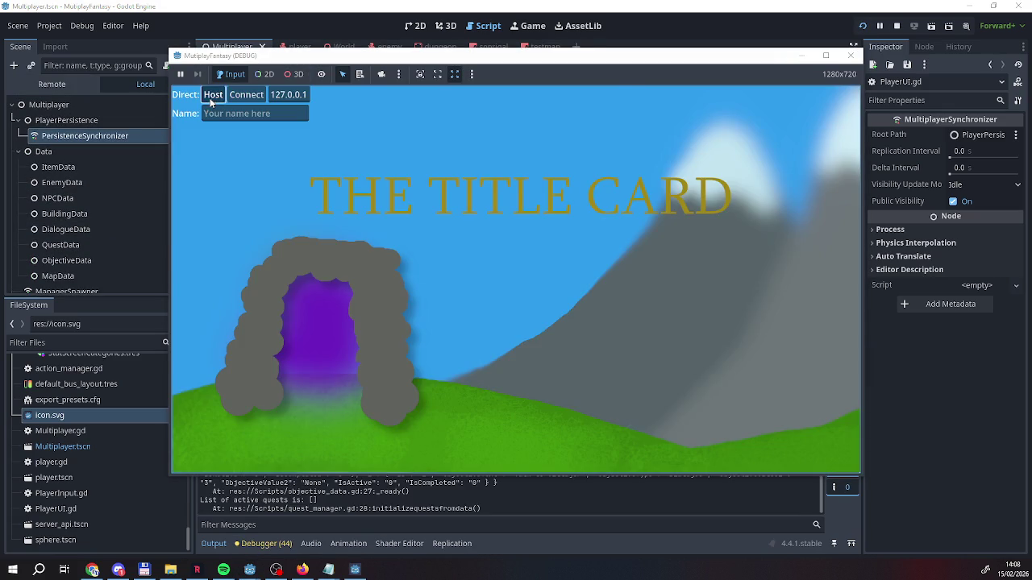
Host on one game instance and connect the second as a client with a player name
click(213, 94)
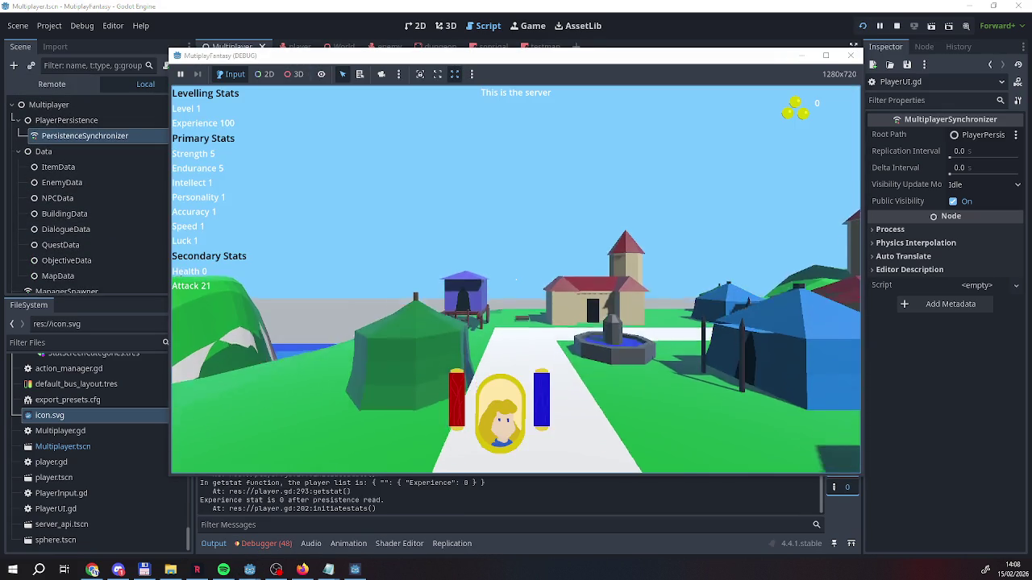
click(481, 502)
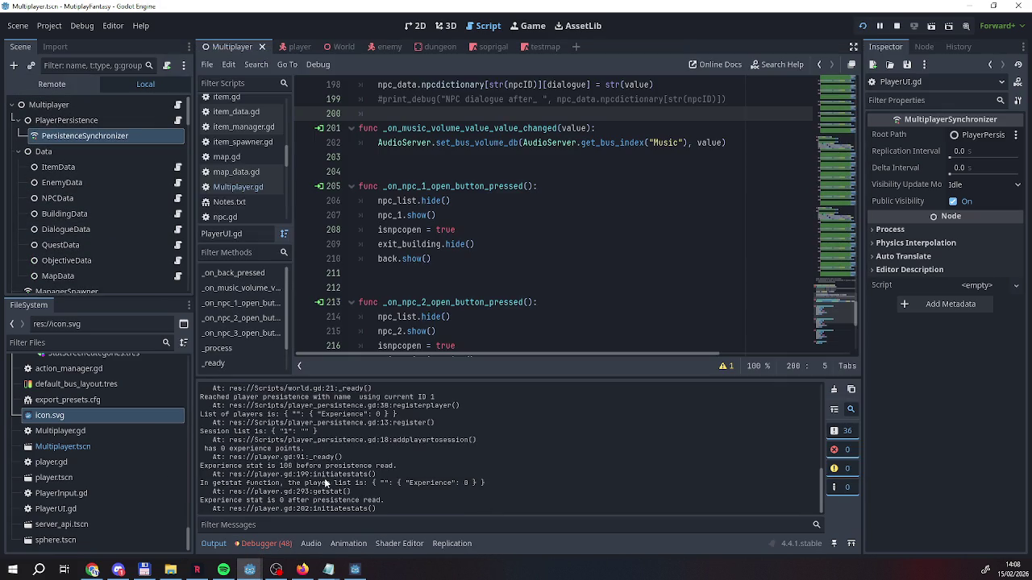
click(357, 569)
click(266, 114)
text(sd)
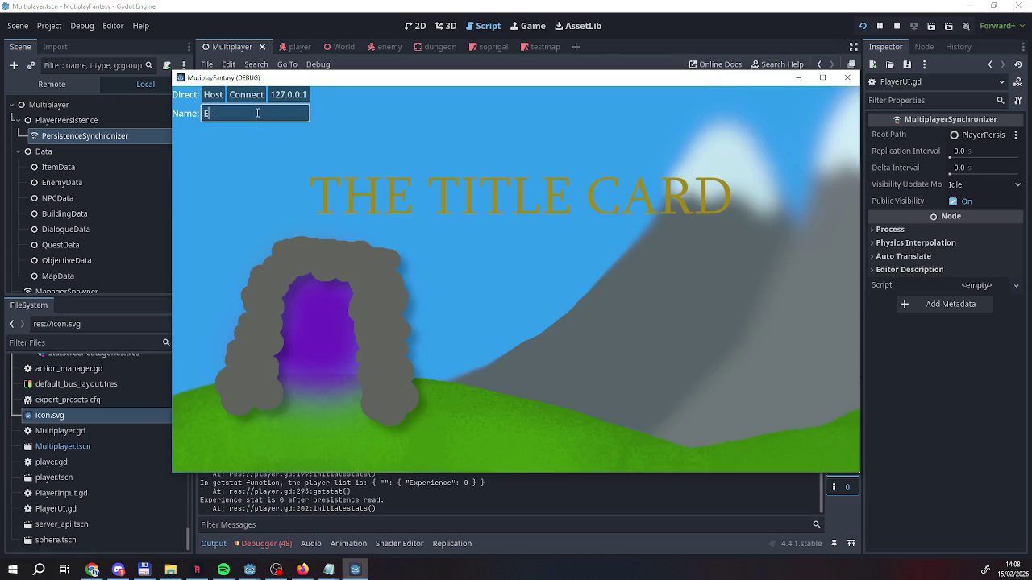
click(254, 96)
Walk into the green tent, choose Enter at the Dungeon Entrance, and return to the world
key(w)
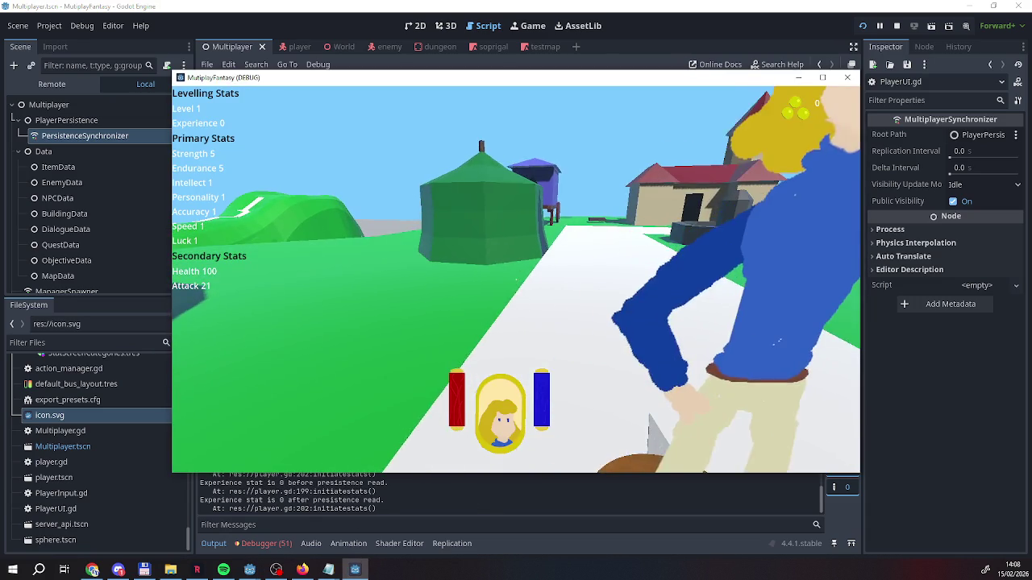
key(w)
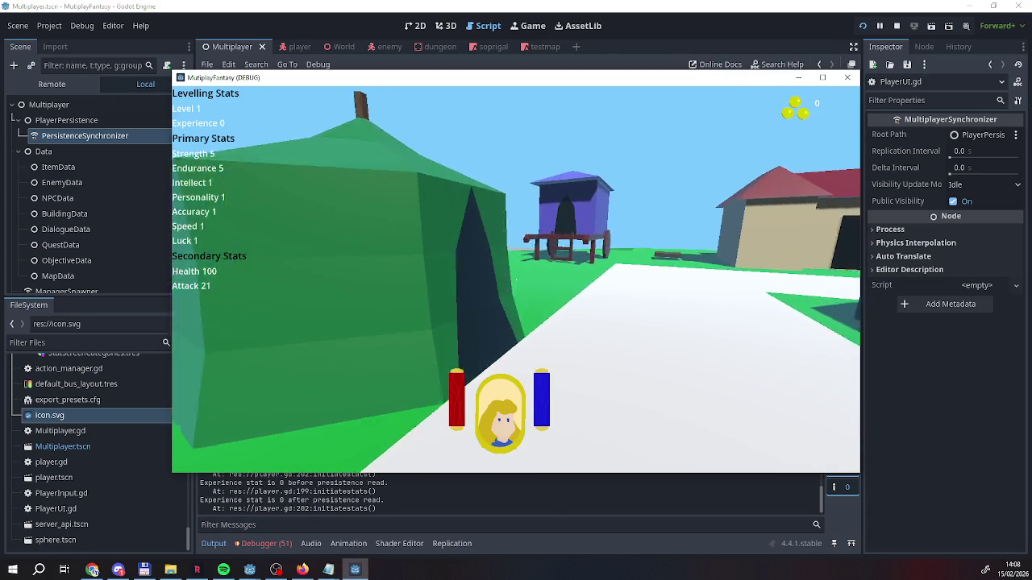
click(773, 236)
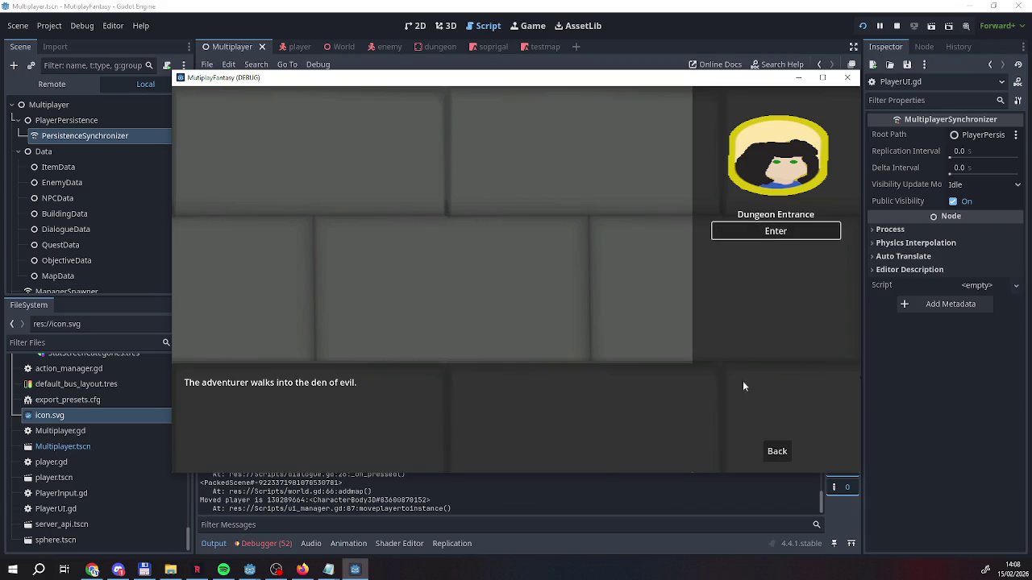
click(773, 450)
click(773, 451)
Choose Exit at the Dungeon Exit, stop the game with F8, and check the NPCs data file
key(w)
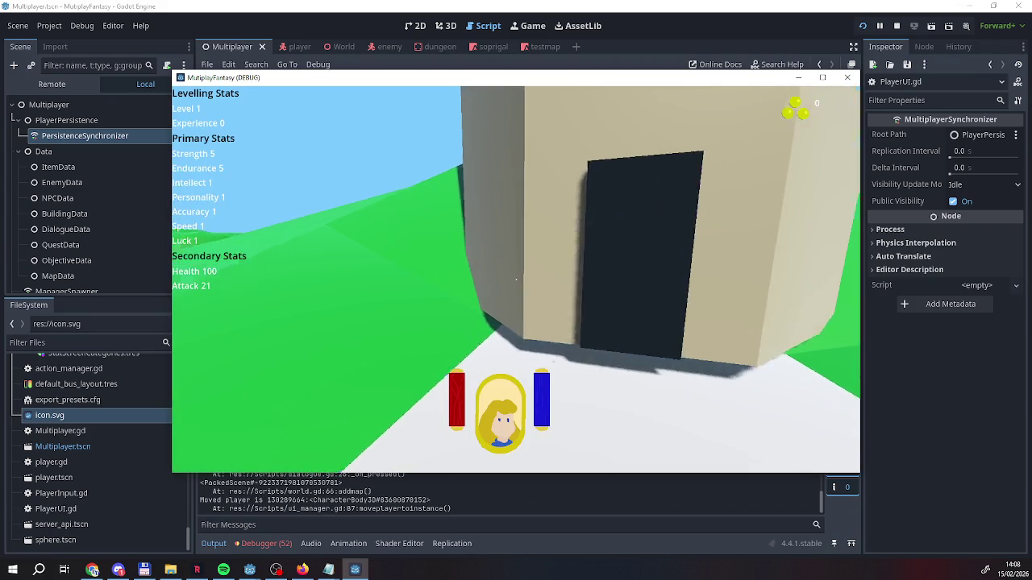
click(775, 233)
click(760, 453)
click(759, 454)
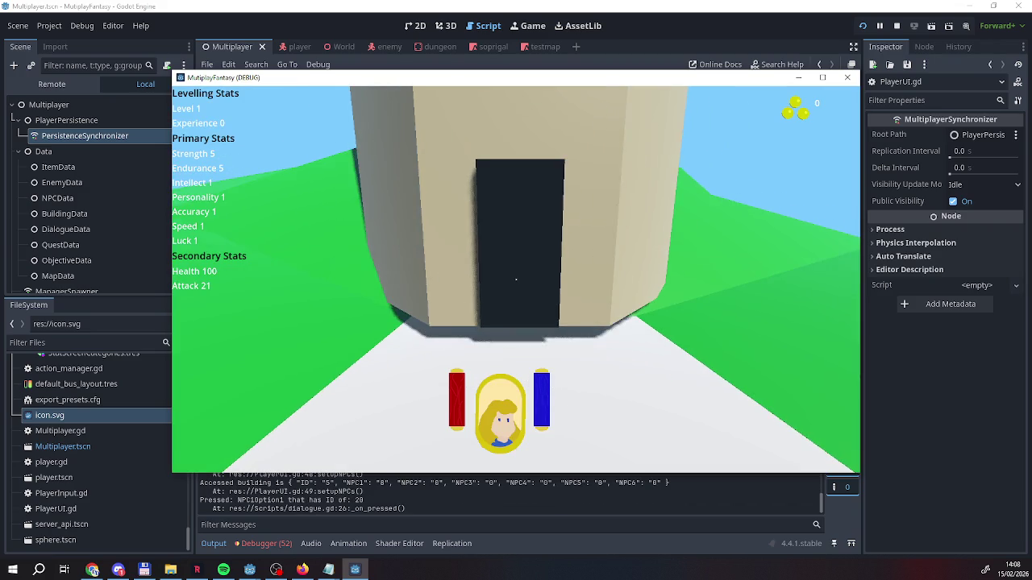
key(F8)
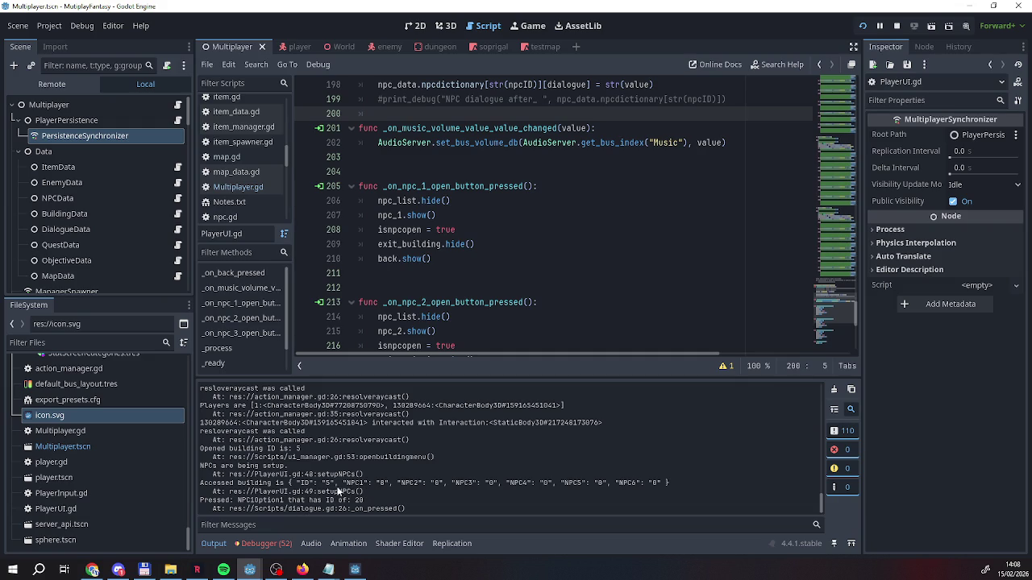
mouse_move(328, 570)
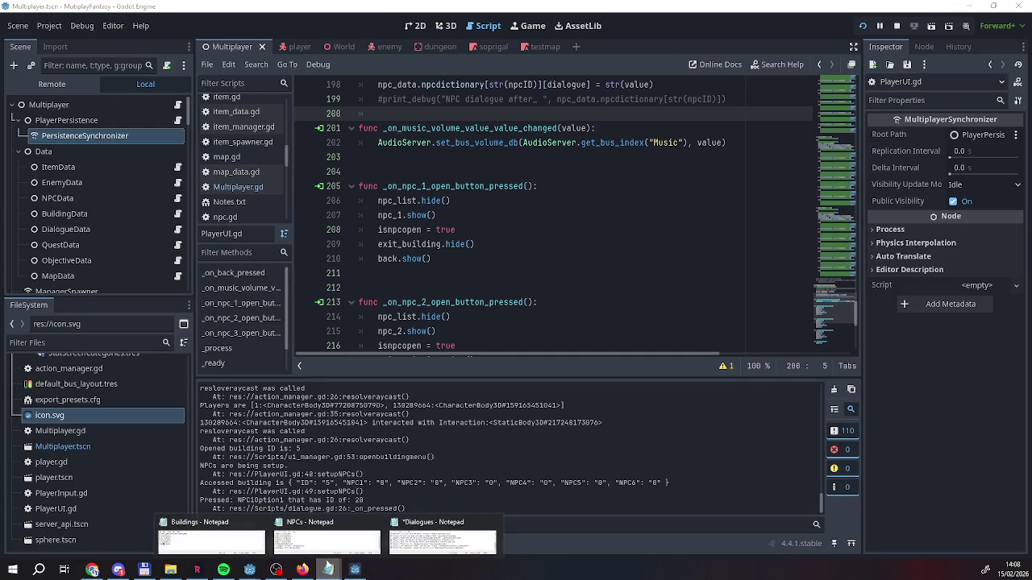
click(327, 536)
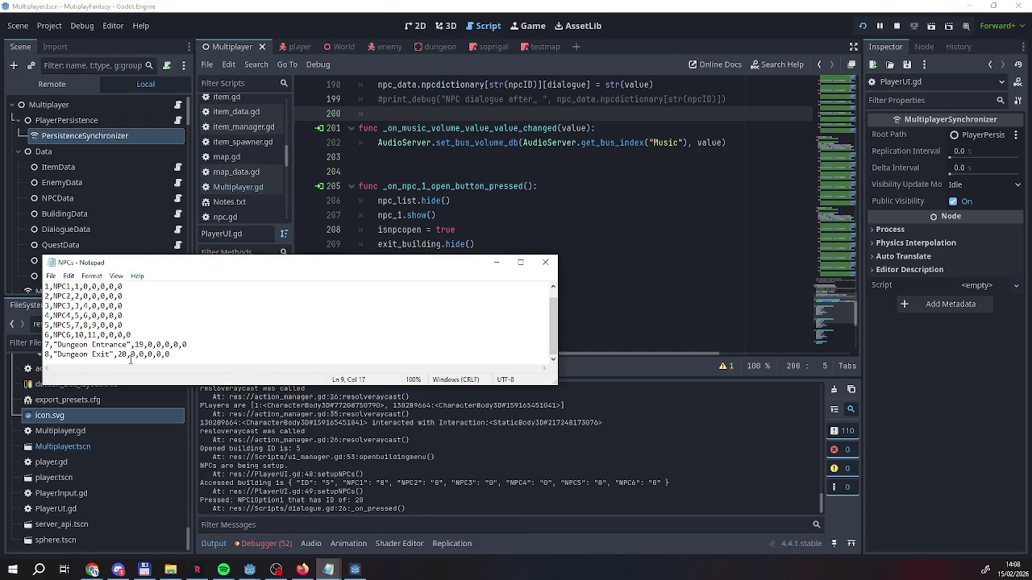
click(391, 493)
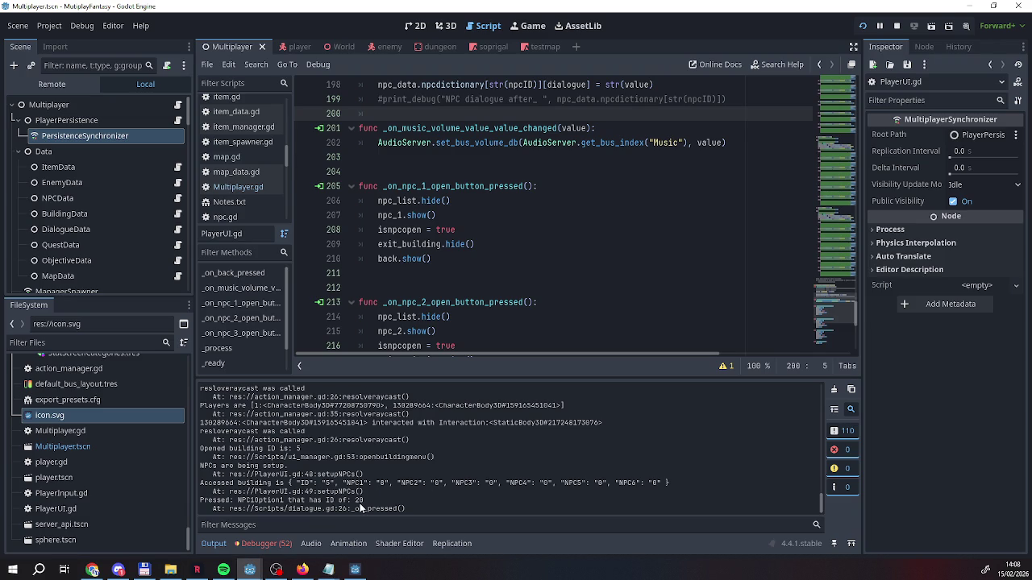
Select the two 'Pressed' option log lines in the Output panel
scroll(386, 491, up, 1)
scroll(387, 492, down, 1)
double_click(404, 509)
drag(404, 509, 204, 501)
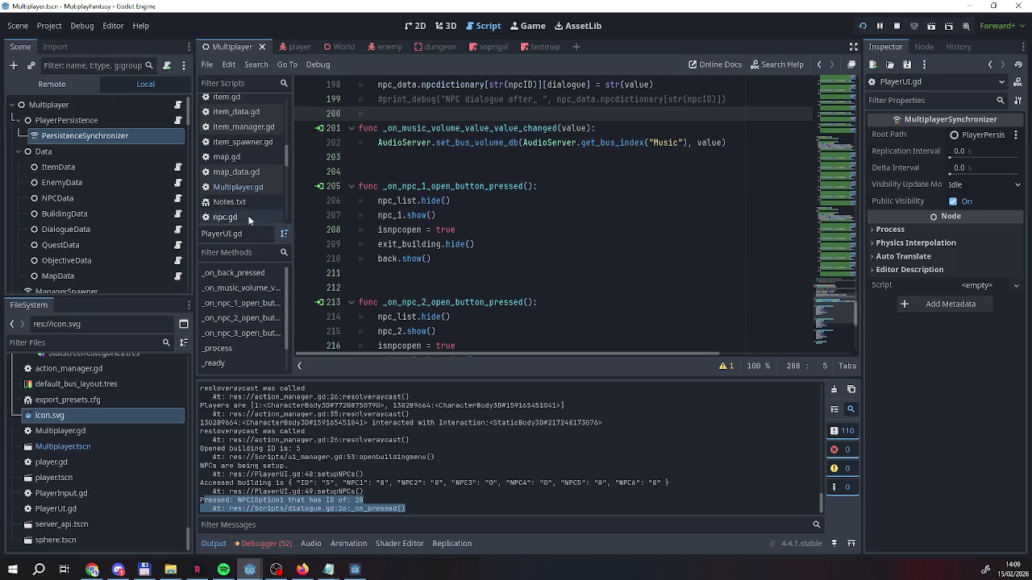
Scroll the scene tree to UIManager and open ui_manager.gd at moveplayertoinstance
scroll(89, 225, down, 3)
scroll(89, 225, down, 4)
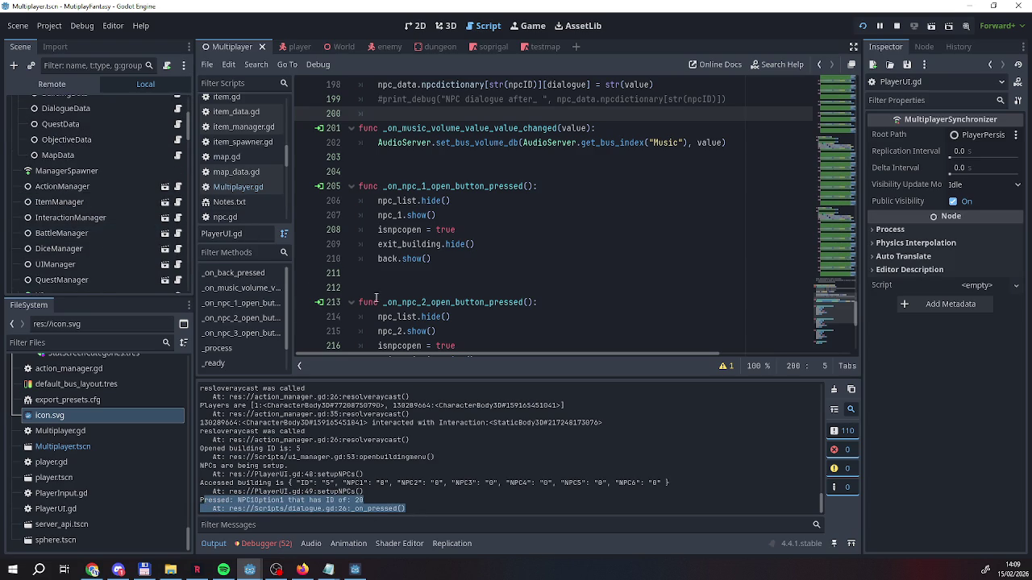
scroll(86, 217, down, 1)
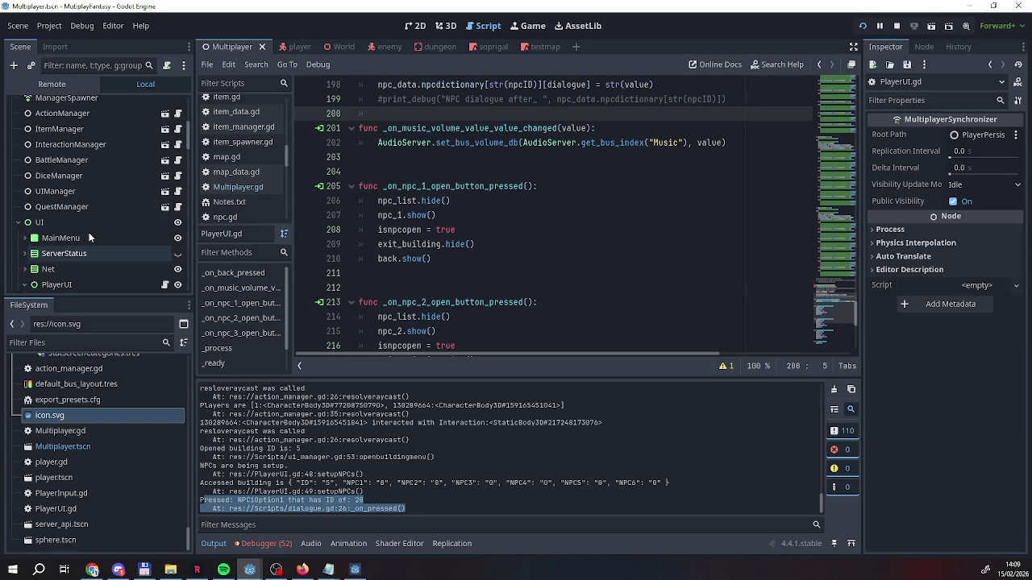
scroll(89, 232, down, 8)
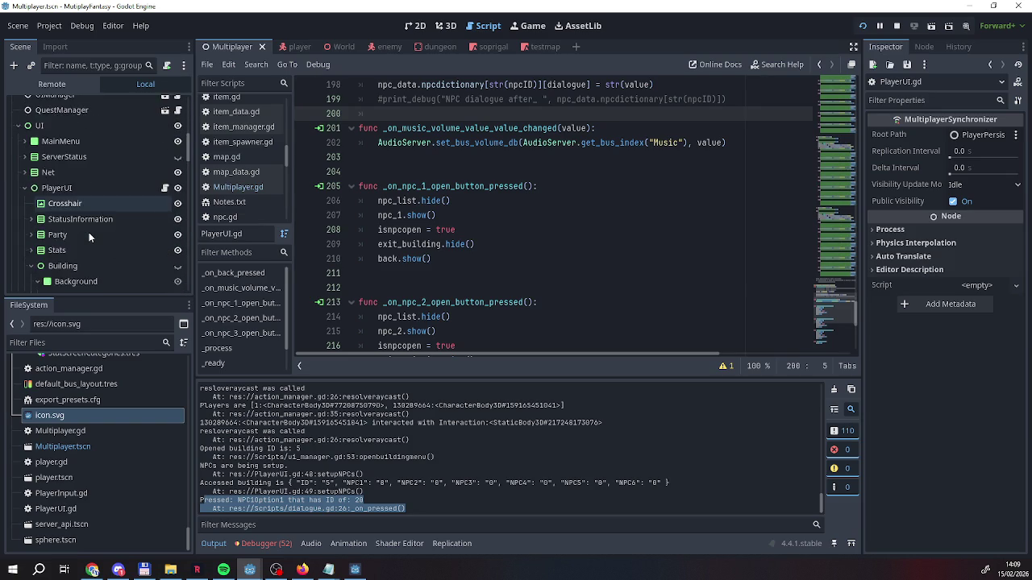
scroll(89, 234, up, 13)
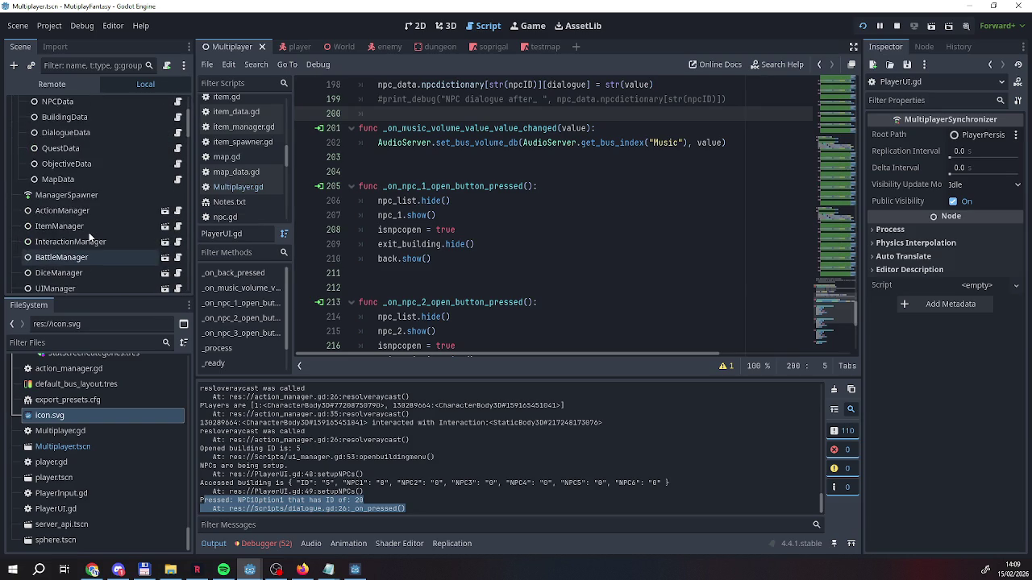
scroll(90, 237, down, 2)
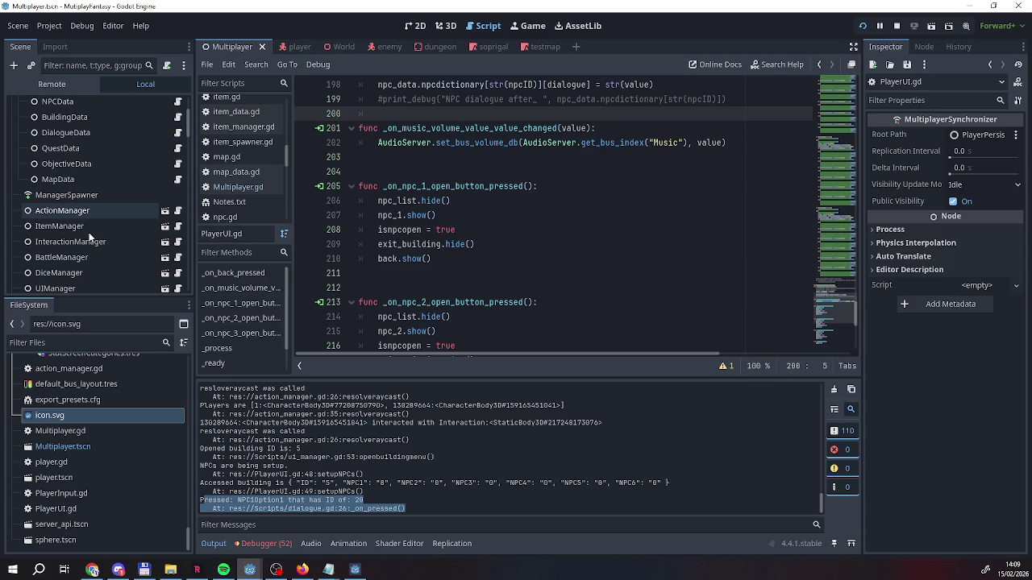
scroll(89, 233, down, 3)
click(178, 216)
scroll(607, 294, down, 2)
scroll(516, 289, up, 1)
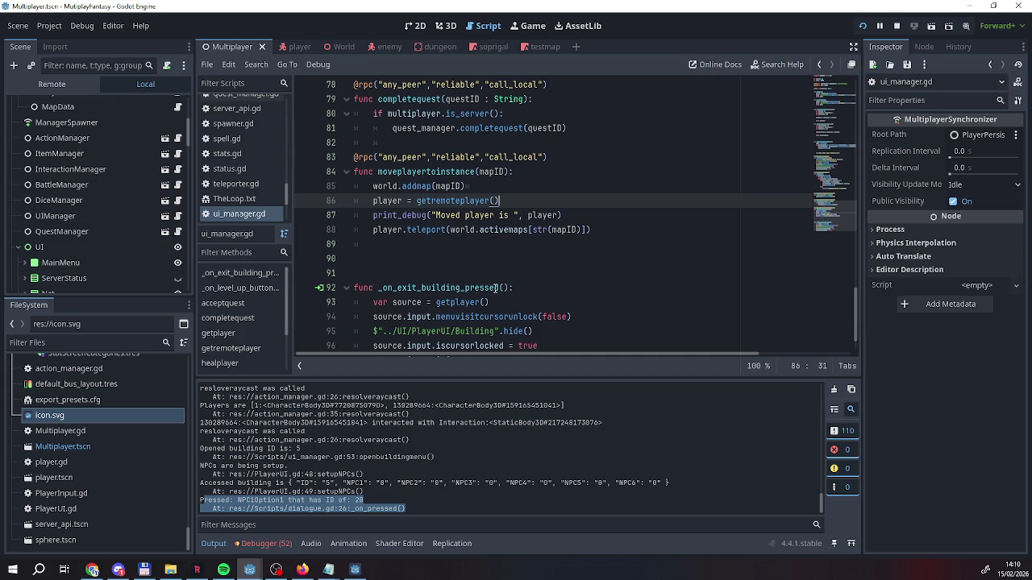
Add an 'if world.activemaps[str(mapID)] = 1:' line above the addmap call
click(374, 191)
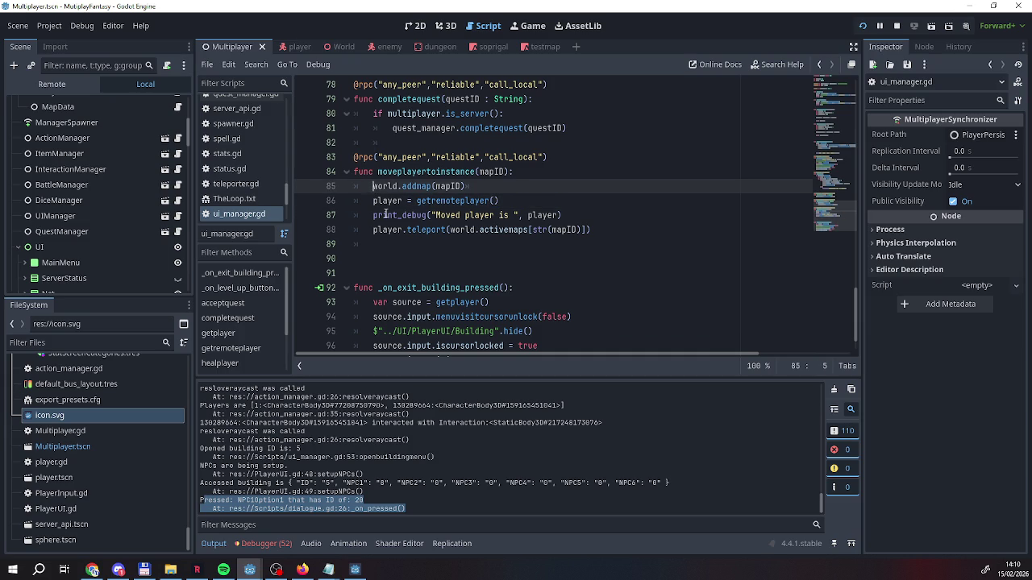
key(Return)
key(Up)
text(uf)
key(BackSpace)
key(BackSpace)
text(if act)
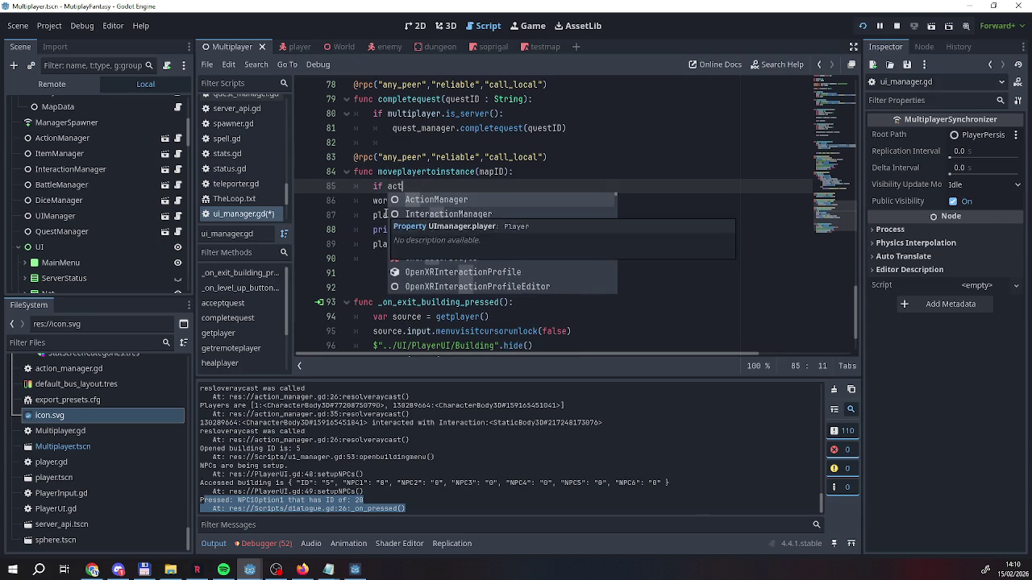
text(ive)
key(BackSpace)
key(BackSpace)
key(BackSpace)
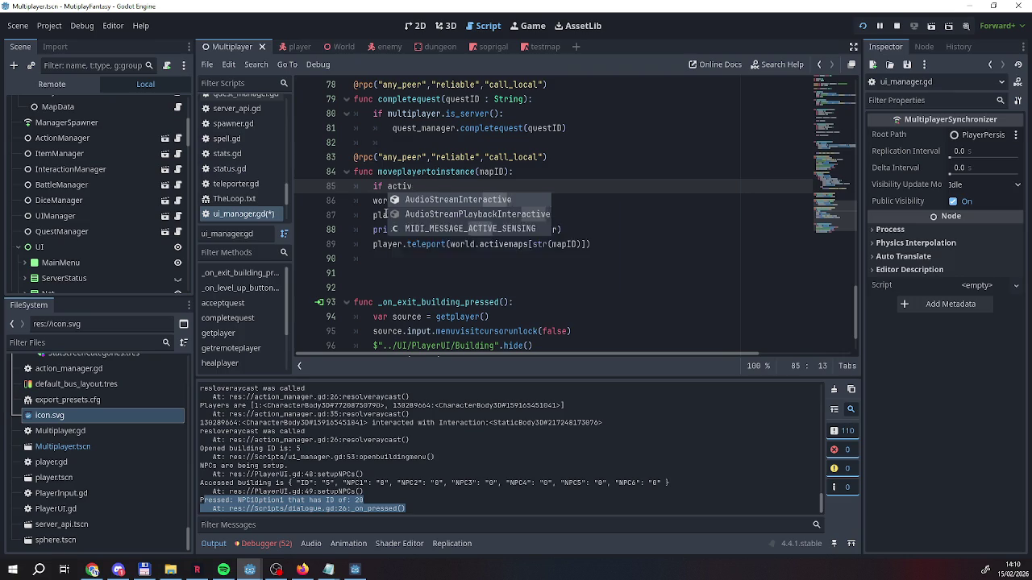
click(455, 141)
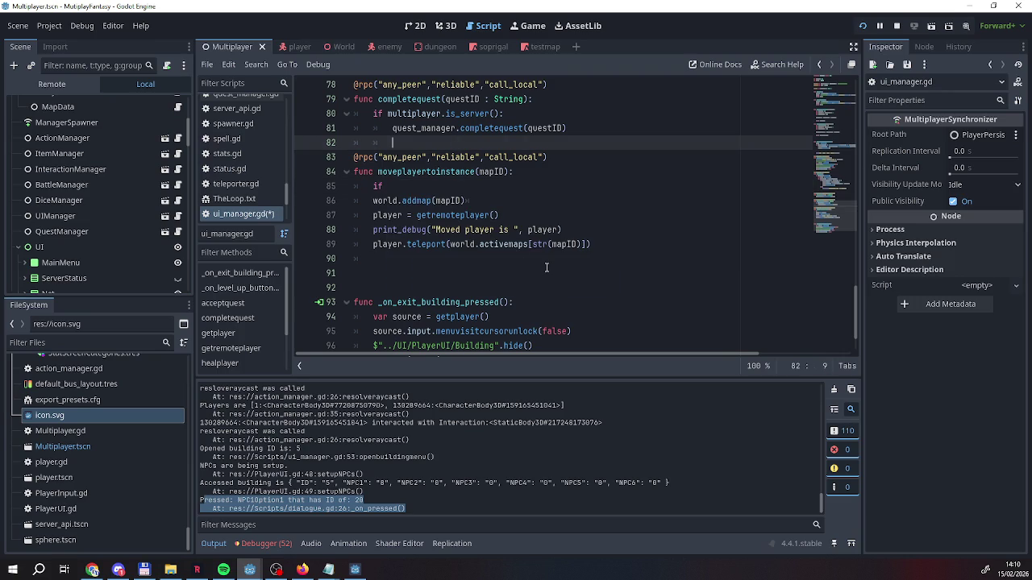
click(405, 186)
text(world.)
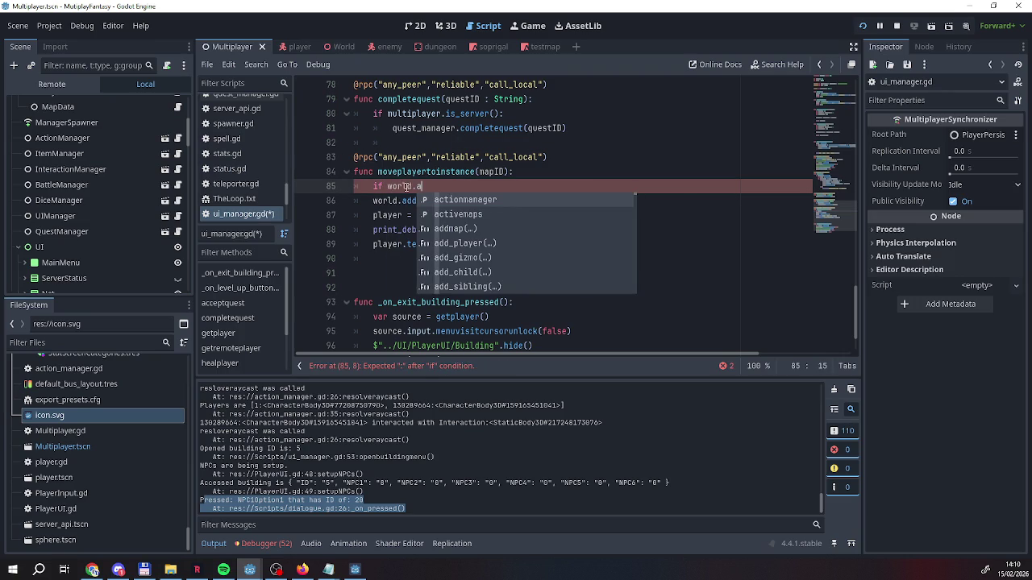
text(a)
key(Return)
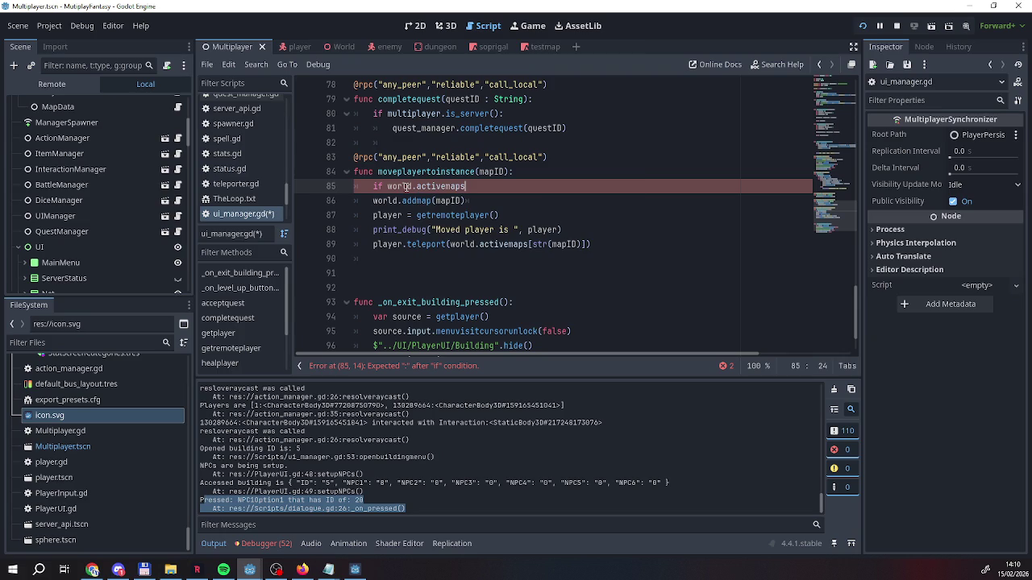
text([)
text(str(mao)
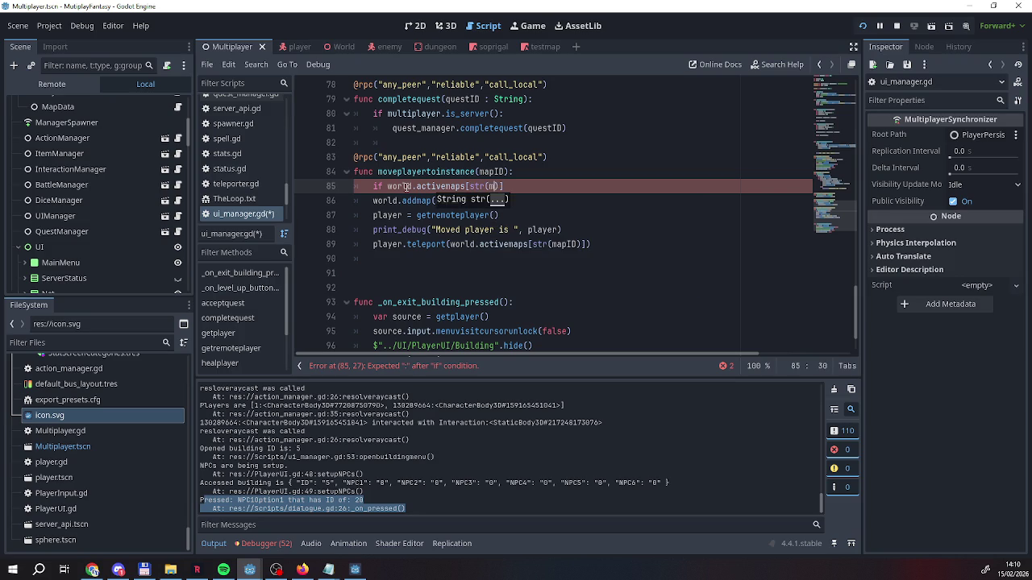
key(BackSpace)
text(p)
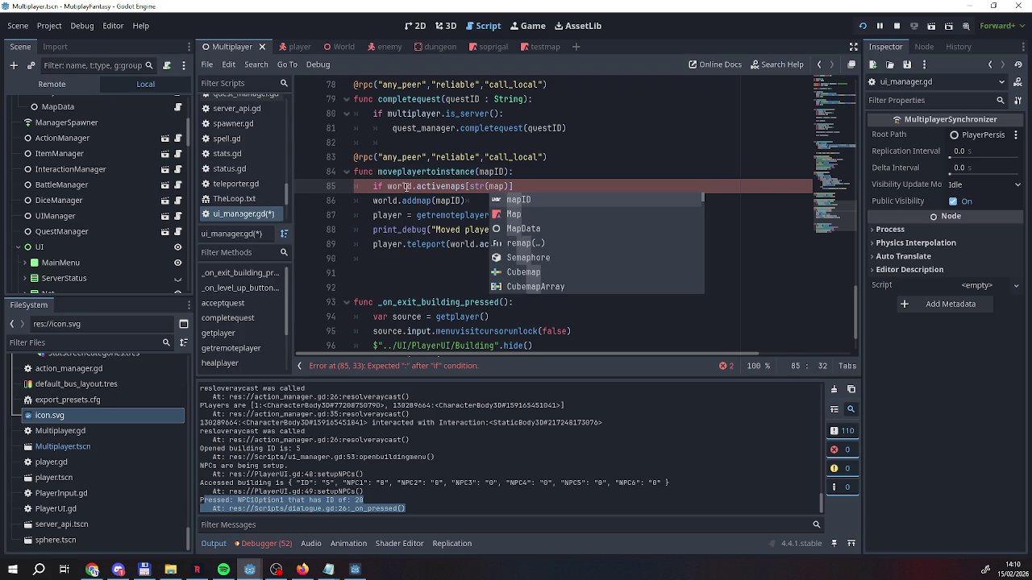
key(Return)
key(Up)
key(Down)
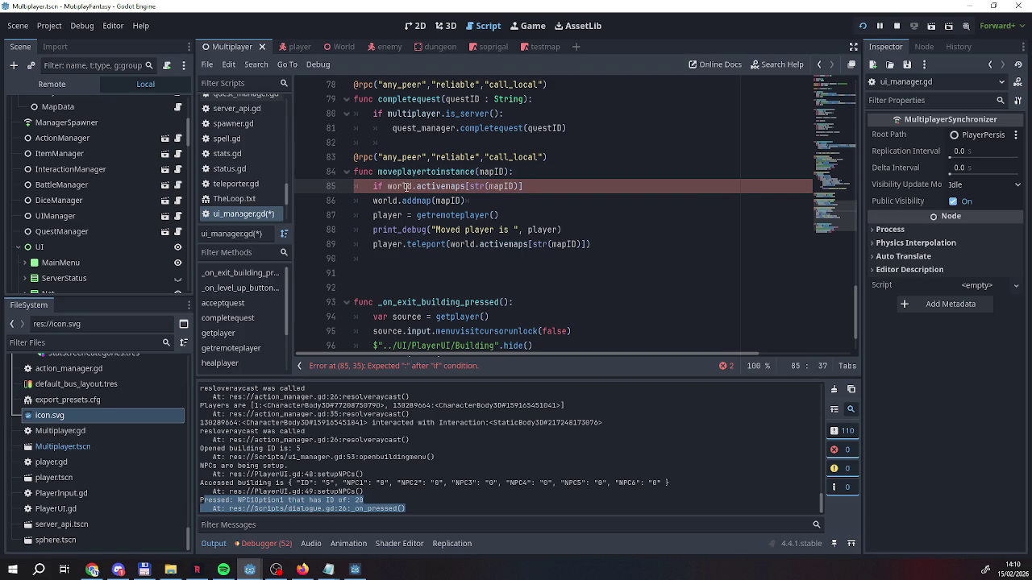
key(BackSpace)
text(=)
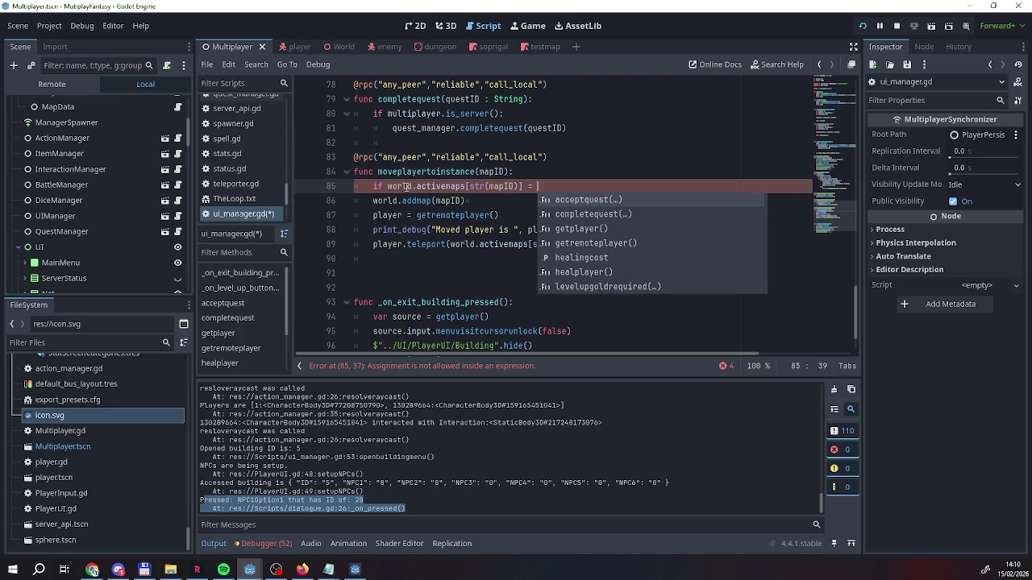
key(Escape)
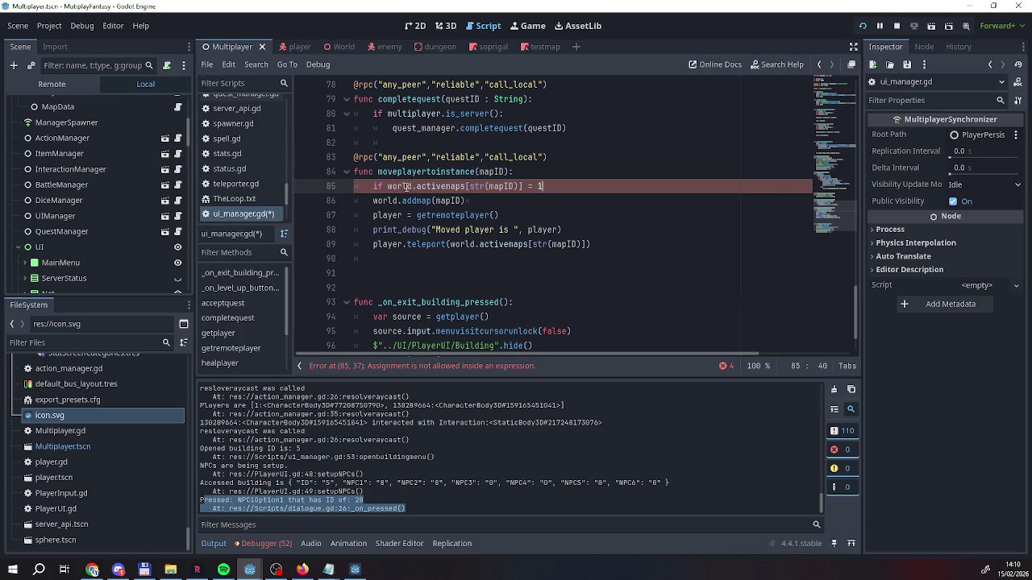
text(1)
text(:)
key(Return)
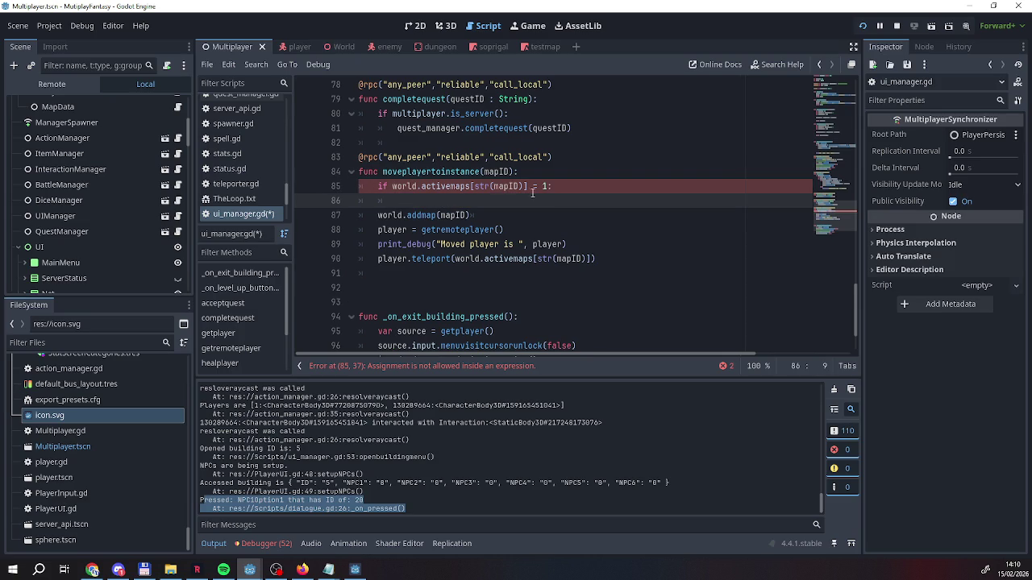
Change the compared value from 1 to 0 and begin typing world.addmap(mapID) in the if body
click(548, 186)
key(BackSpace)
text(0)
key(Down)
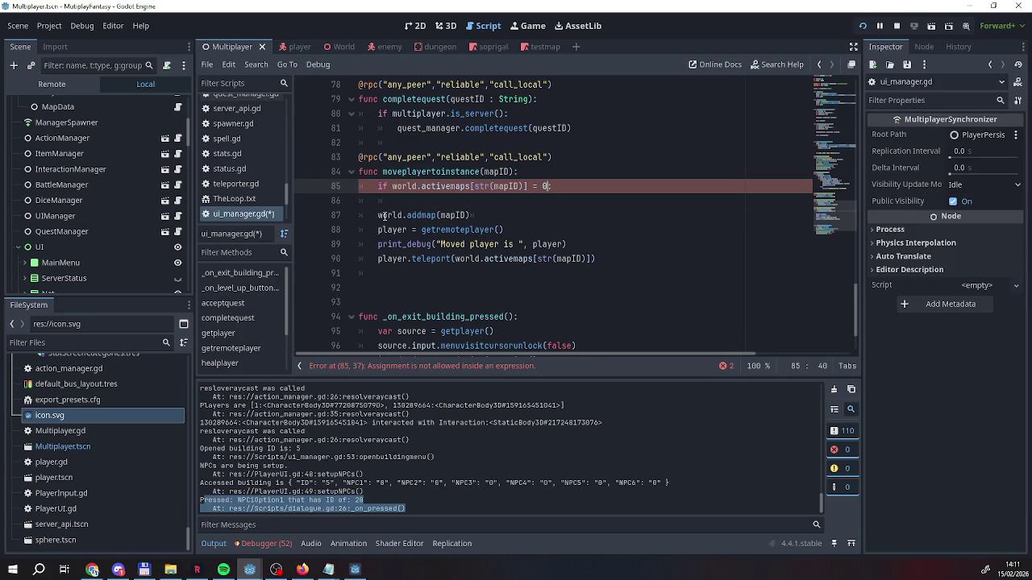
text(world.addmap(mapID)
Undo the retyped call and move the original world.addmap(mapID) indented under the if
drag(479, 215, 376, 216)
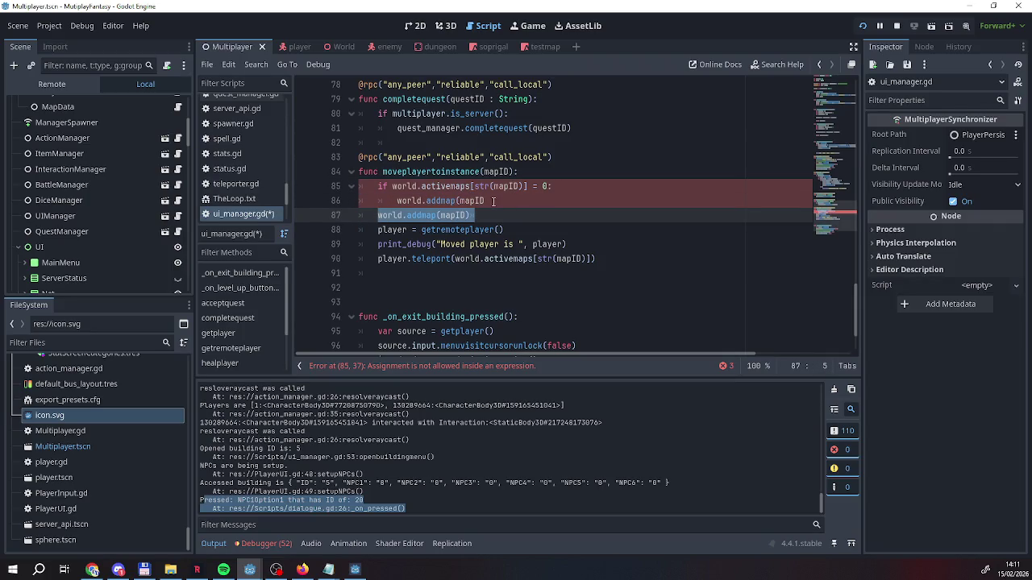
key(ctrl+z)
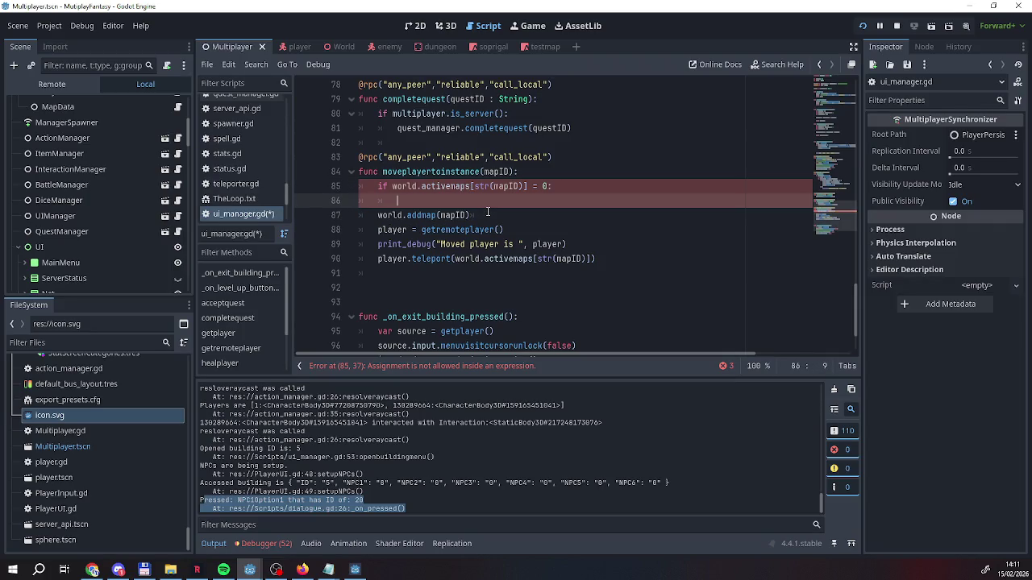
key(ctrl+z)
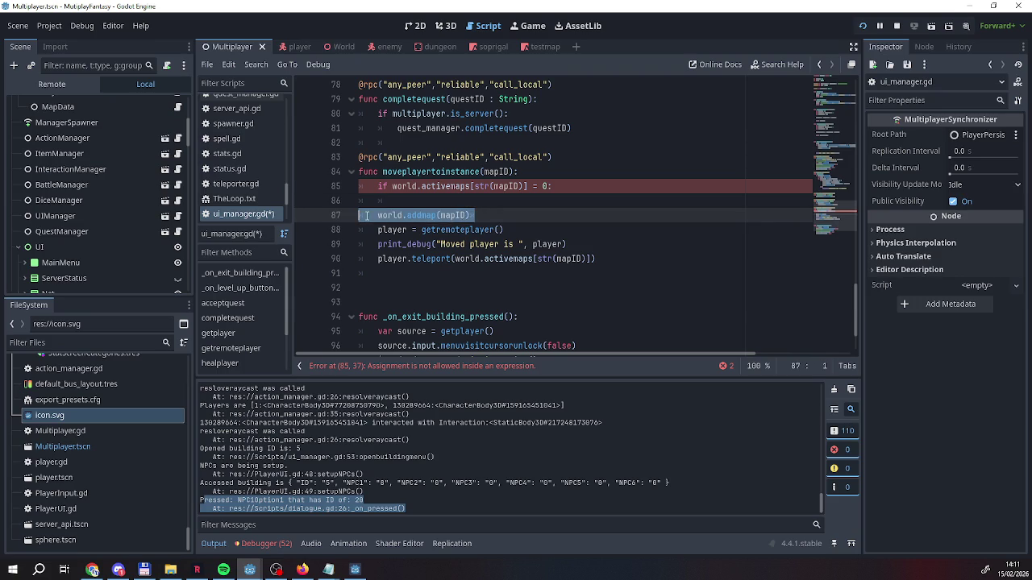
drag(378, 216, 484, 216)
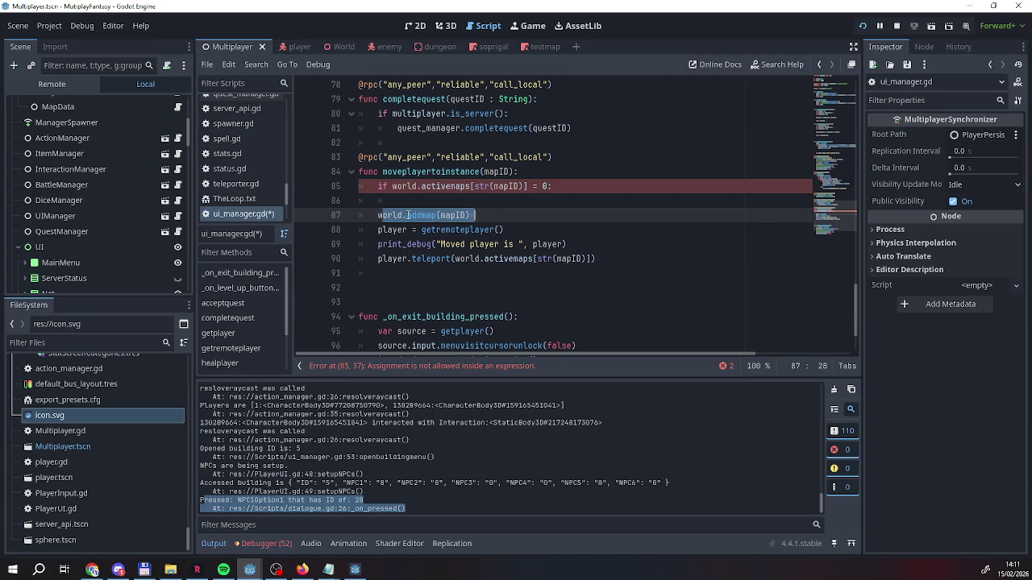
drag(376, 215, 474, 216)
key(Home)
key(BackSpace)
key(BackSpace)
key(Tab)
key(End)
key(Return)
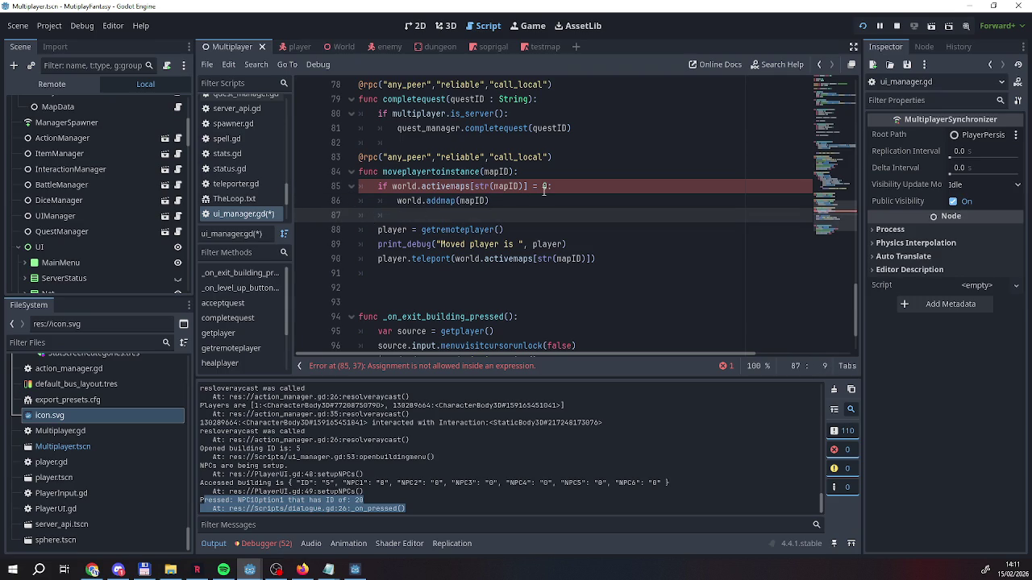
Fix the condition to use == so it reads world.activemaps[str(mapID)] == 0
click(537, 187)
text(=)
key(End)
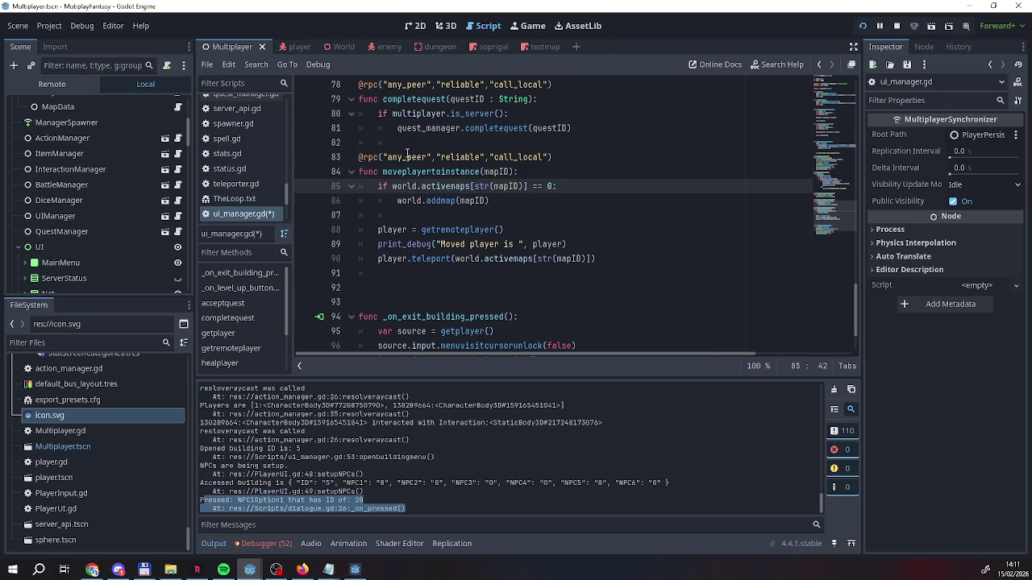
scroll(77, 204, up, 3)
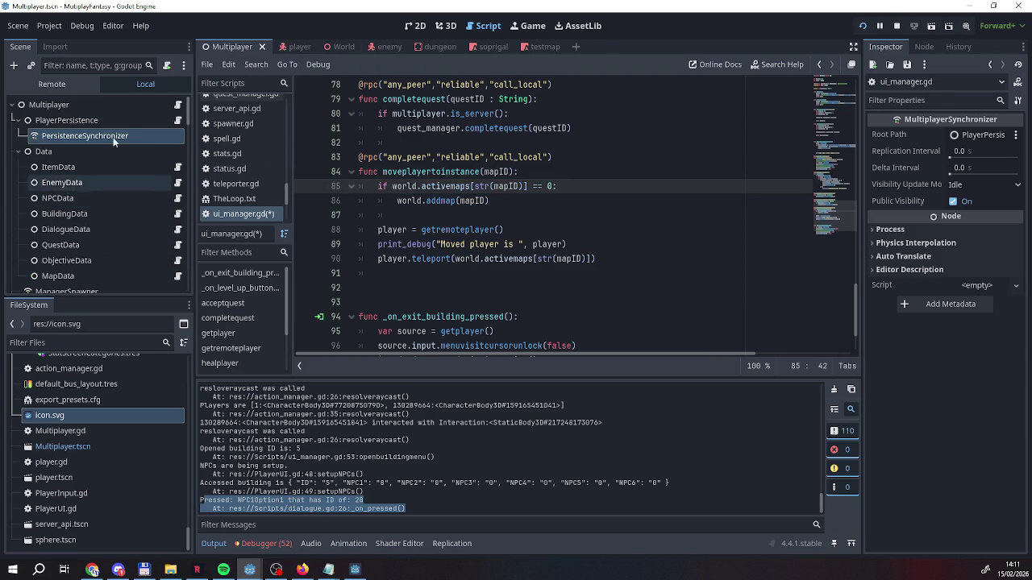
click(341, 47)
scroll(102, 134, up, 5)
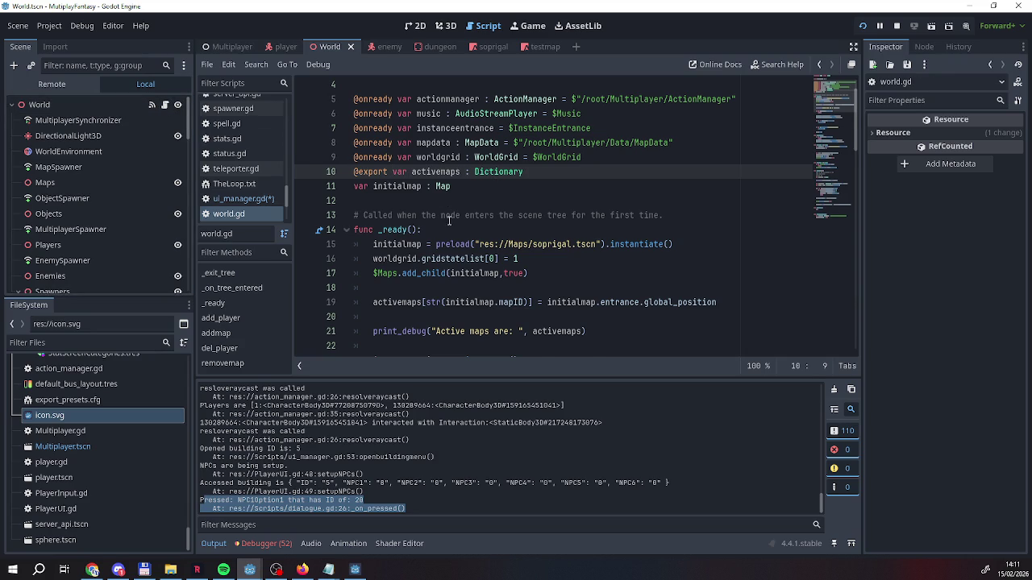
scroll(449, 220, down, 1)
scroll(418, 229, up, 2)
mouse_move(419, 228)
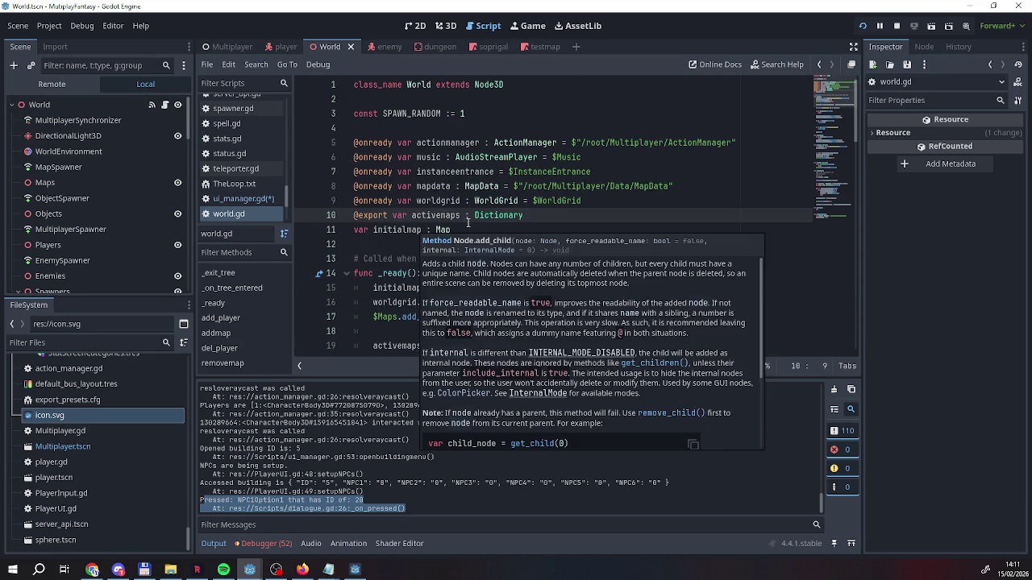
scroll(468, 223, down, 4)
scroll(441, 219, up, 2)
scroll(440, 221, up, 1)
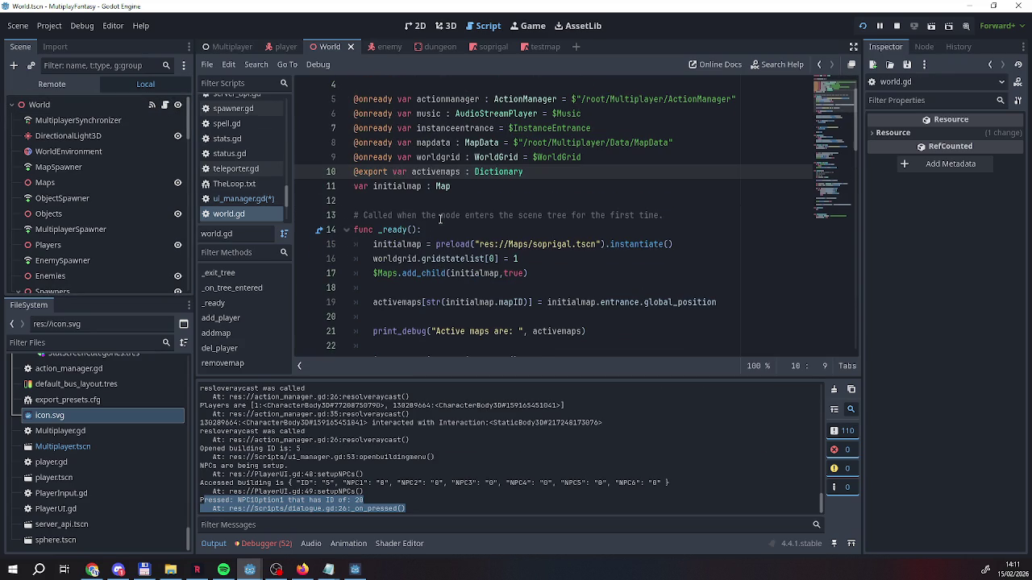
scroll(482, 171, down, 1)
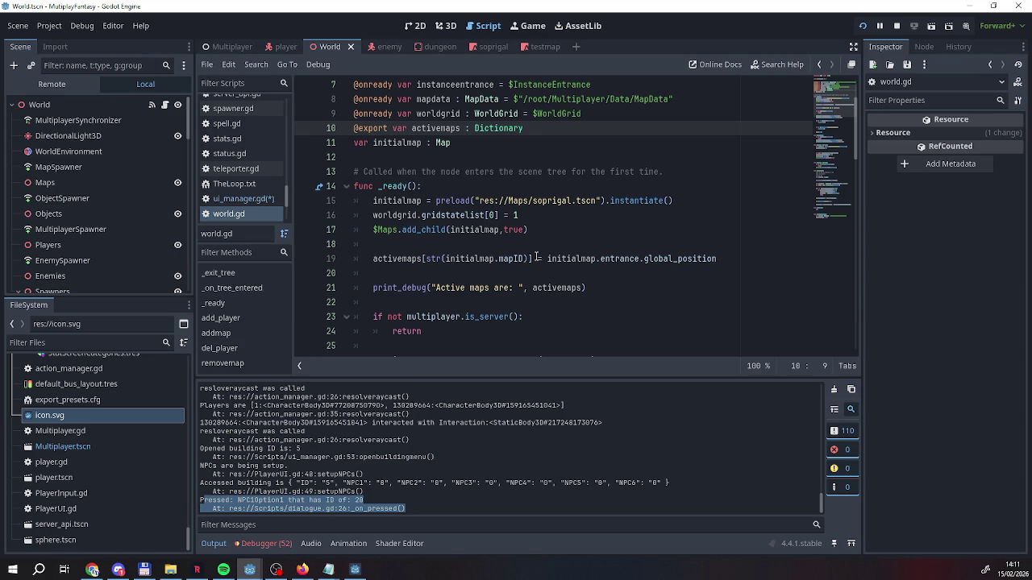
click(232, 48)
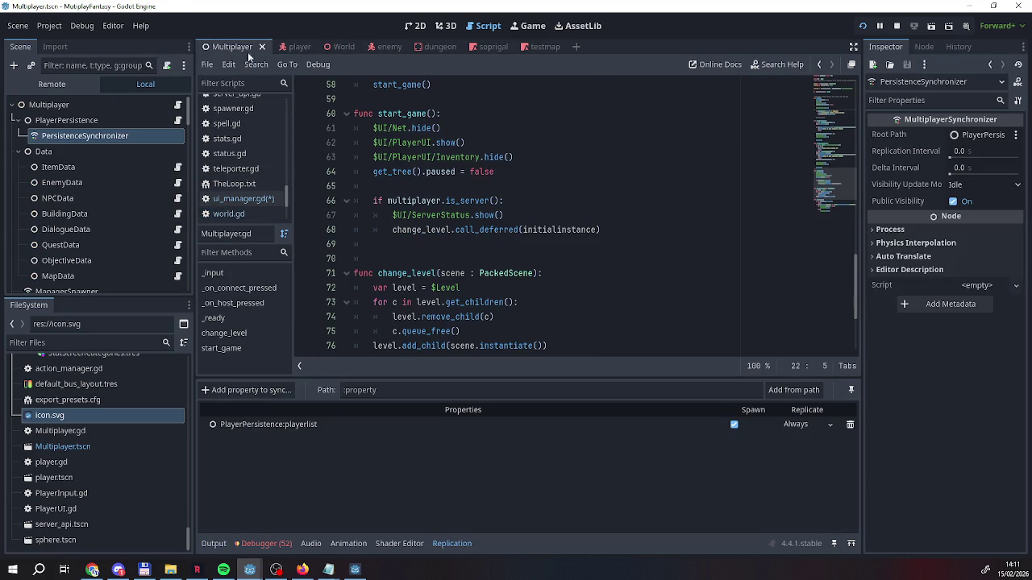
click(337, 50)
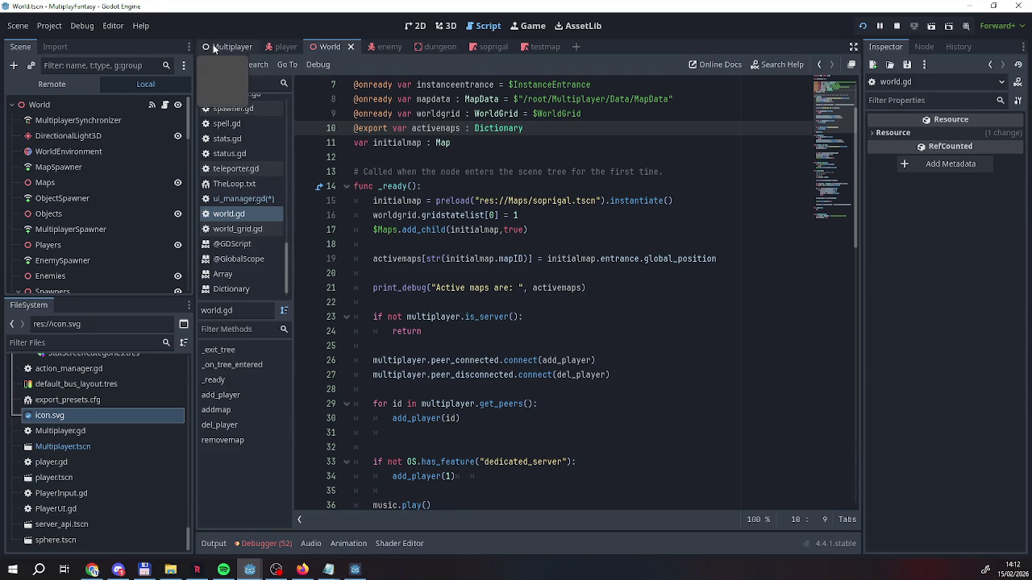
click(214, 47)
click(287, 47)
click(329, 47)
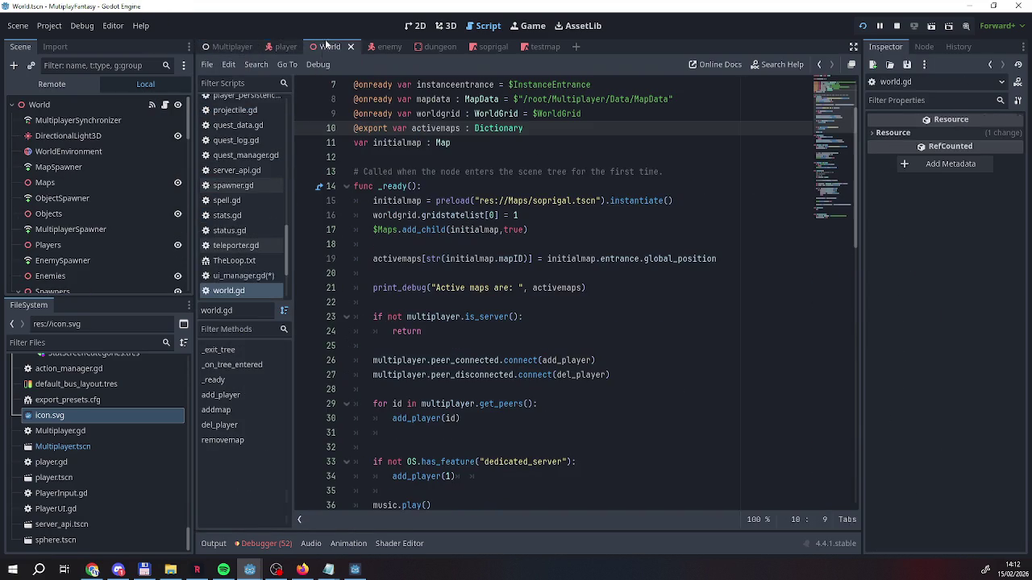
click(228, 47)
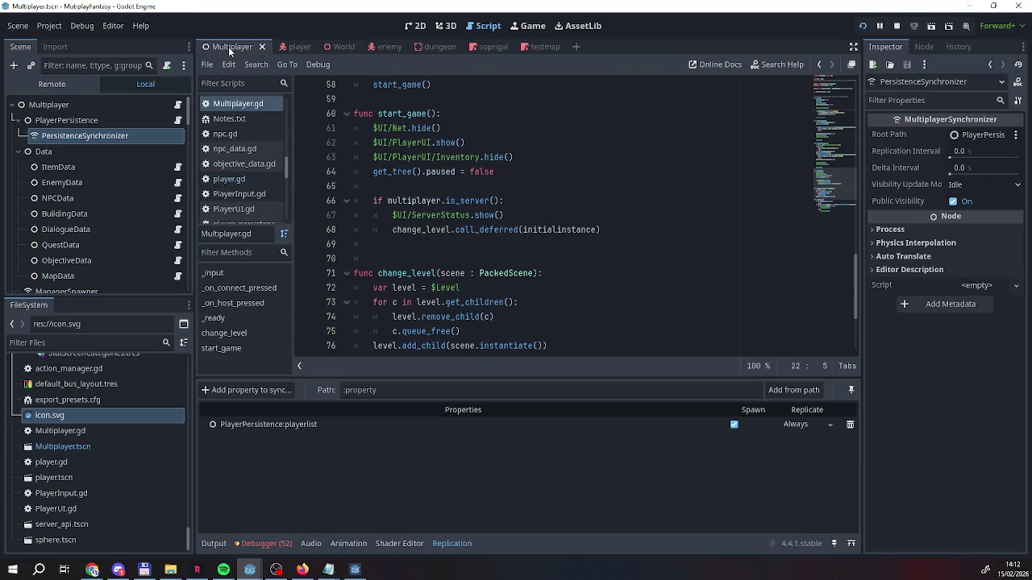
scroll(89, 186, down, 3)
scroll(151, 230, up, 2)
scroll(151, 214, down, 5)
click(177, 245)
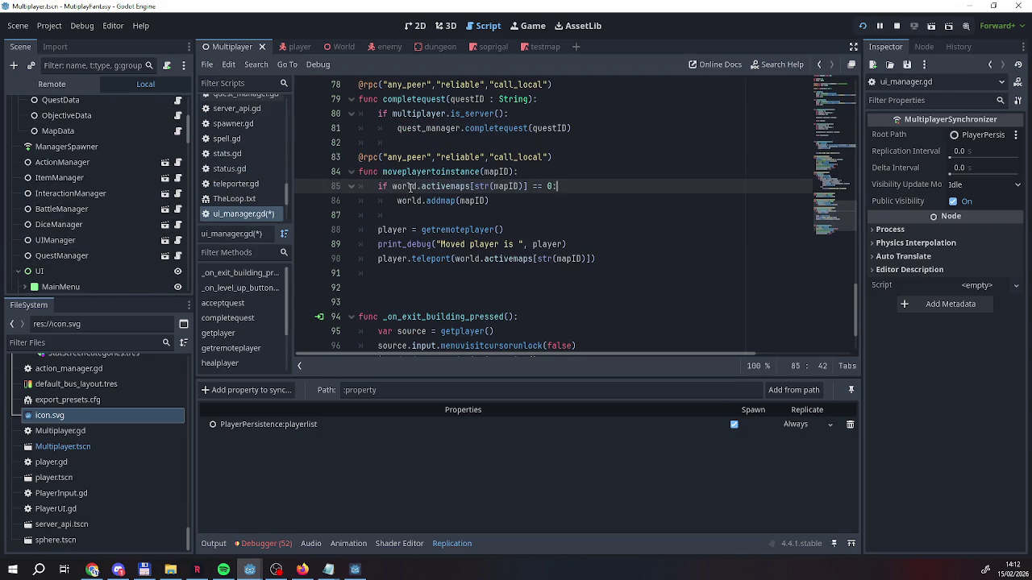
Replace the comparison with world.activemaps.has(str(mapID))
mouse_move(556, 186)
mouse_down()
mouse_move(490, 187)
mouse_move(530, 187)
mouse_up()
key(shift+Right)
key(shift+Right)
key(shift+Right)
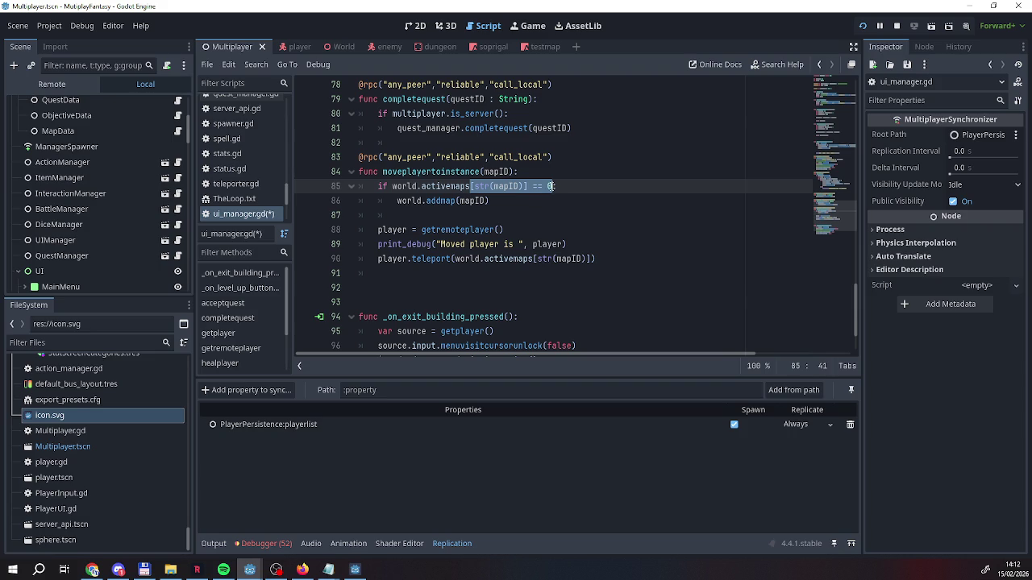
text(.has)
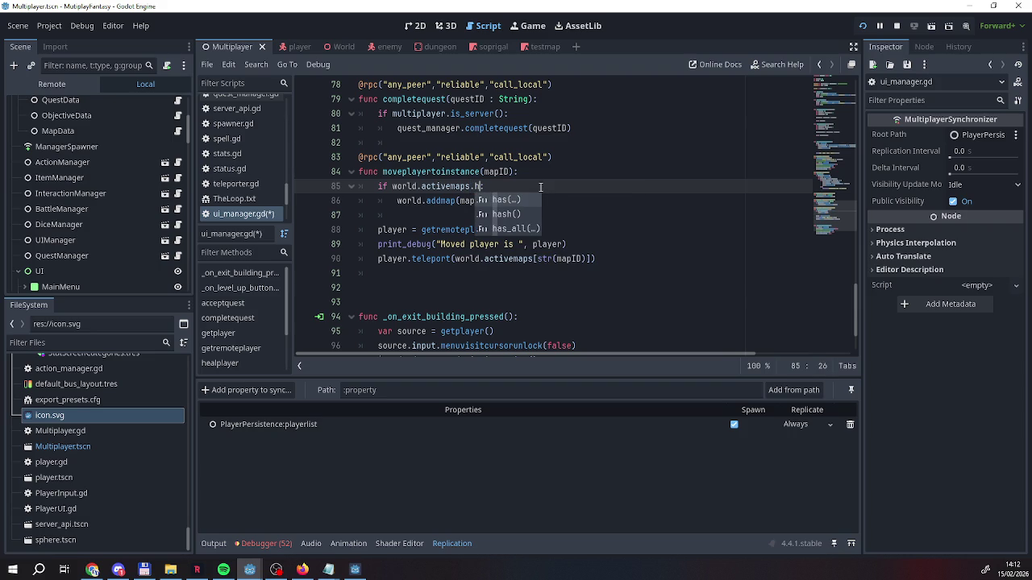
key(Return)
text(str()
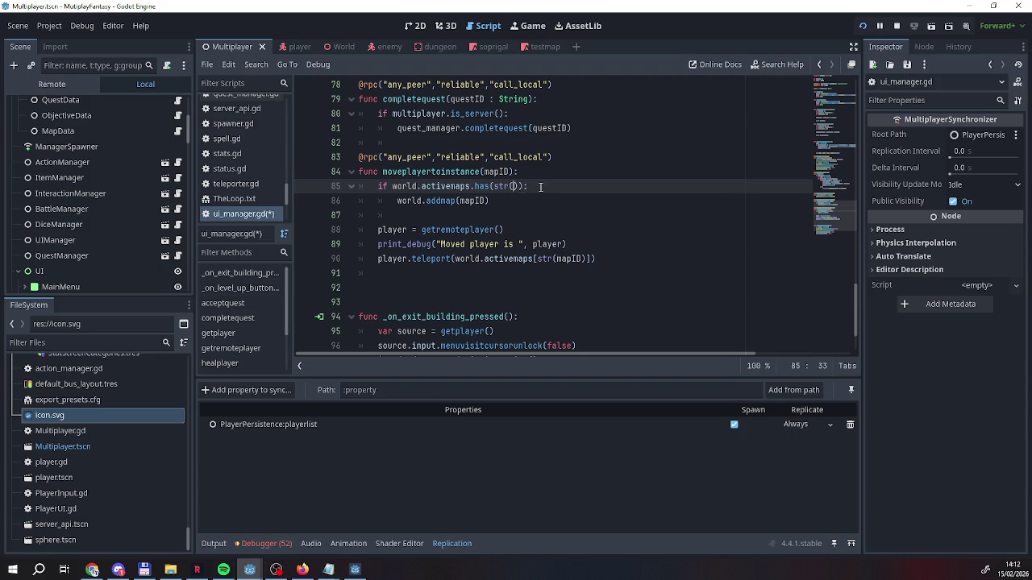
text(mapID)
Add a pass line as the body of the has check
key(End)
key(Down)
key(Home)
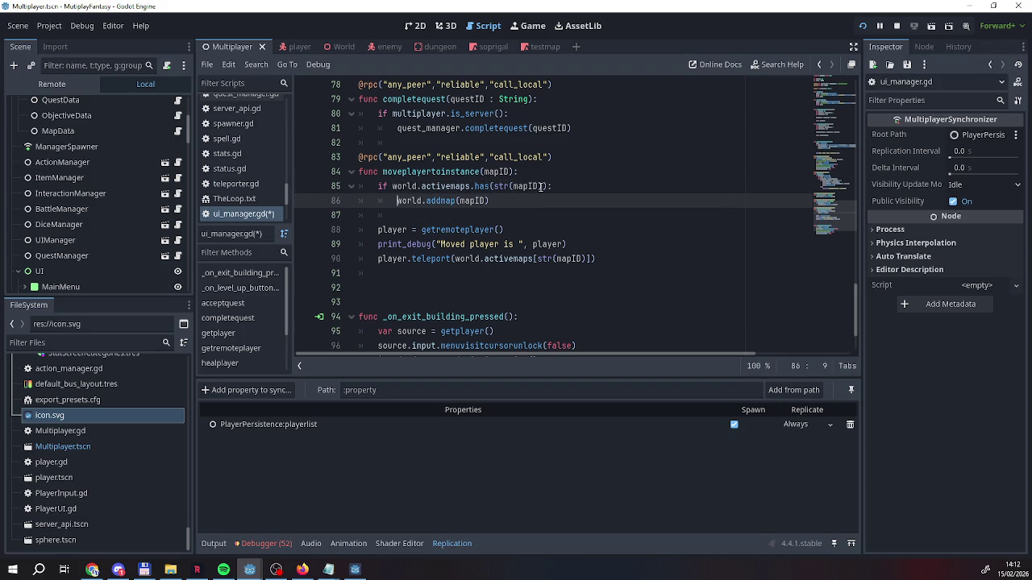
key(Right)
key(Right)
key(Right)
key(Right)
key(Left)
key(Left)
key(Left)
key(Return)
key(BackSpace)
text(pass)
key(Left)
key(Left)
key(Left)
key(Down)
Add an else: block containing world.addmap(mapID)
key(Left)
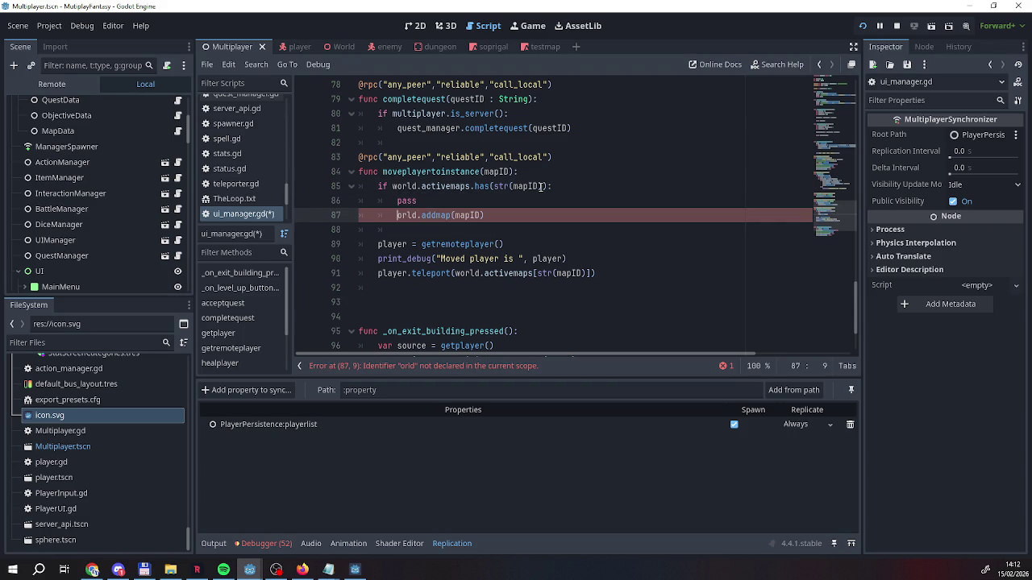
text(els)
text(e)
key(Tab)
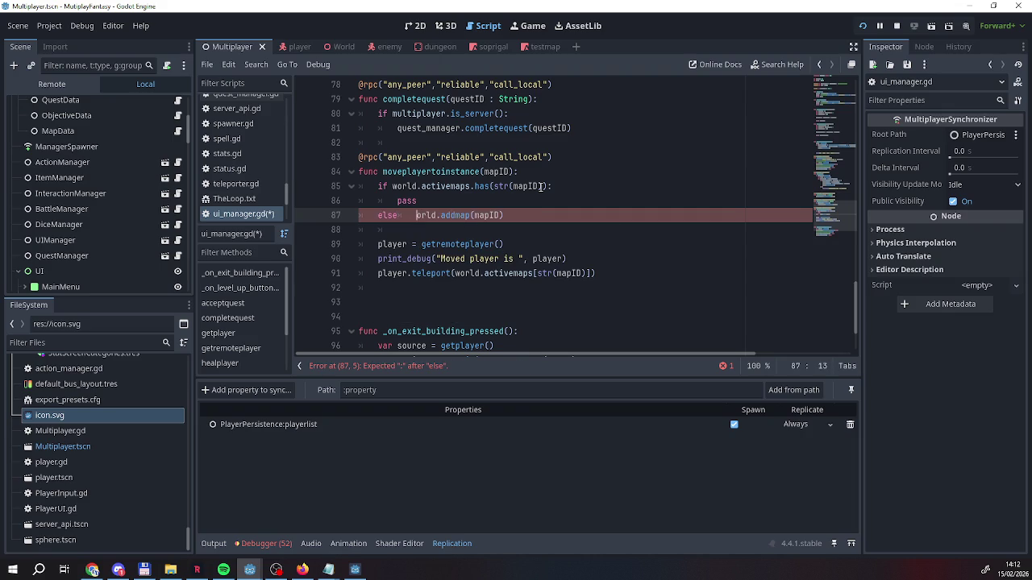
key(BackSpace)
text(q)
key(BackSpace)
text(w)
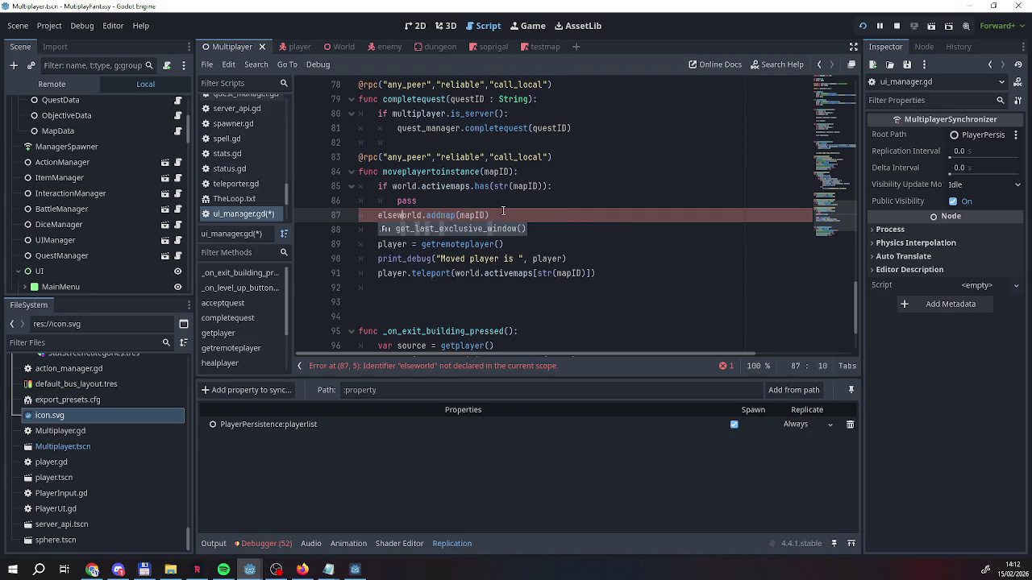
click(398, 216)
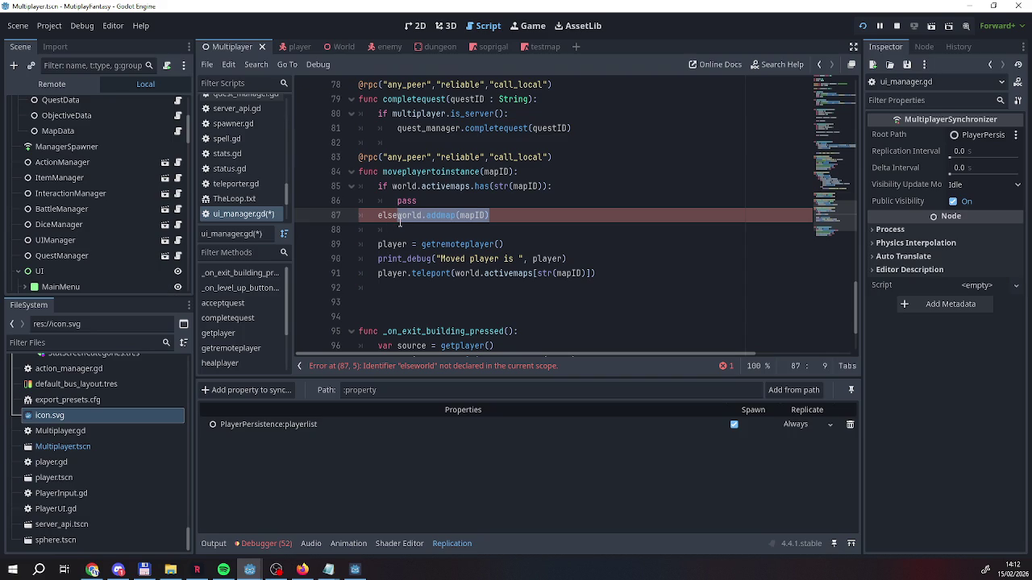
text(:)
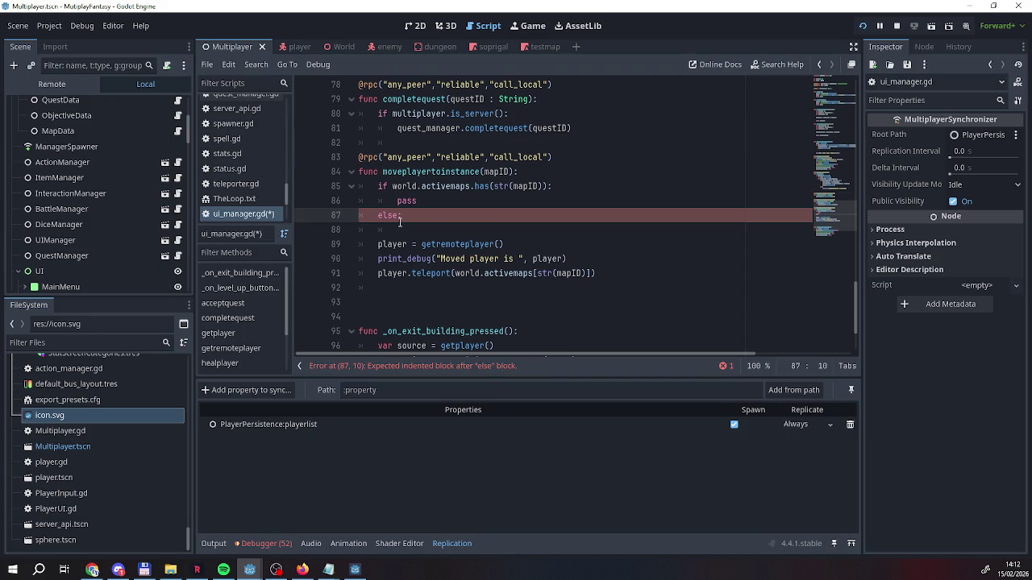
key(Return)
text(world.addmap(mapID))
Insert a blank line above the player assignment, then save and run the project
key(Down)
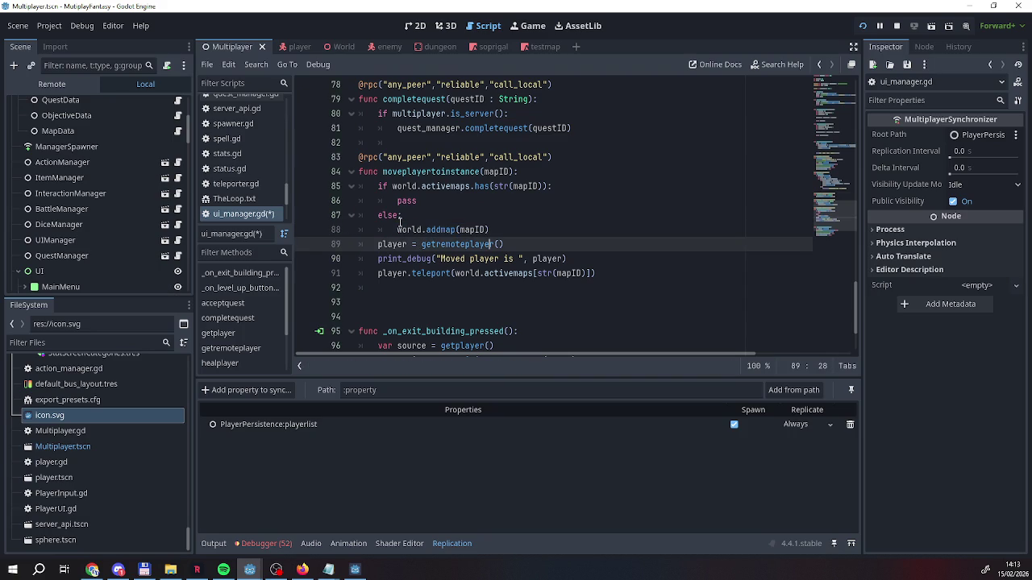
key(Home)
key(Return)
click(595, 288)
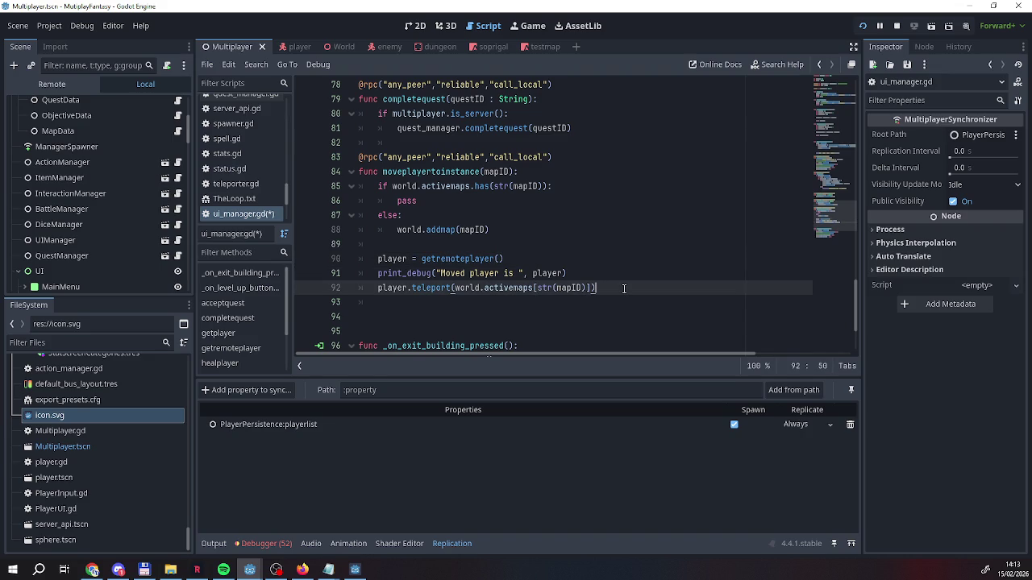
click(862, 25)
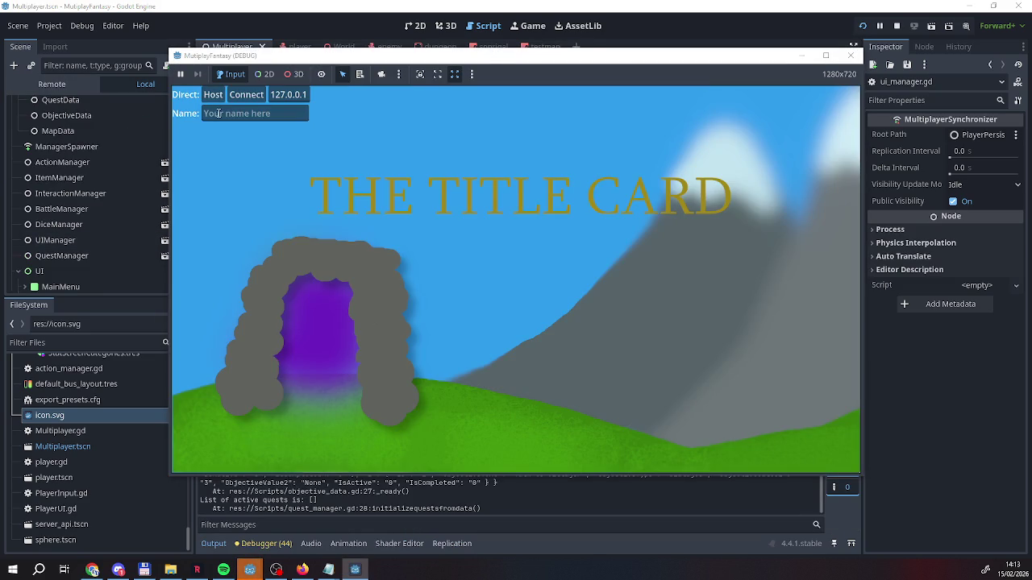
Host the game as server and walk into the green tent to enter the dungeon
click(200, 101)
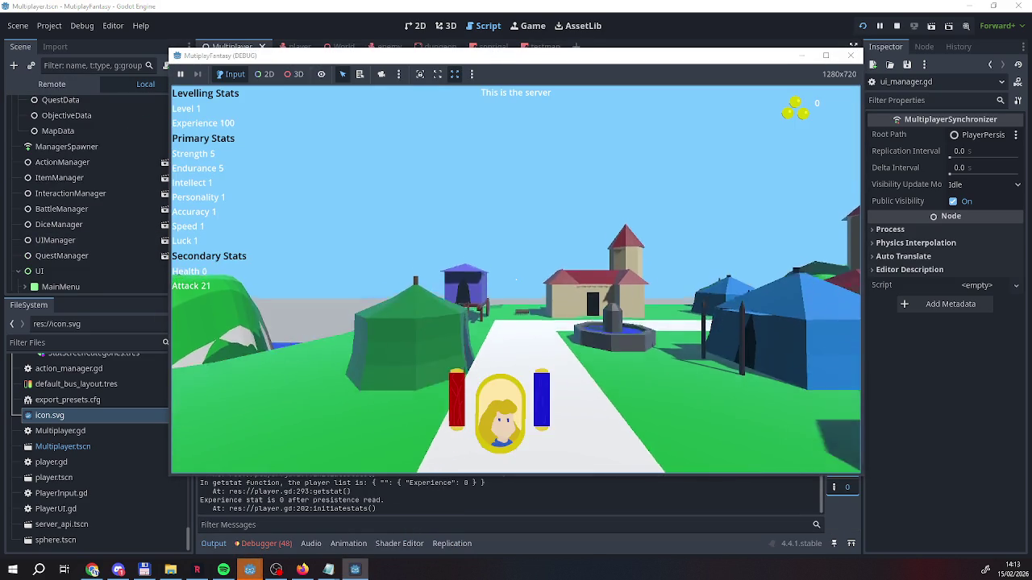
key(w)
key(a)
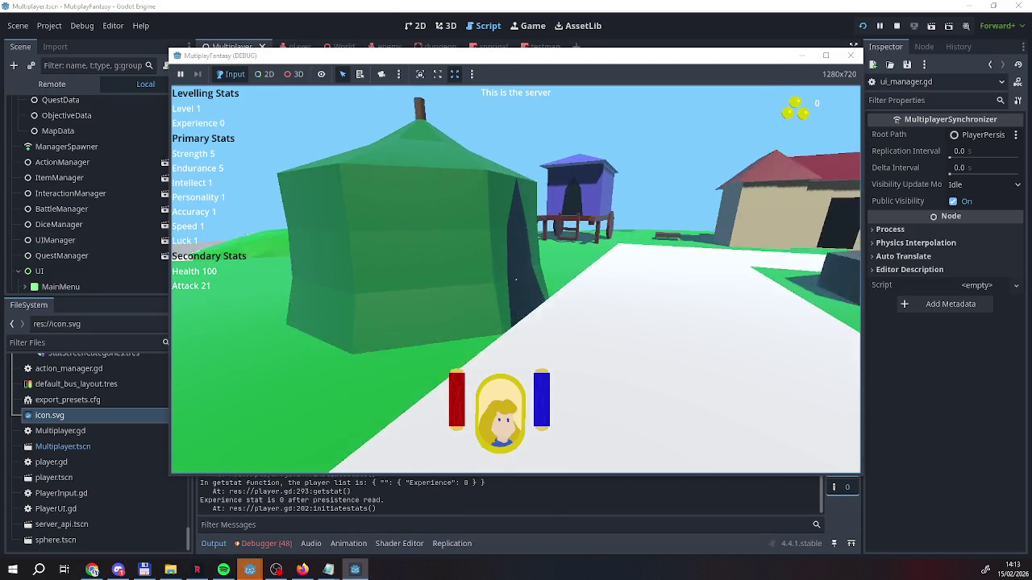
key(w)
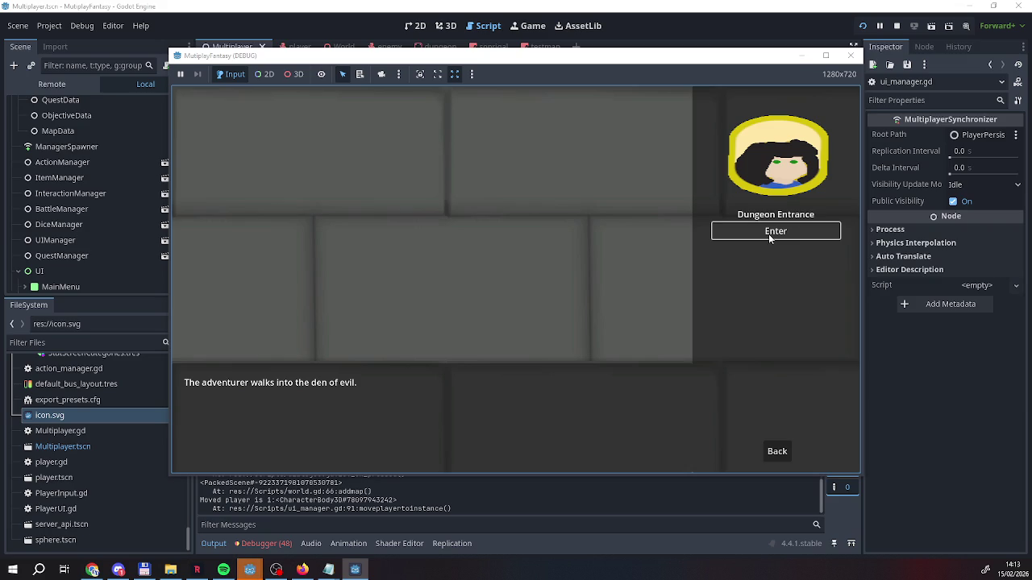
click(772, 452)
Walk into the exit door, leave the dungeon for town, and stop the game
key(w)
click(759, 233)
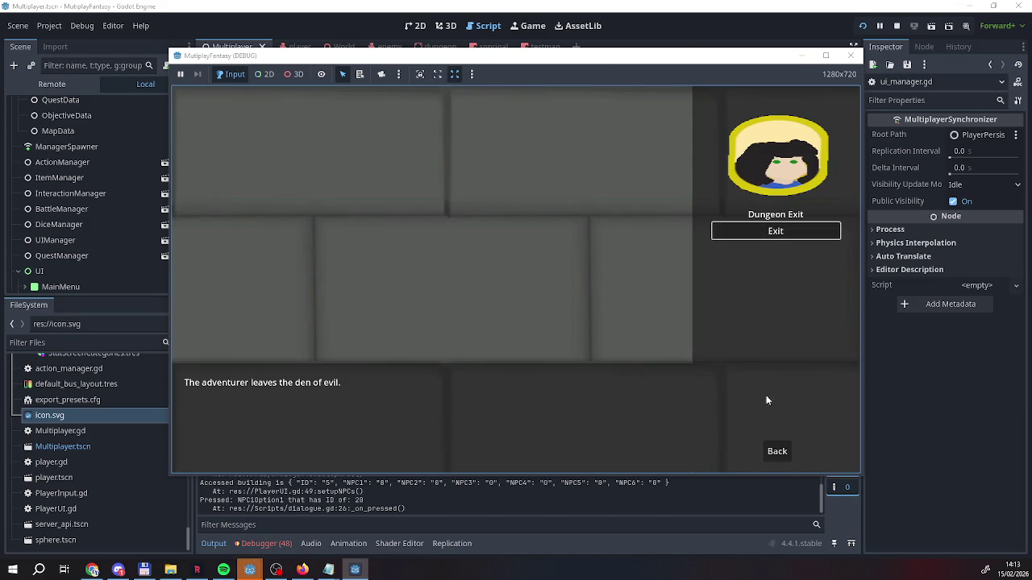
click(777, 451)
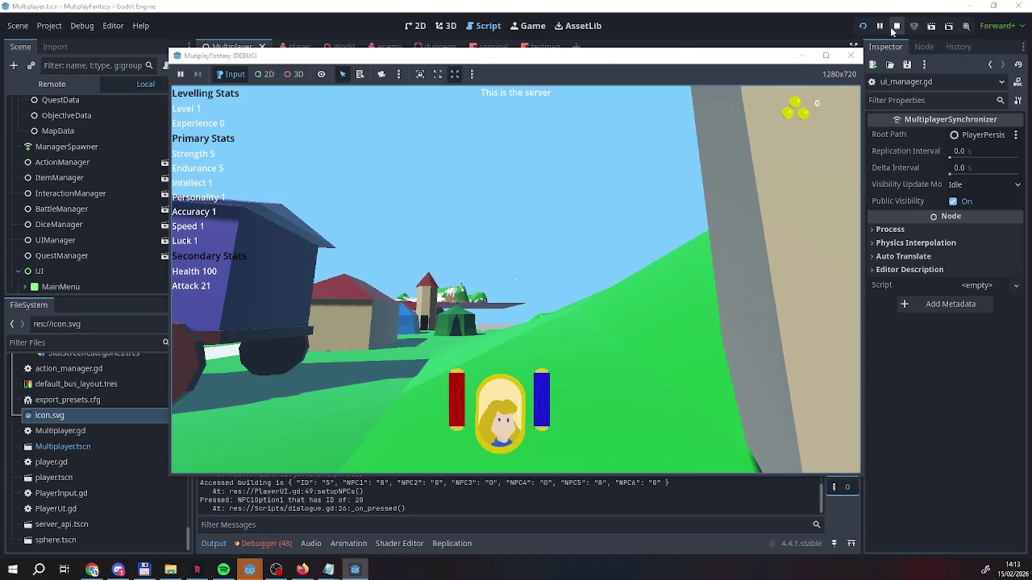
click(895, 26)
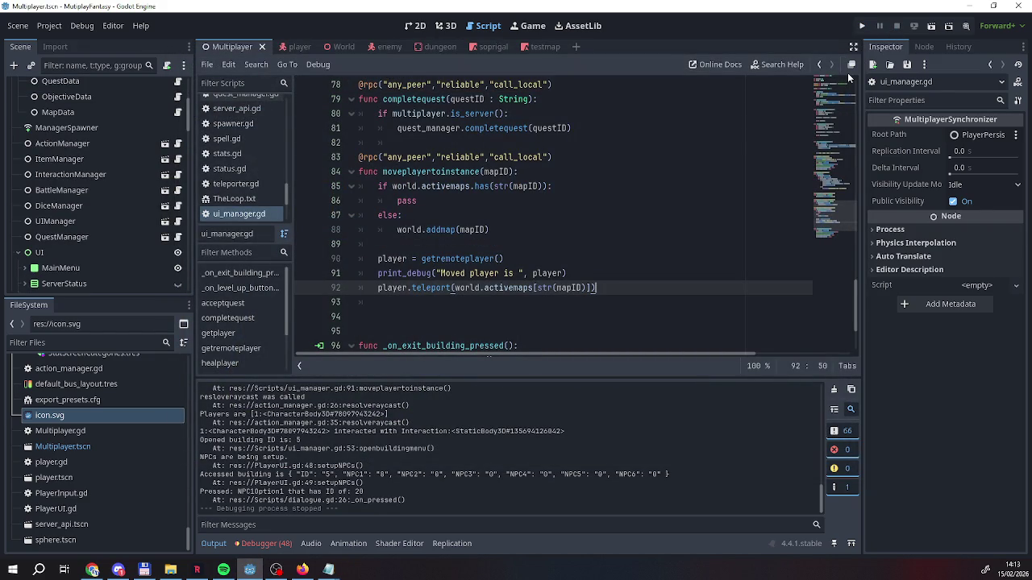
Select the 'Moved player is' debug message on line 91, then bring up the Dialogues file
click(636, 275)
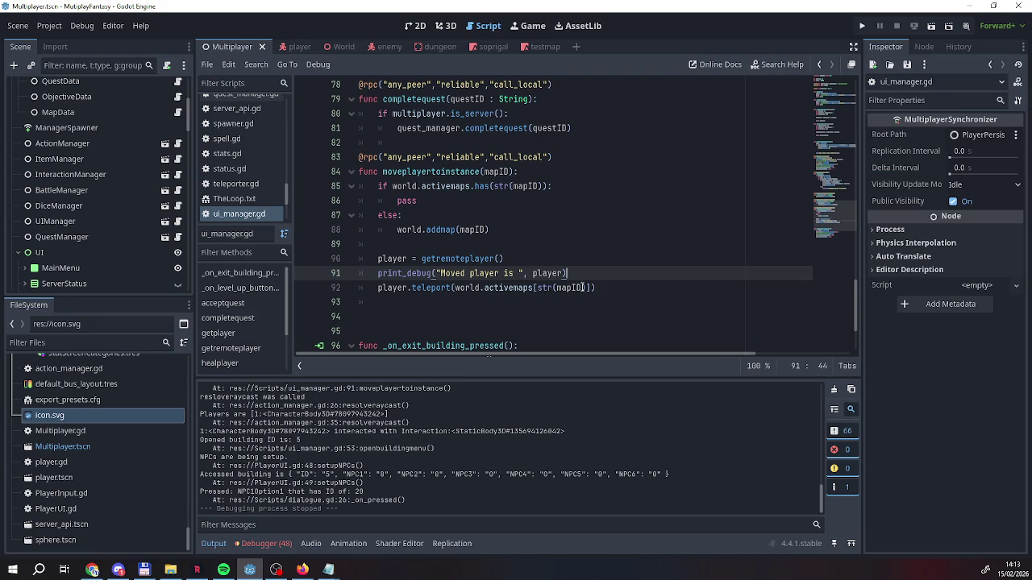
drag(568, 273, 375, 276)
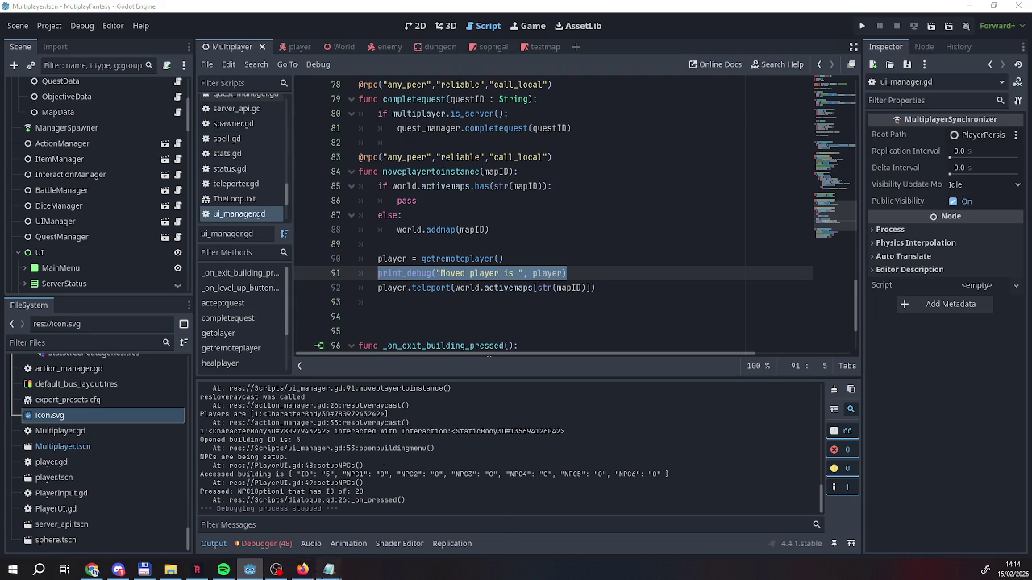
mouse_move(328, 569)
click(435, 529)
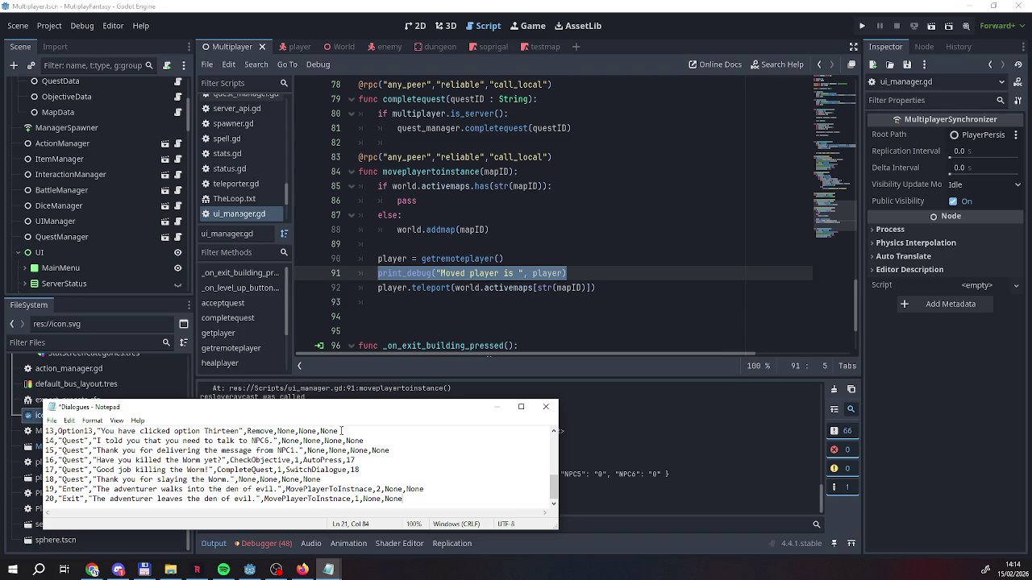
Return to the Godot editor, scroll down, and open the dialogue.gd script
click(426, 291)
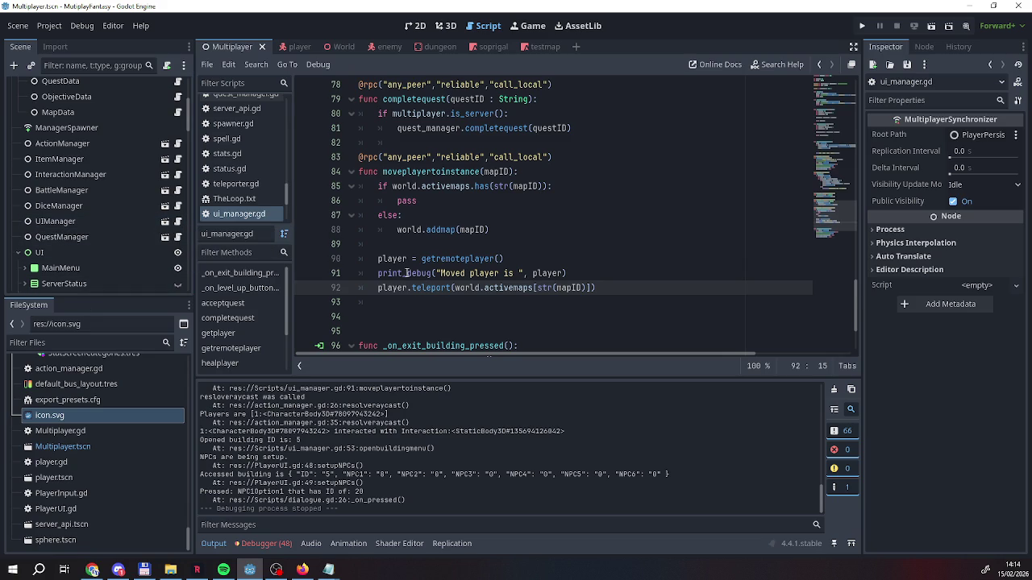
scroll(343, 258, down, 3)
scroll(126, 254, down, 5)
scroll(126, 254, down, 4)
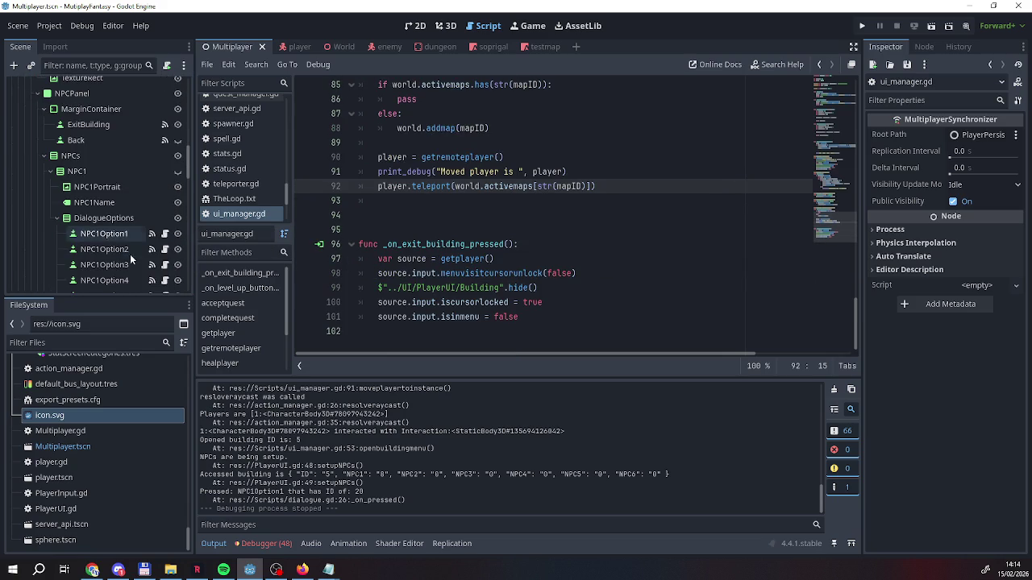
click(166, 264)
Insert print_debug("Triggered Move Player Dialogue") on new line 63, then save and run
scroll(484, 278, down, 4)
scroll(484, 278, down, 8)
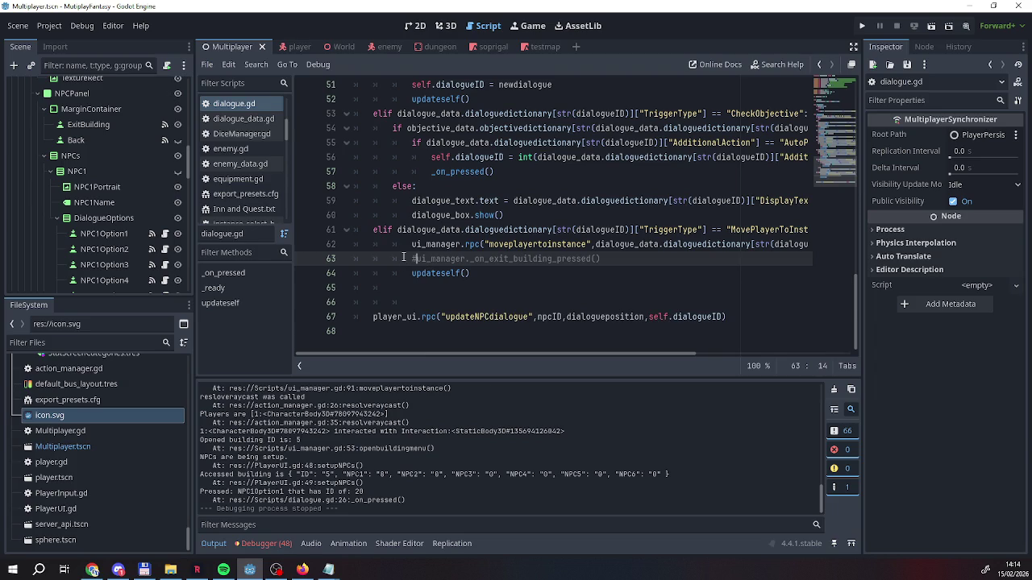
mouse_move(484, 353)
mouse_down()
mouse_move(587, 361)
mouse_move(475, 357)
mouse_up()
click(415, 259)
key(Return)
key(Up)
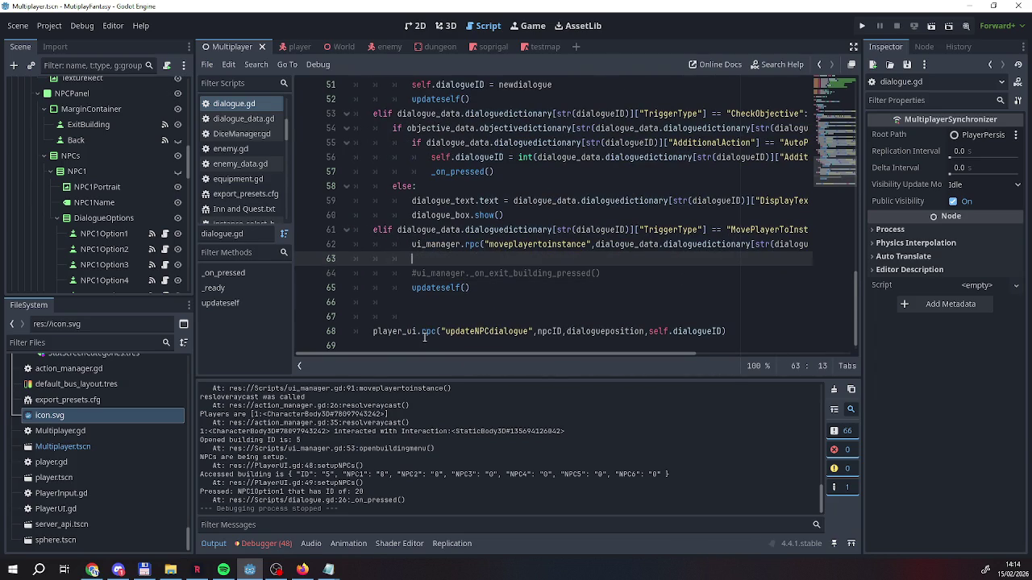
text(print)
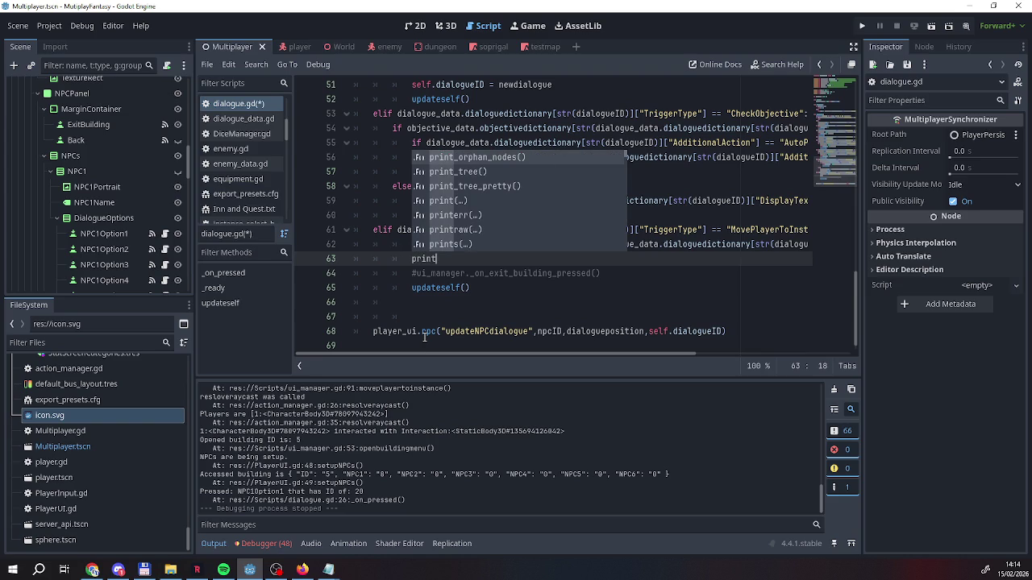
text(_debug(")
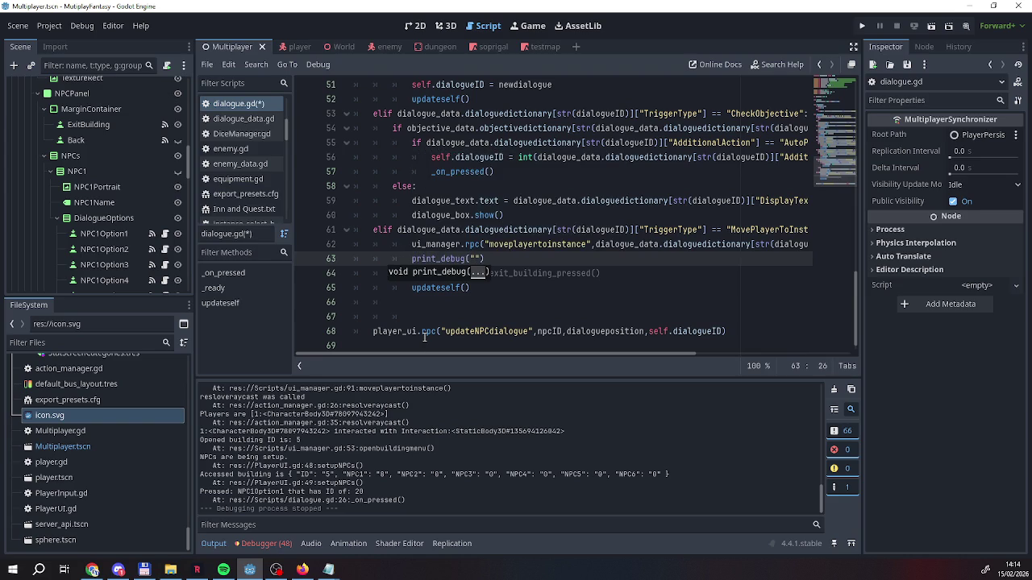
text(Trigger)
text(ed Move )
text(Player)
text( Dialo)
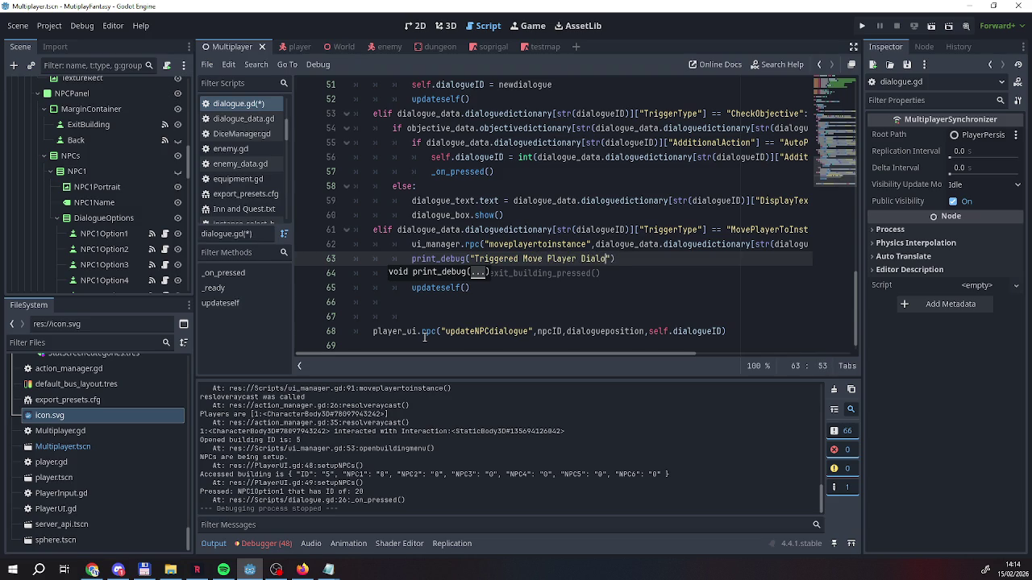
text(gue)
key(End)
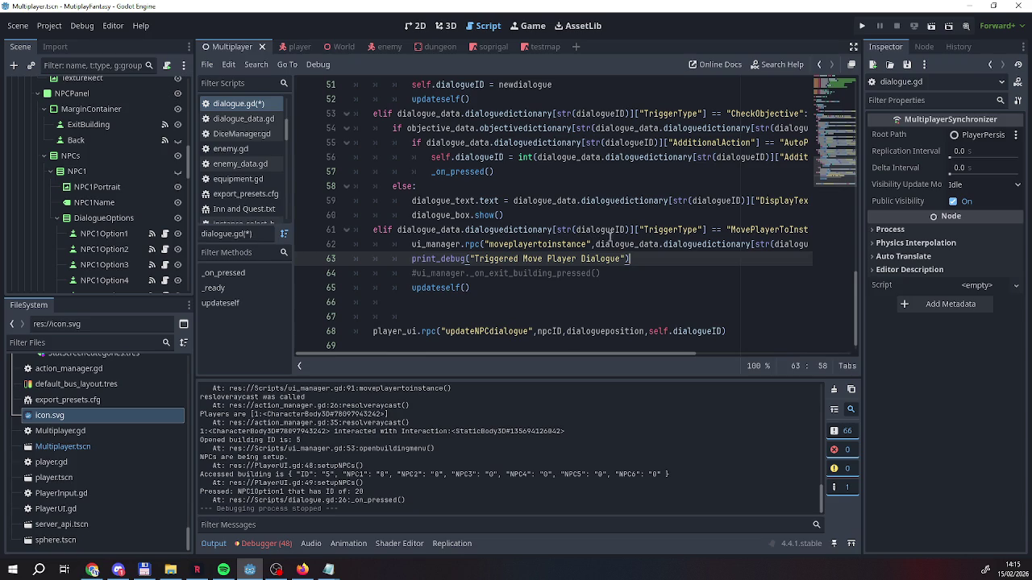
click(862, 26)
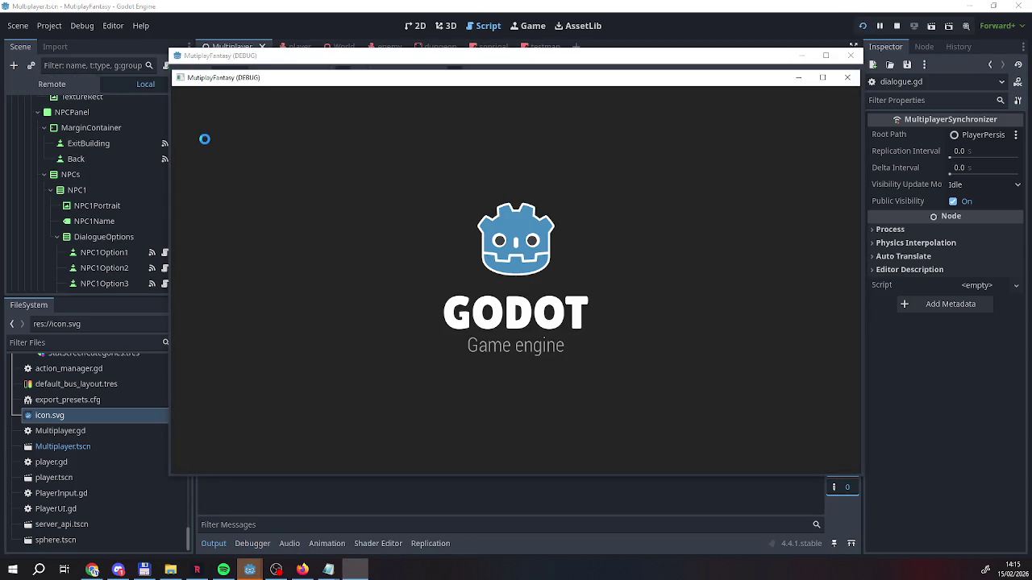
Host as server, walk into the tent, and enter the dungeon
click(184, 92)
click(207, 108)
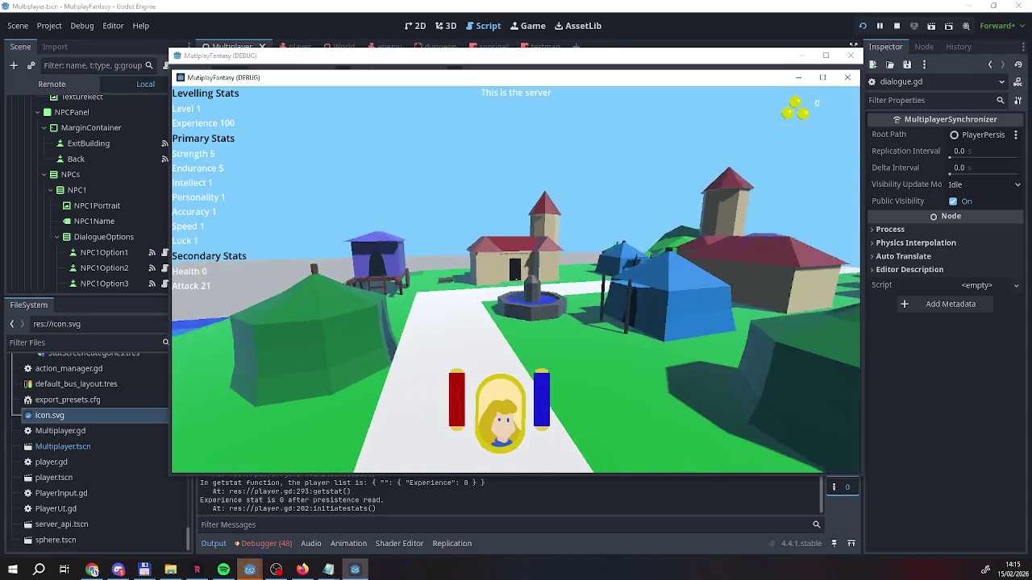
key(w)
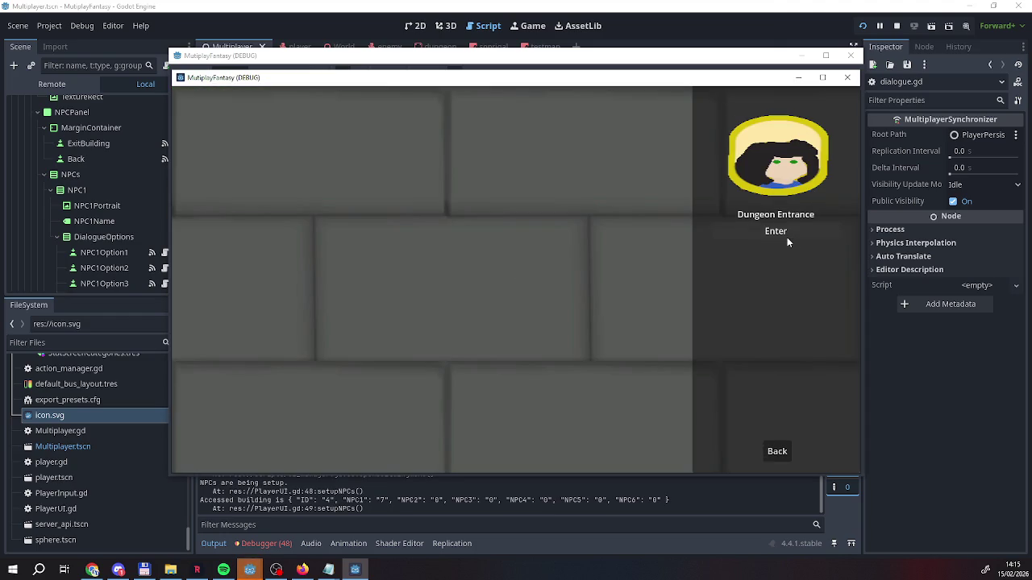
click(787, 237)
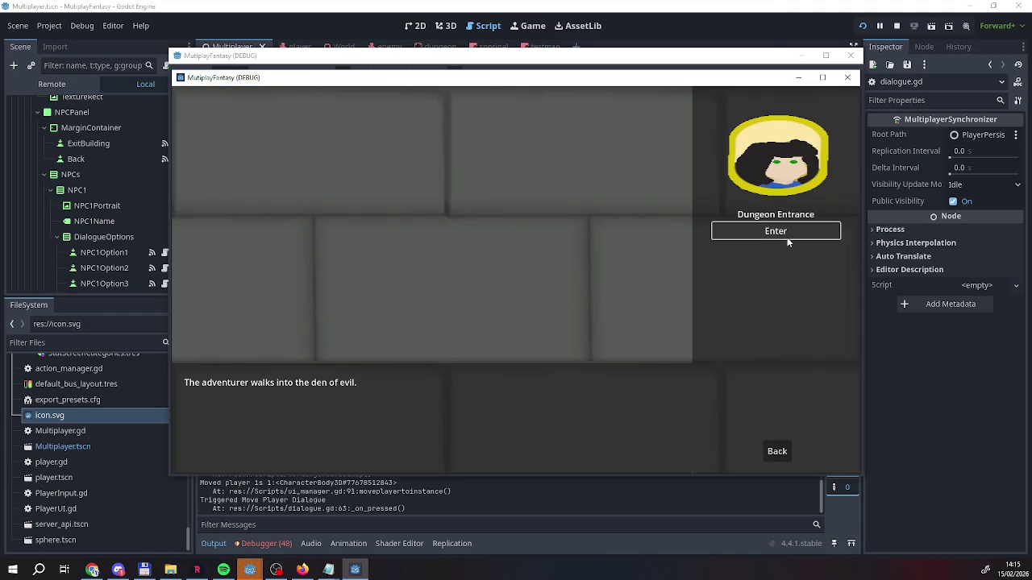
click(766, 457)
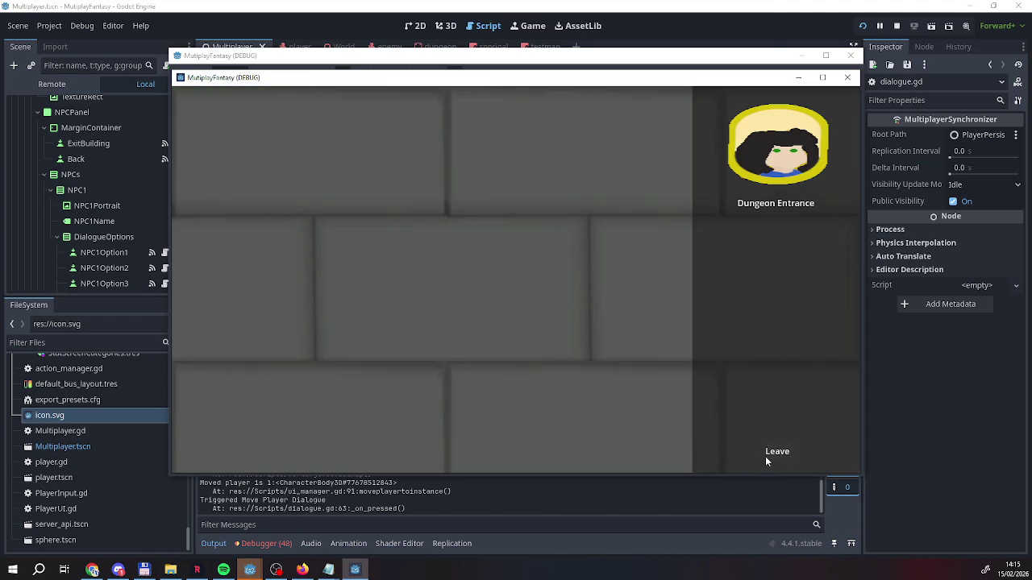
click(766, 456)
Walk to the dungeon exit, leave back to the world, and stop the game
key(w)
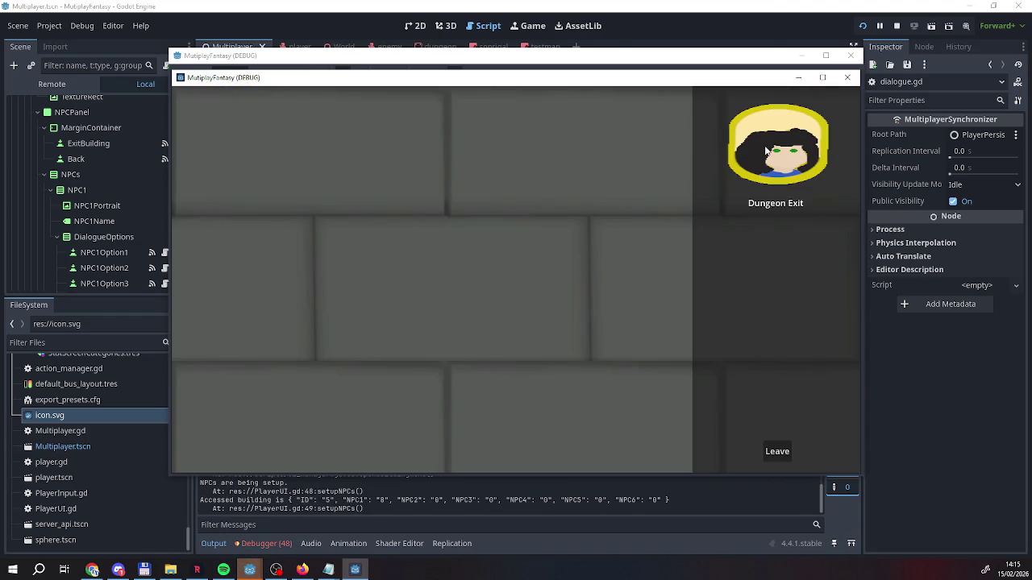
click(769, 233)
click(769, 233)
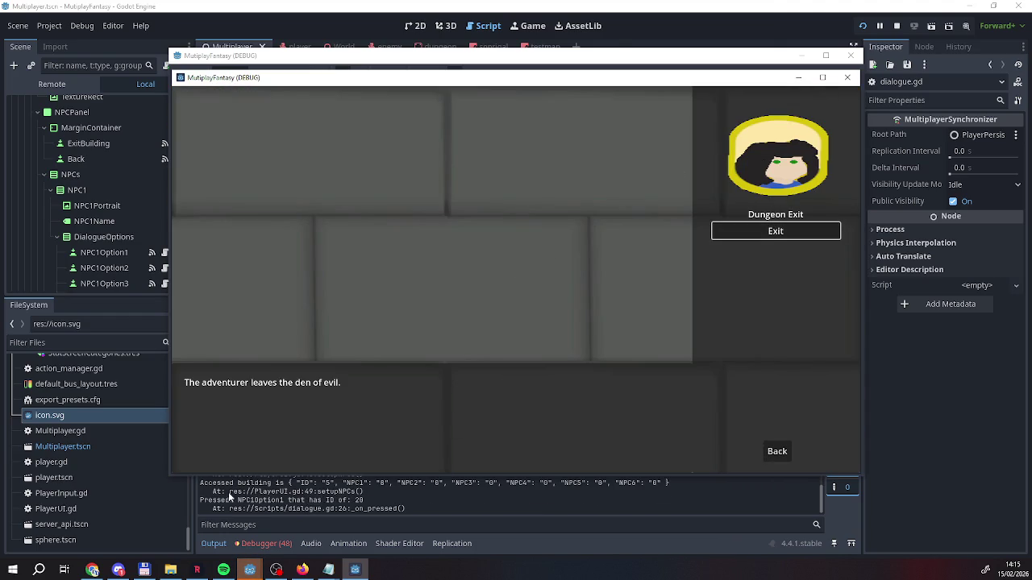
click(766, 456)
click(766, 456)
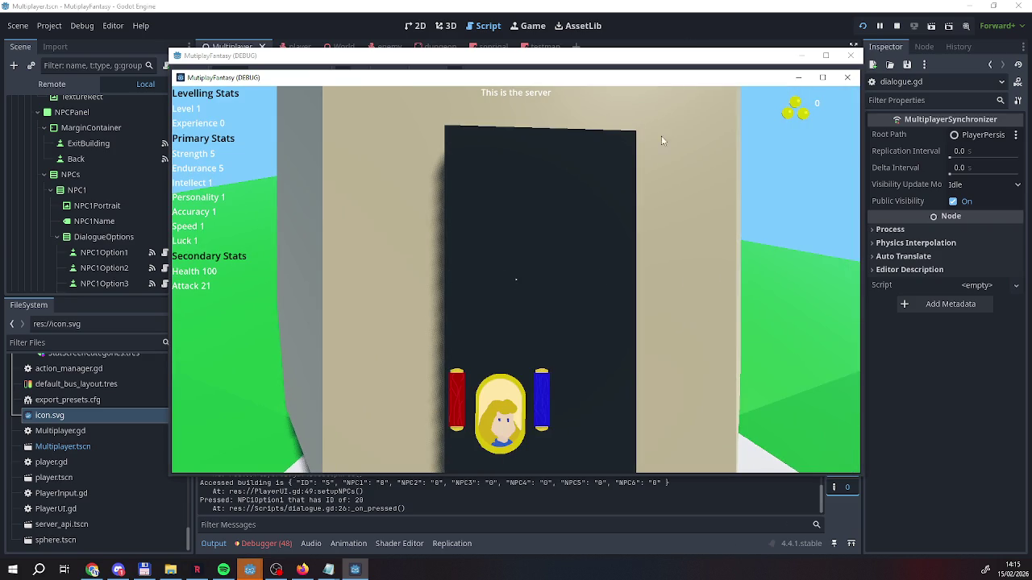
click(896, 26)
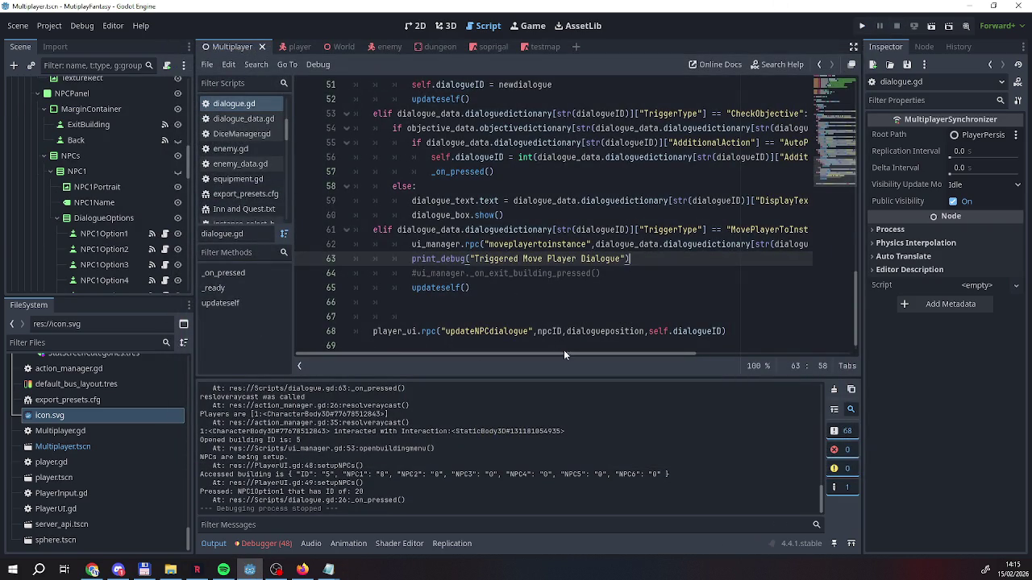
Scroll the script sideways and bring the Dialogues data file to the front
scroll(564, 354, right, 3)
drag(710, 230, 611, 232)
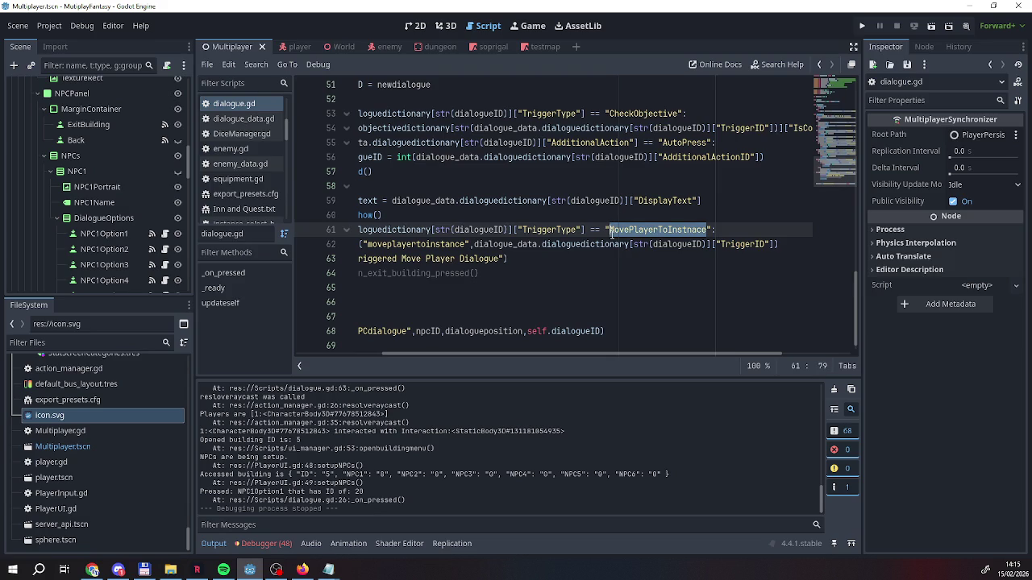
mouse_move(330, 571)
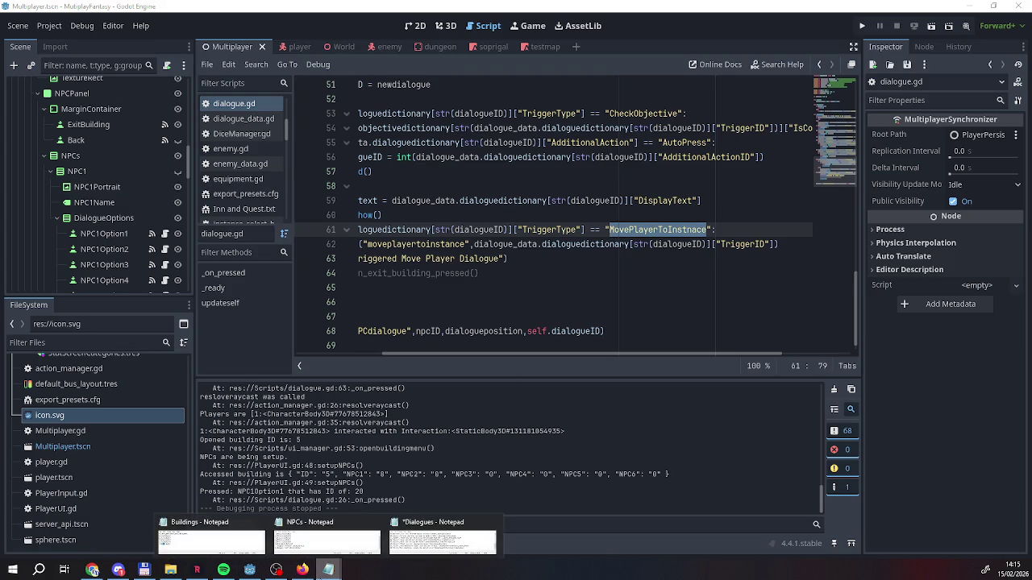
click(405, 551)
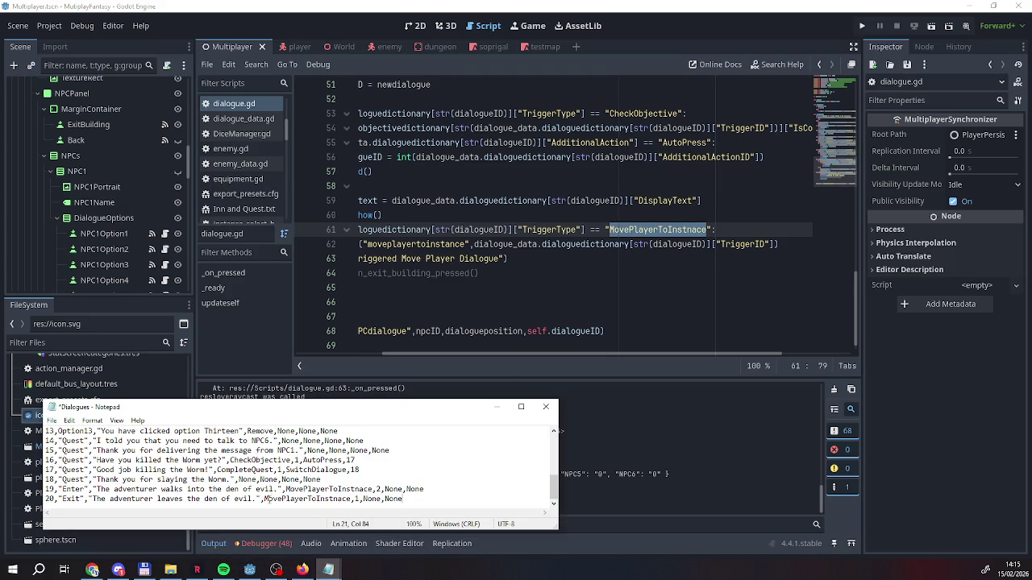
Select row 20's MovePlayerToInstnace trigger, save the Dialogues file, and return to Godot
drag(265, 500, 352, 499)
click(352, 499)
click(50, 420)
click(80, 470)
click(410, 333)
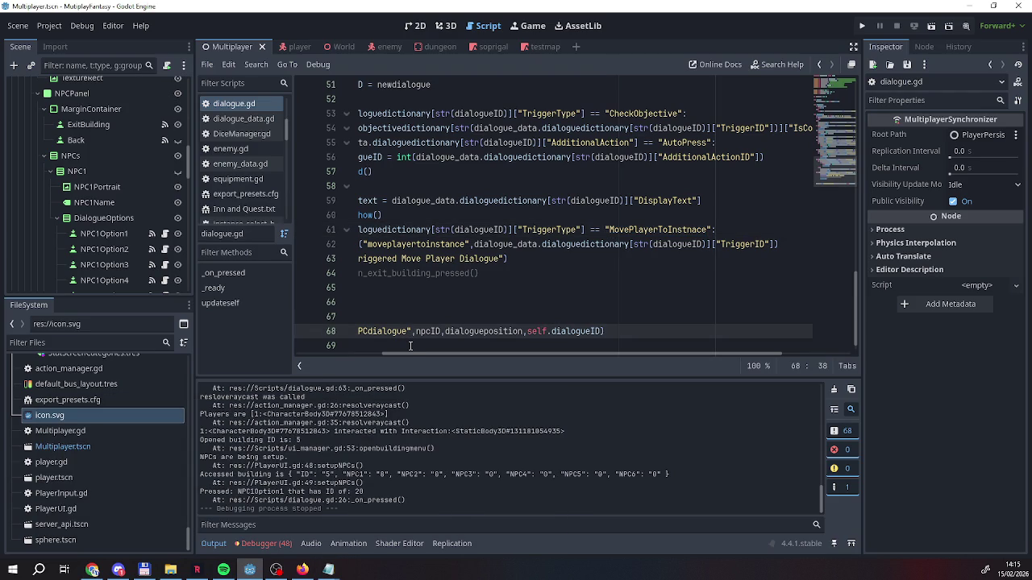
drag(439, 354, 342, 356)
scroll(469, 328, up, 3)
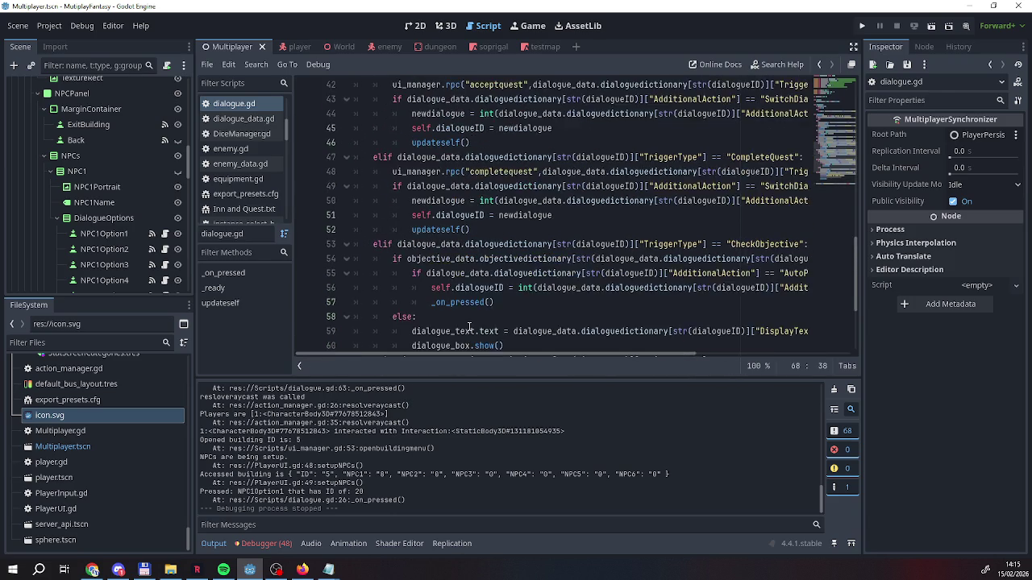
scroll(470, 329, up, 3)
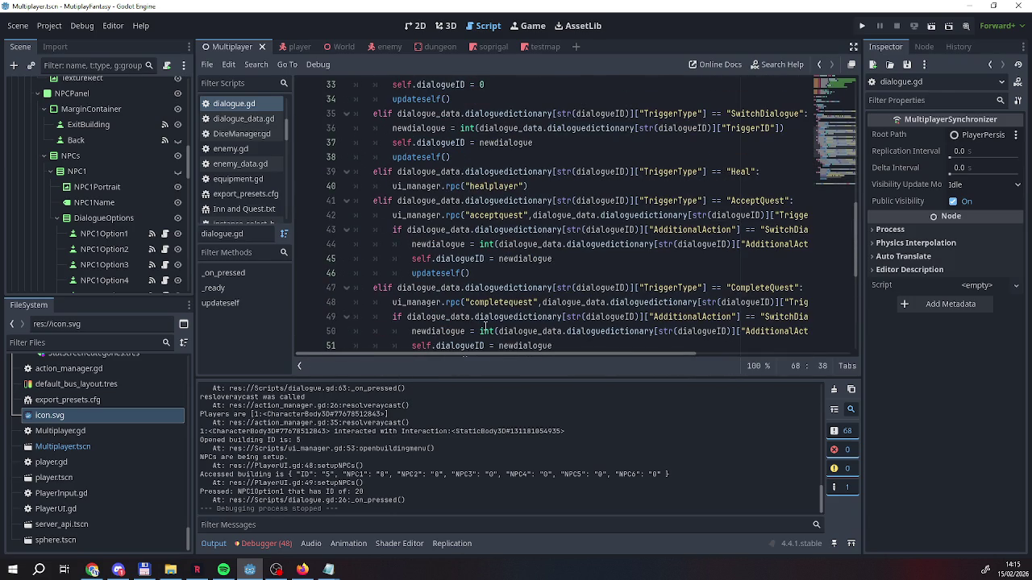
scroll(484, 326, up, 6)
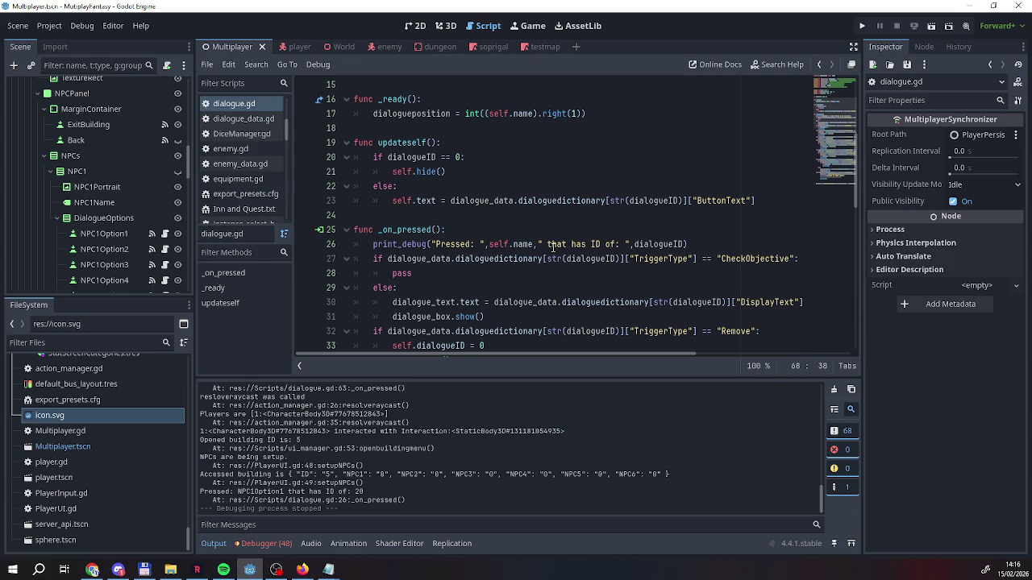
scroll(127, 261, down, 10)
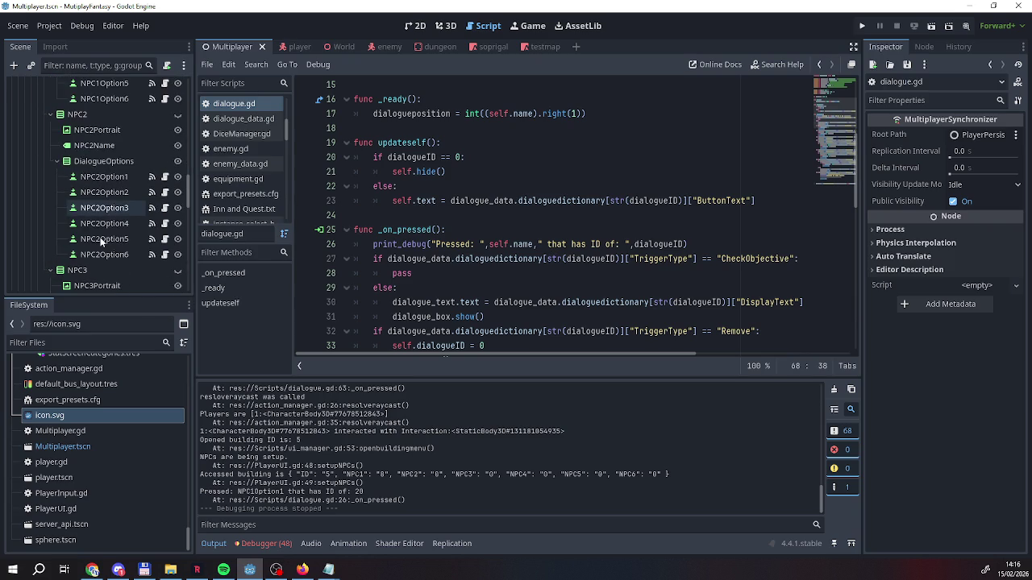
scroll(127, 261, down, 5)
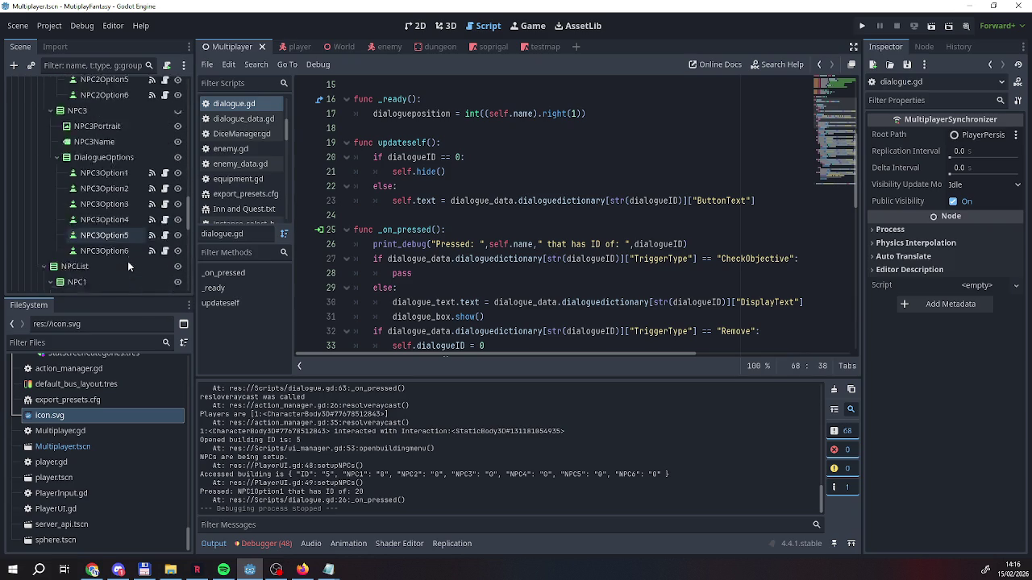
scroll(128, 261, down, 6)
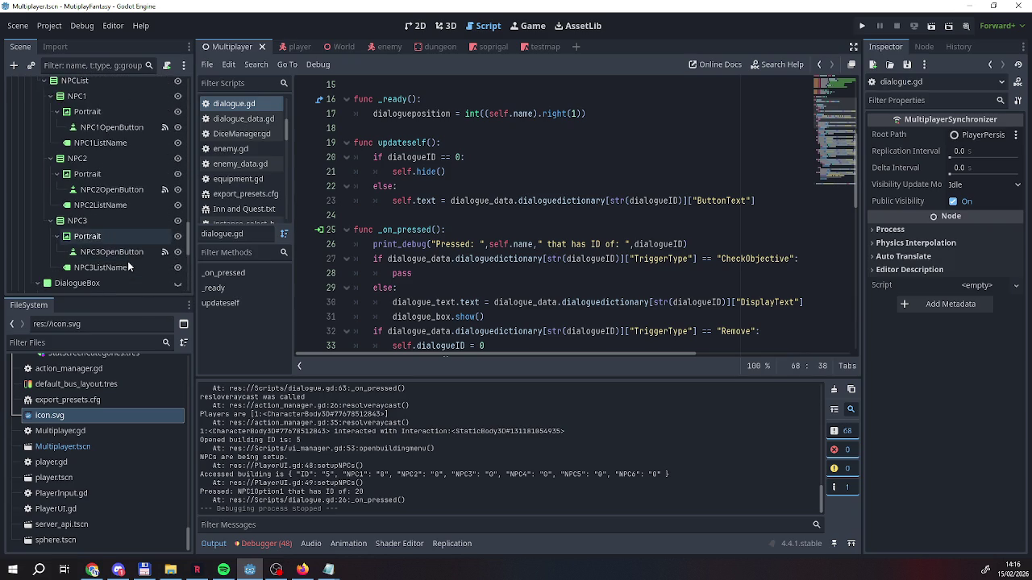
scroll(128, 261, up, 3)
scroll(127, 261, down, 3)
scroll(127, 261, up, 5)
scroll(127, 264, down, 5)
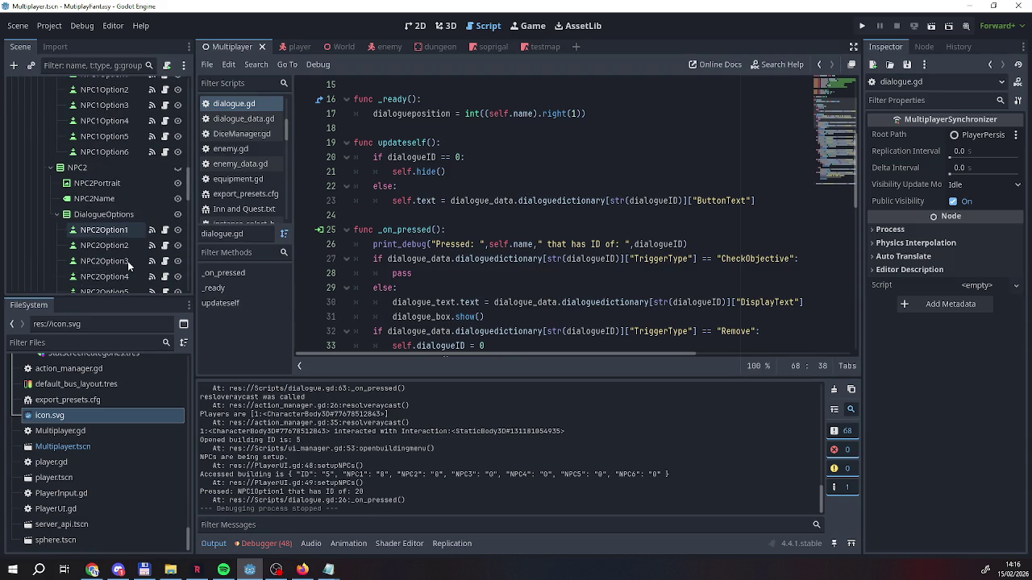
scroll(128, 266, up, 1)
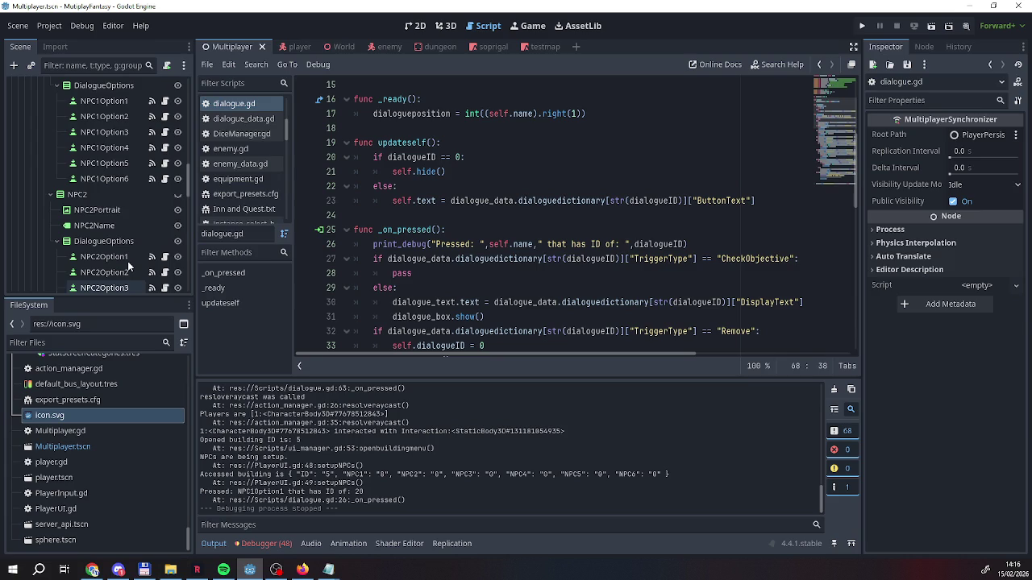
scroll(443, 286, down, 1)
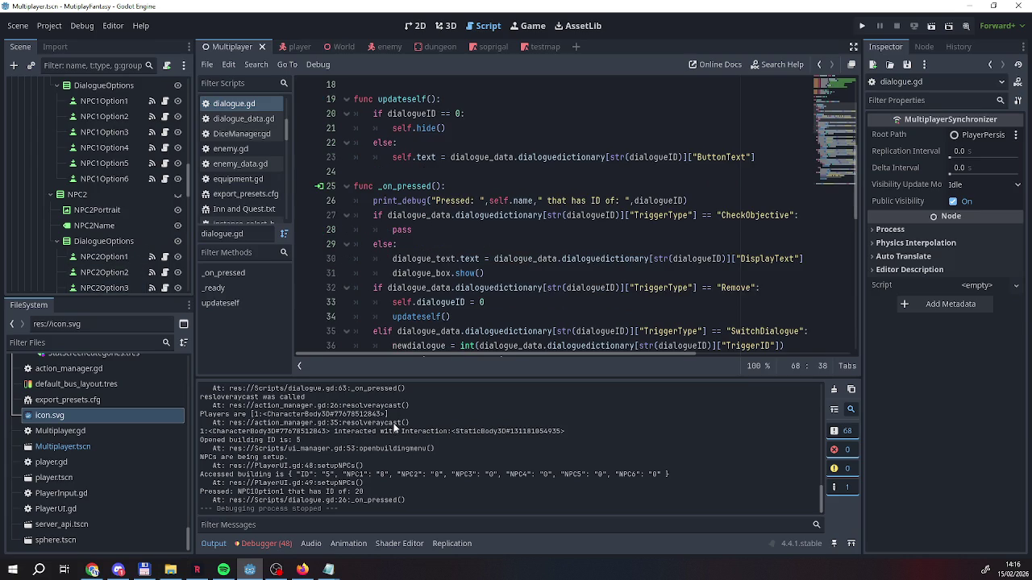
scroll(395, 427, up, 2)
scroll(395, 427, down, 2)
scroll(277, 499, up, 5)
scroll(278, 500, up, 2)
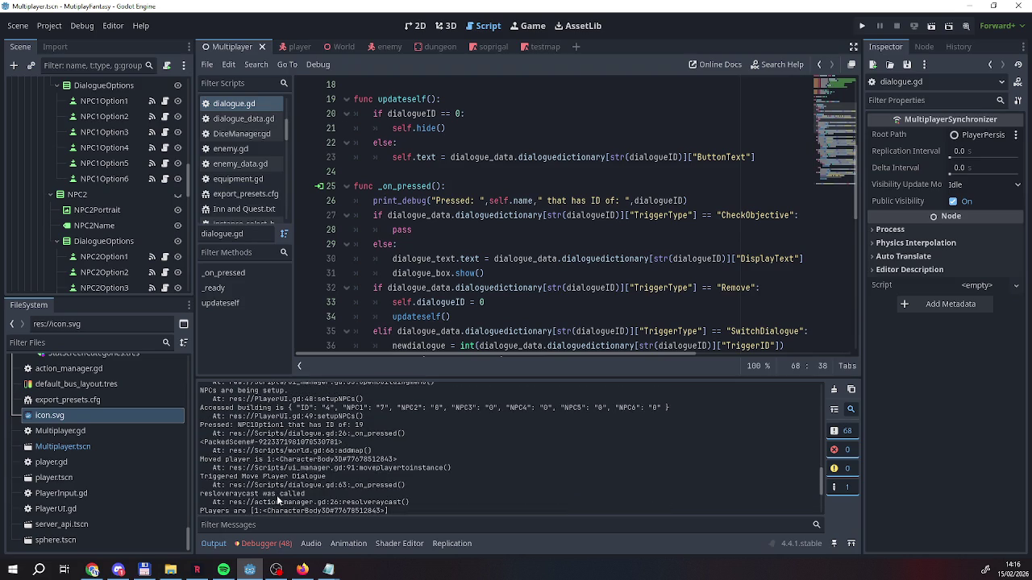
scroll(278, 500, up, 1)
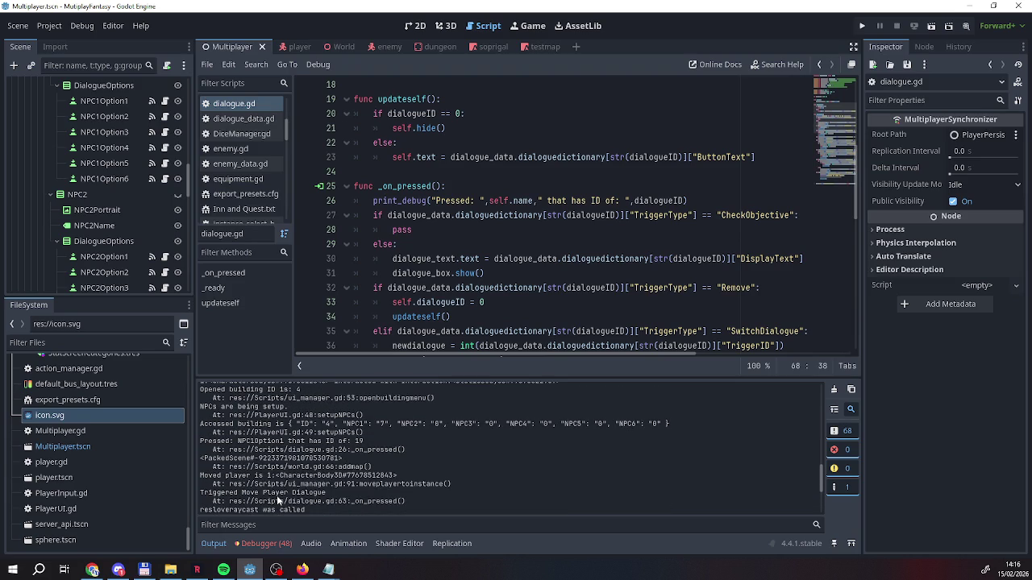
scroll(234, 452, down, 1)
scroll(235, 455, down, 2)
scroll(235, 460, down, 2)
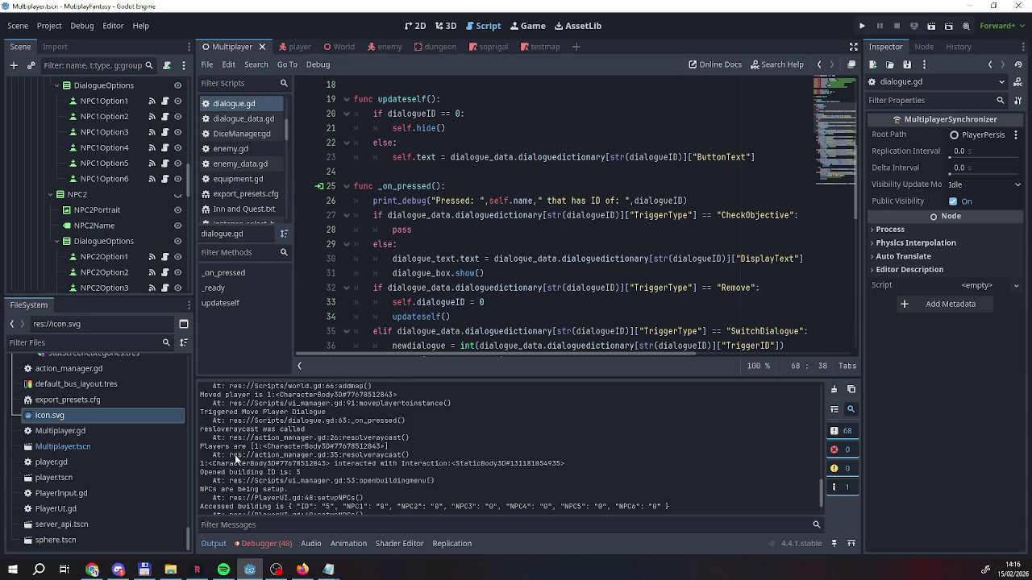
scroll(235, 454, down, 2)
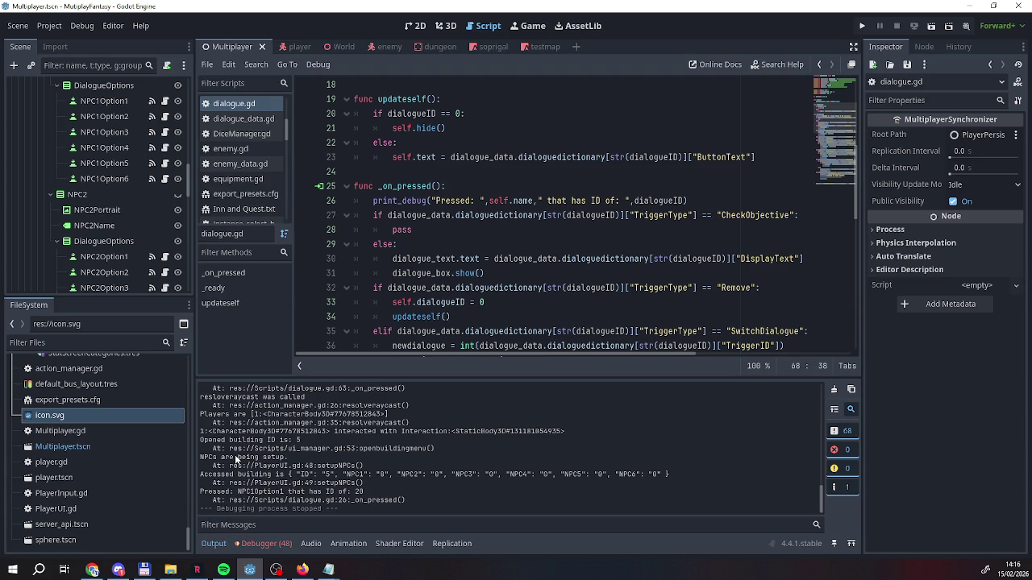
click(274, 492)
scroll(419, 256, up, 3)
scroll(418, 255, down, 10)
scroll(417, 256, down, 5)
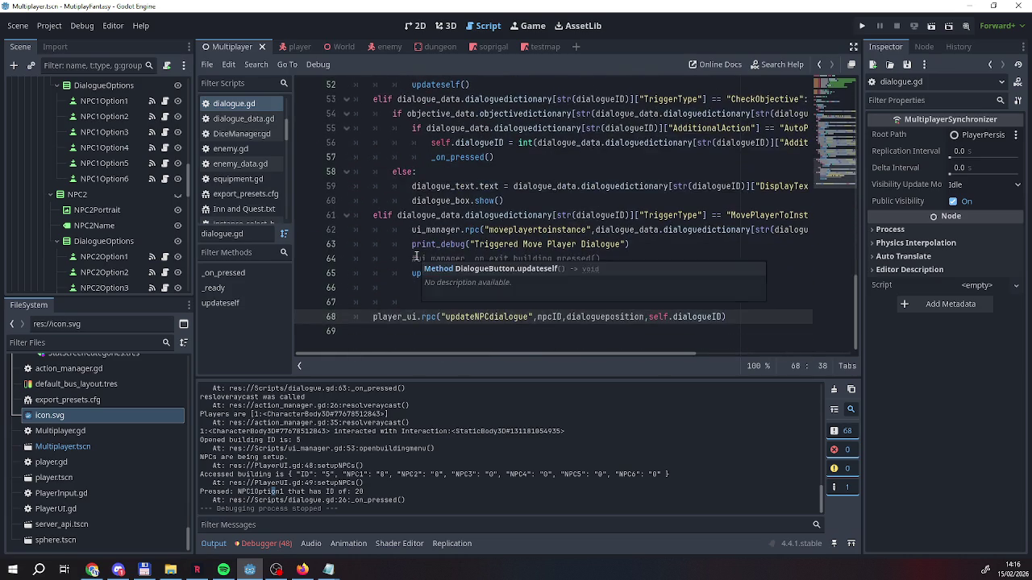
scroll(417, 255, up, 1)
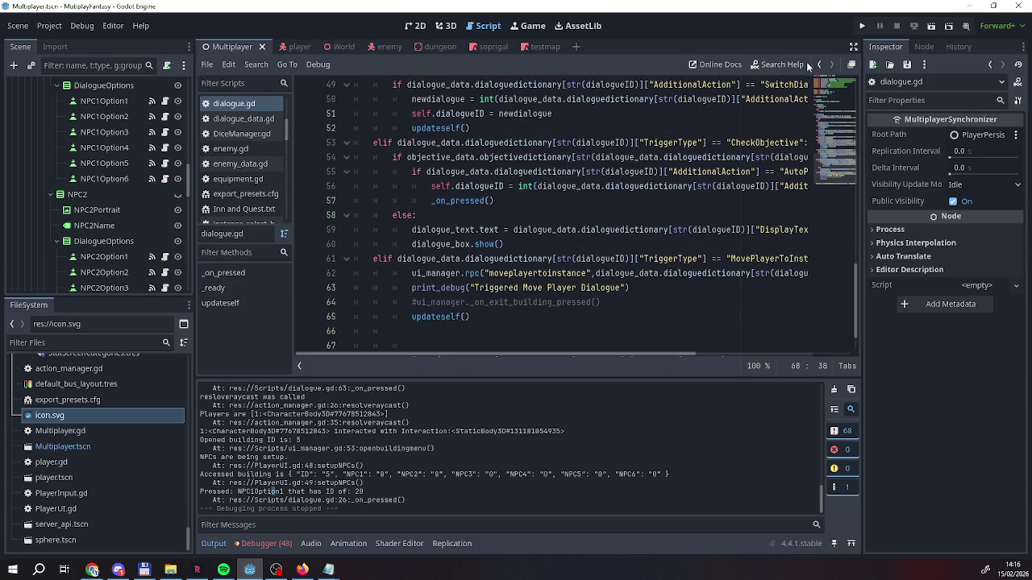
click(861, 29)
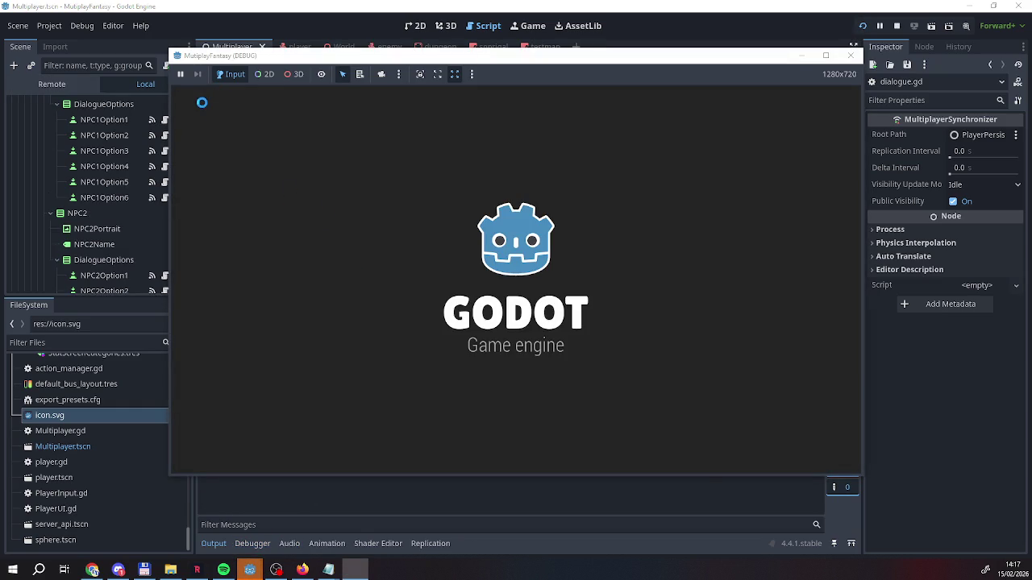
Walk along the road into the tent and enter the dungeon
key(w)
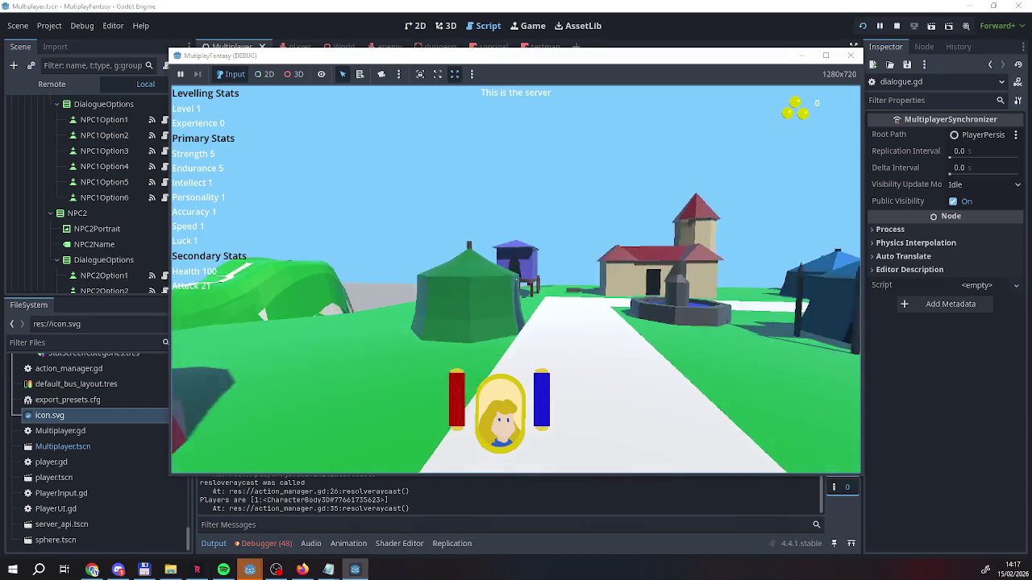
key(w)
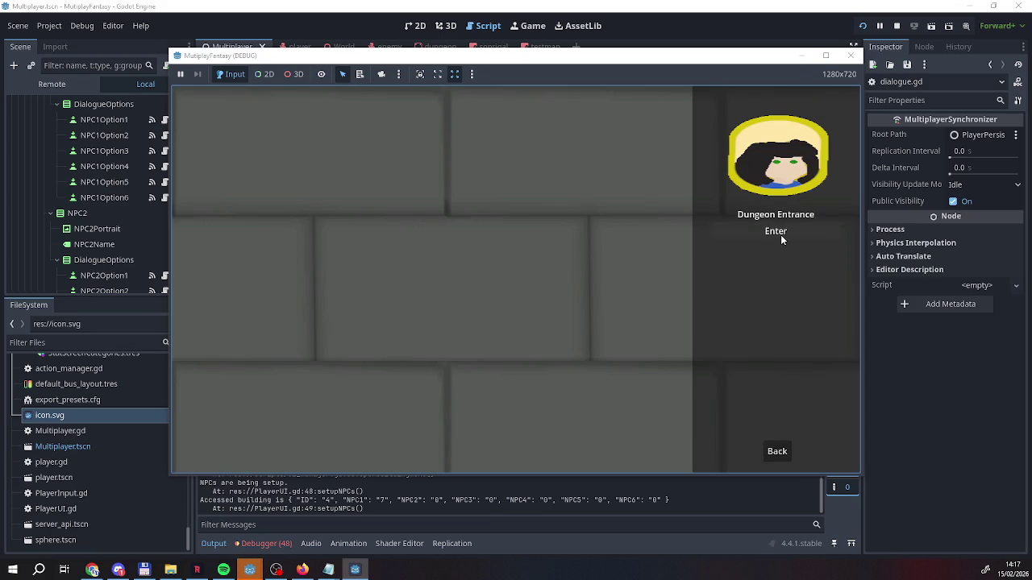
click(781, 235)
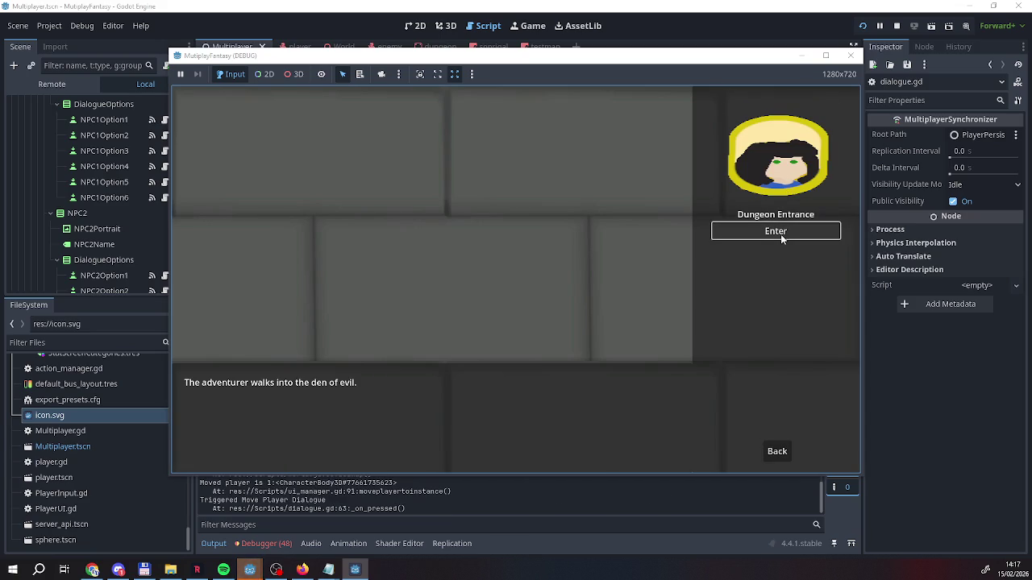
click(779, 463)
click(775, 456)
Walk into the tower doorway and exit the dungeon back to town
key(w)
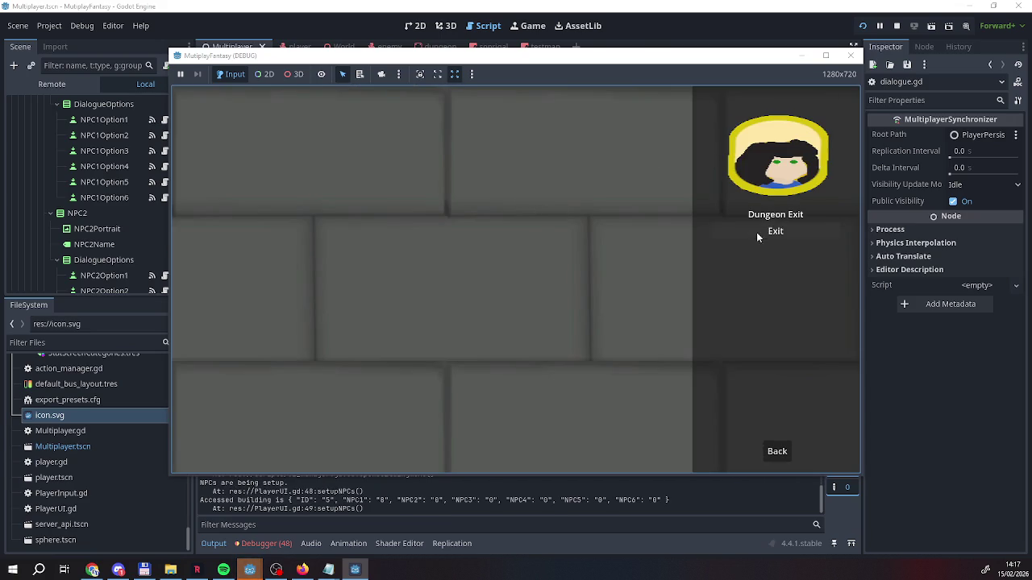
click(757, 234)
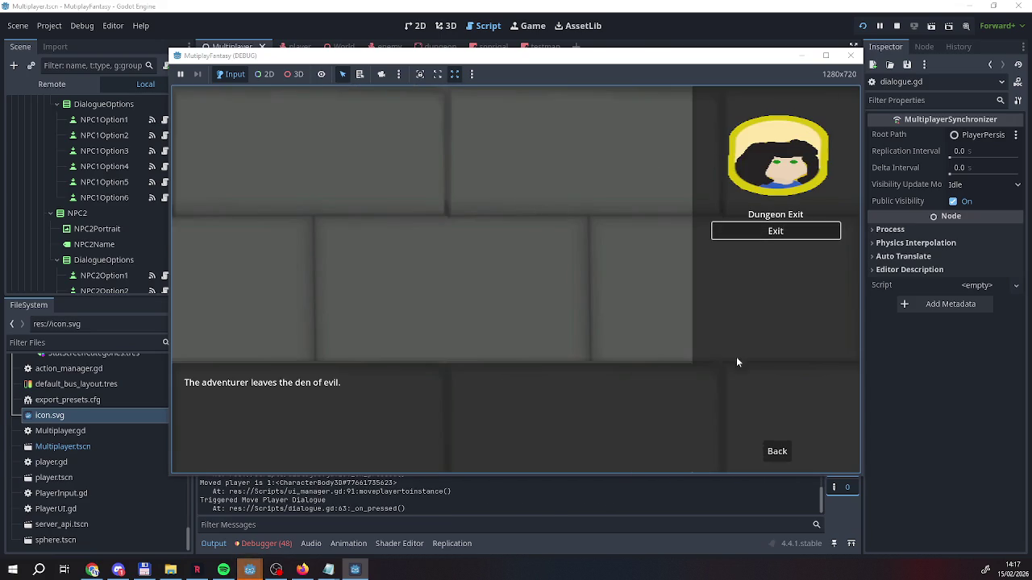
click(765, 457)
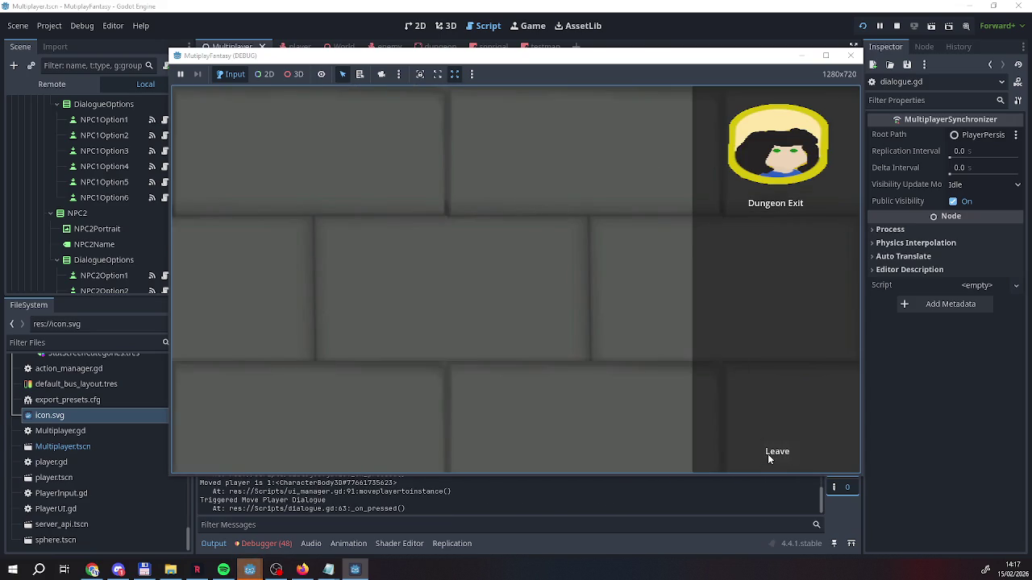
click(767, 454)
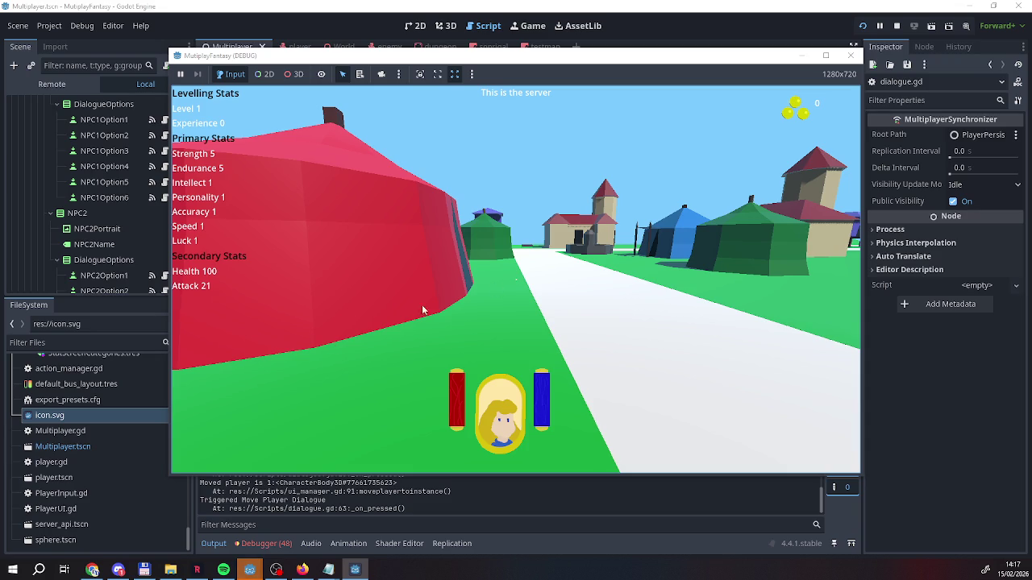
In the Dialogues file, correct 'Instnace' to 'Instance' on lines 19 and 20
mouse_move(359, 558)
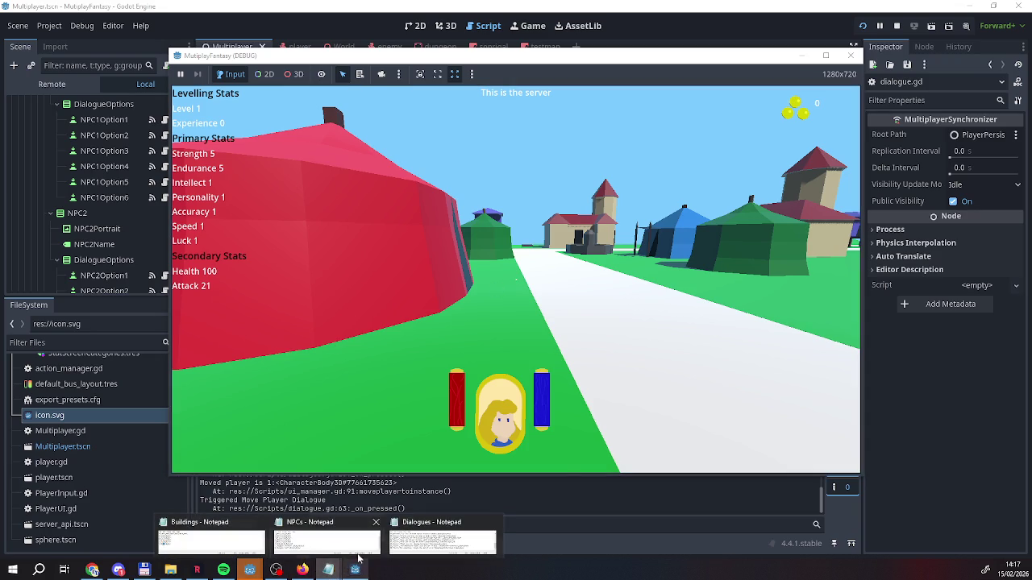
click(443, 540)
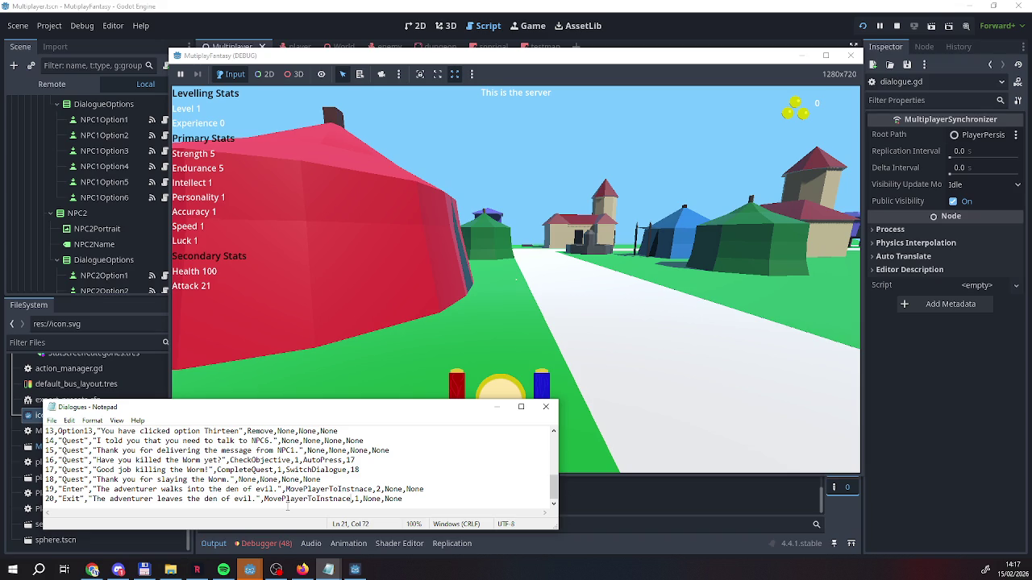
click(355, 489)
key(BackSpace)
key(Right)
text(n)
click(335, 504)
text(n)
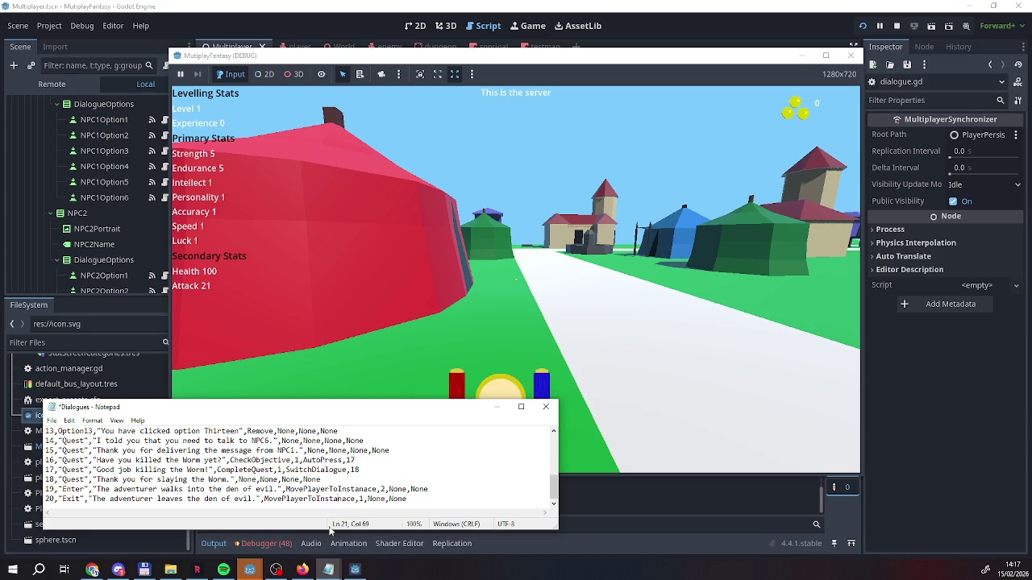
Save the Dialogues file from the File menu
mouse_move(328, 570)
click(411, 544)
click(51, 421)
click(72, 470)
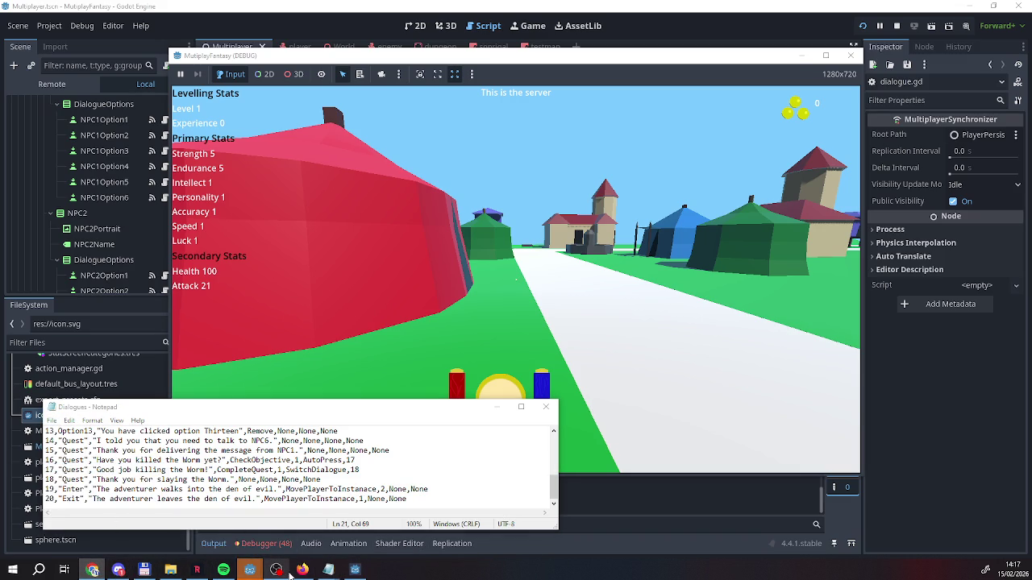
Stop the game and uncomment the ui_manager._on_exit_building_pressed() call on line 64 with Ctrl+K
mouse_move(250, 569)
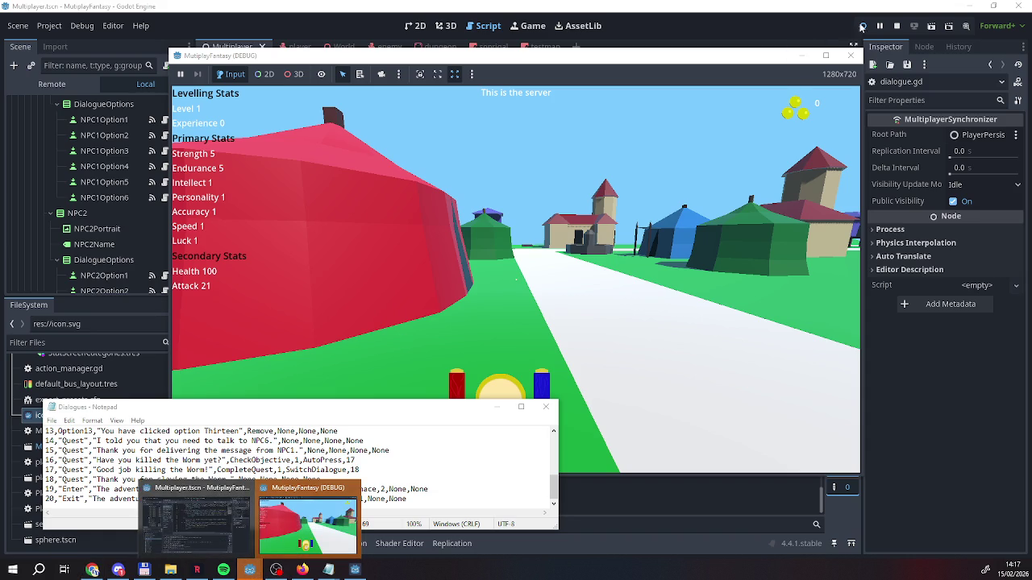
click(895, 29)
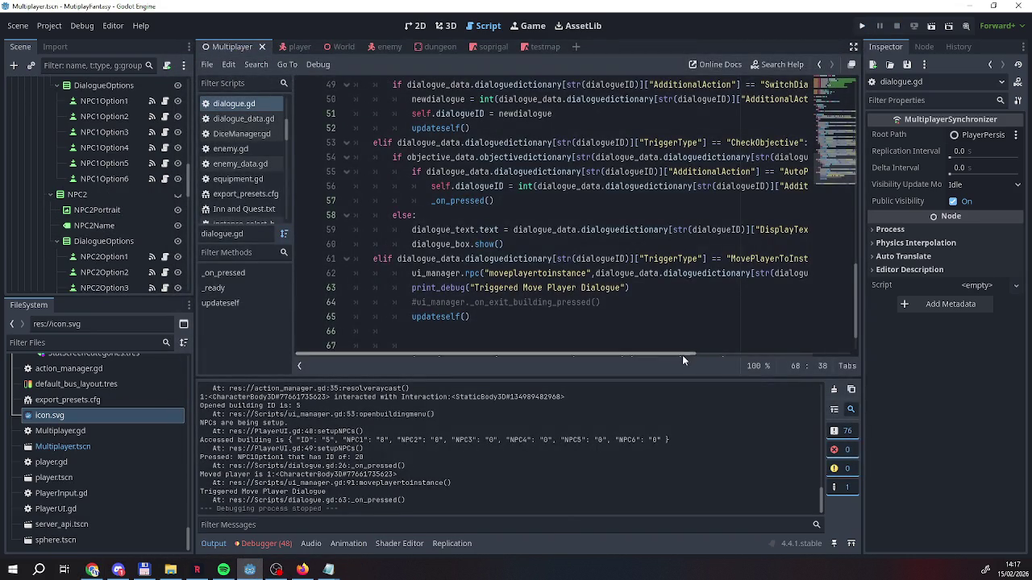
drag(682, 355, 732, 355)
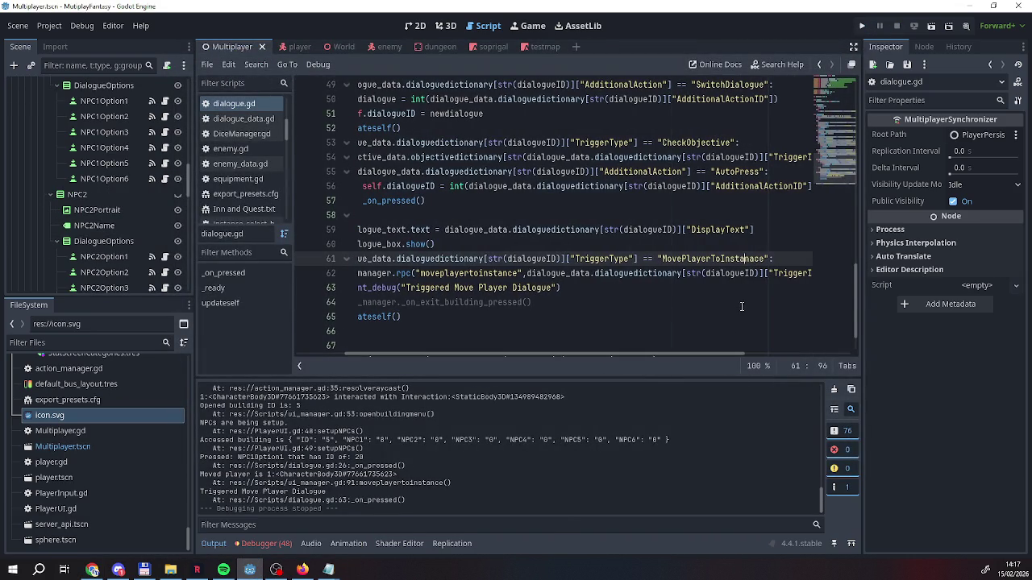
click(728, 317)
click(581, 288)
click(513, 303)
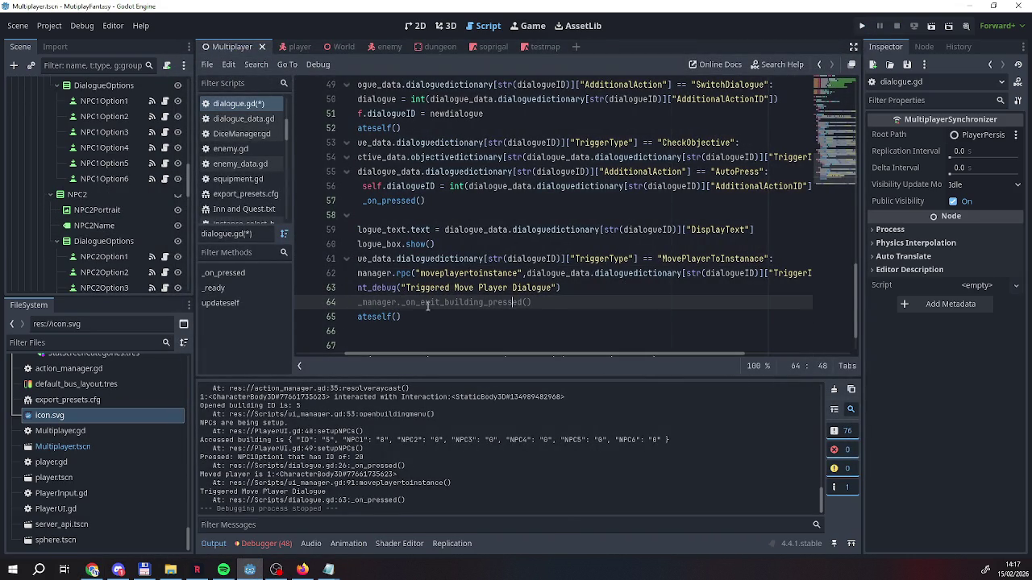
drag(403, 353, 379, 353)
click(388, 306)
key(ctrl+k)
Run the project, host a server, and connect a second player with a placeholder name
click(860, 27)
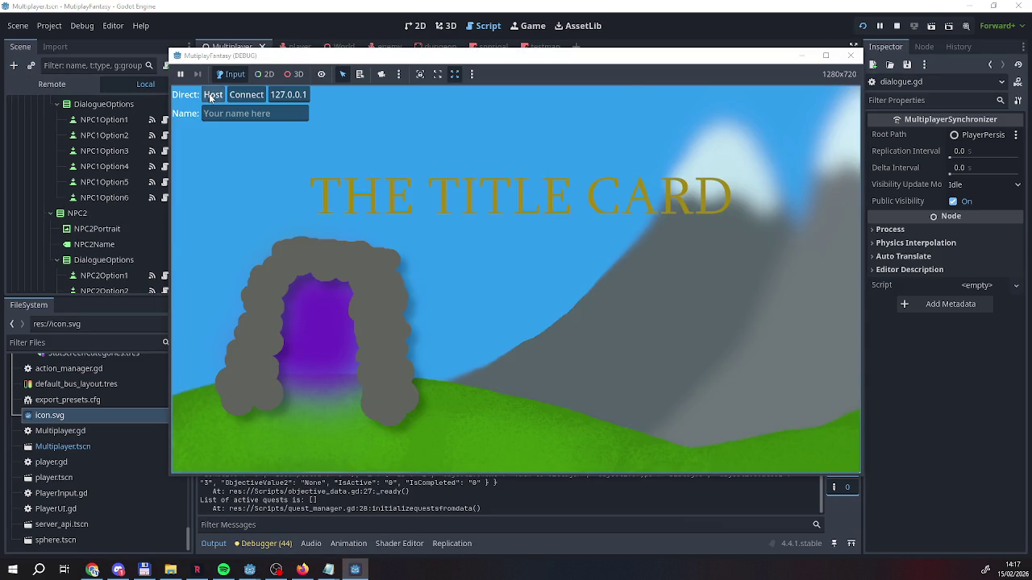
click(212, 94)
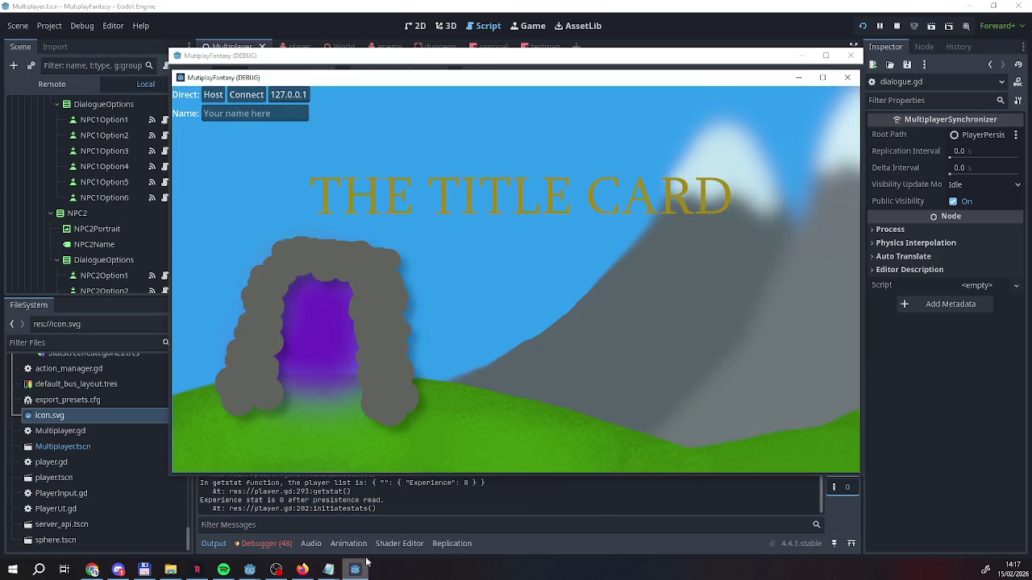
click(255, 114)
text(asdfasdf)
click(237, 98)
Test entering and exiting the dungeon and NPC1's quest dialogue, then stop the game
key(w)
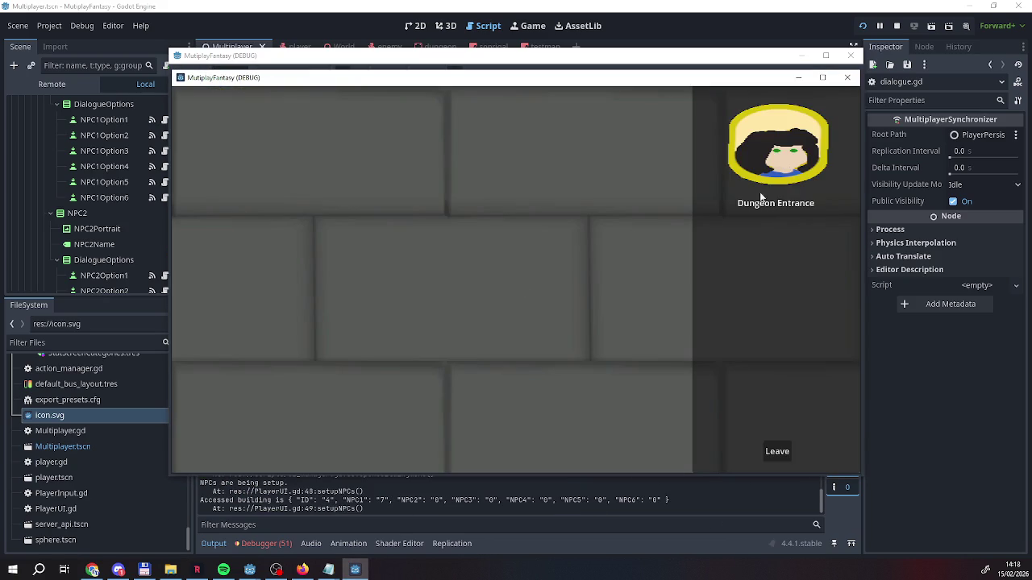
click(783, 237)
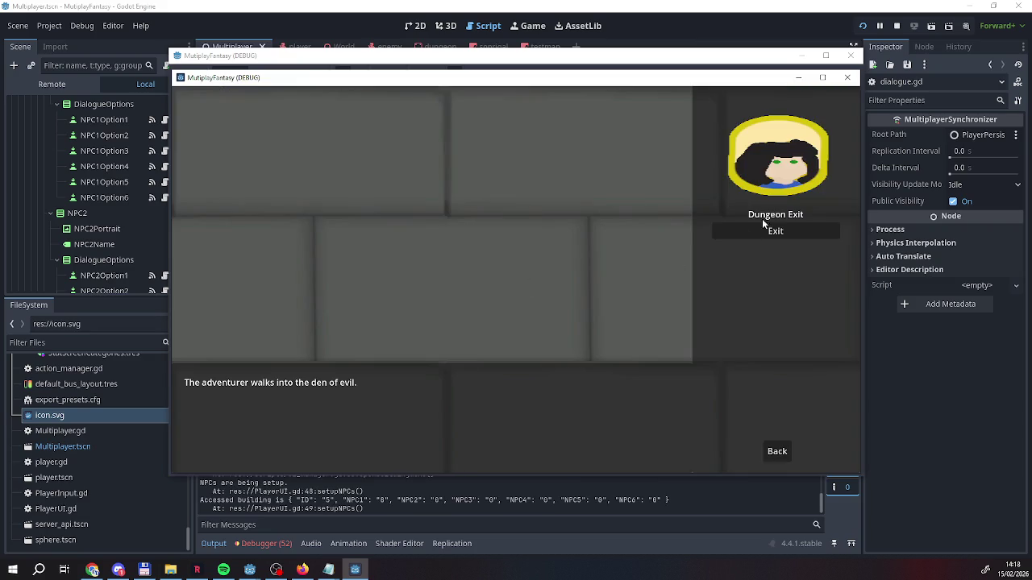
click(765, 229)
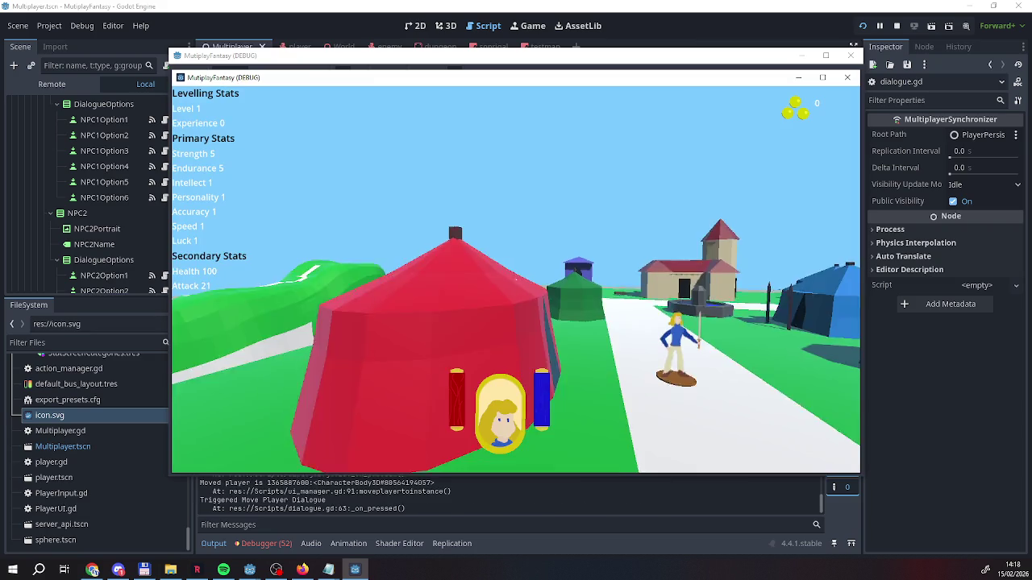
key(w)
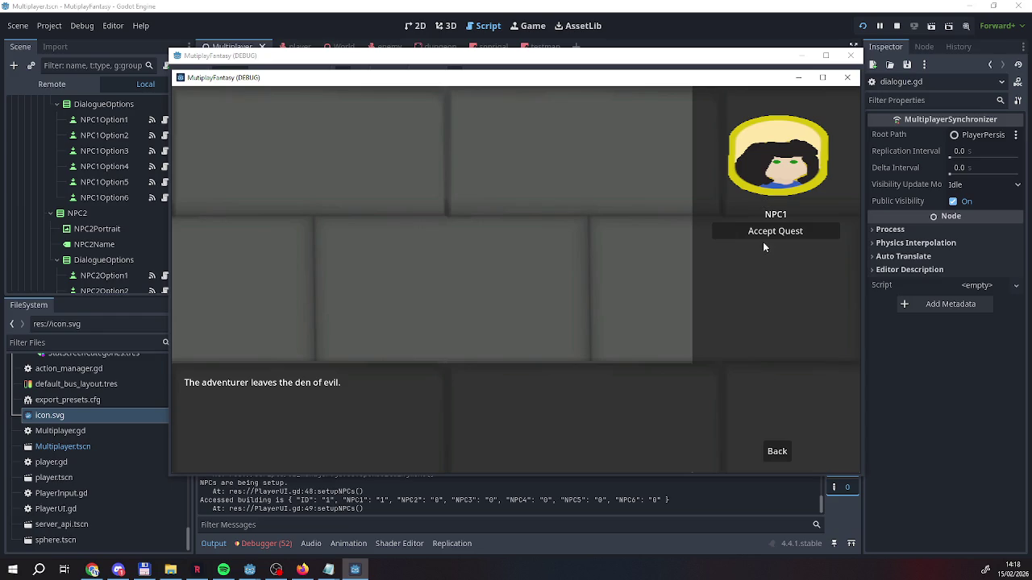
click(757, 235)
click(757, 236)
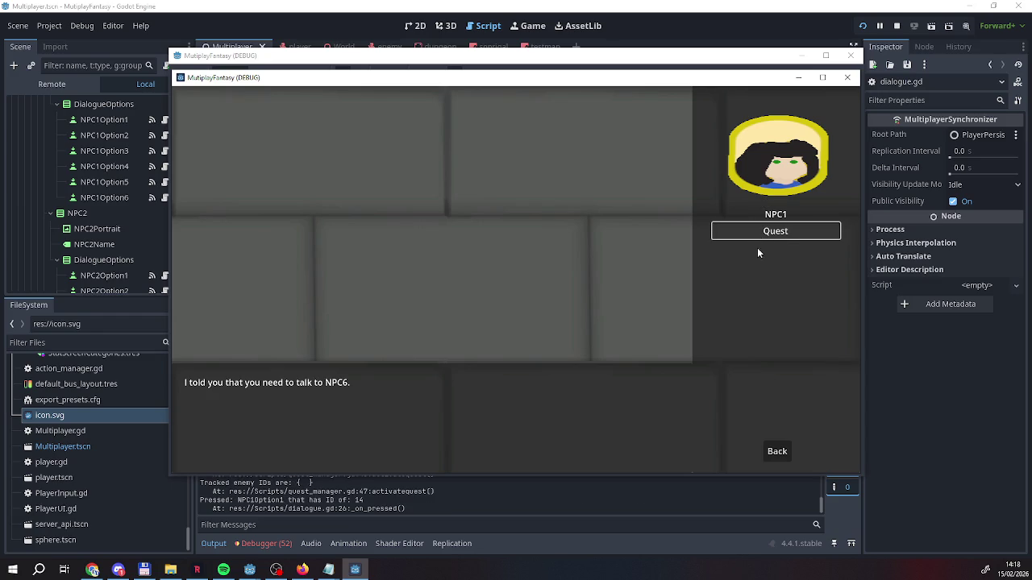
click(768, 456)
click(897, 26)
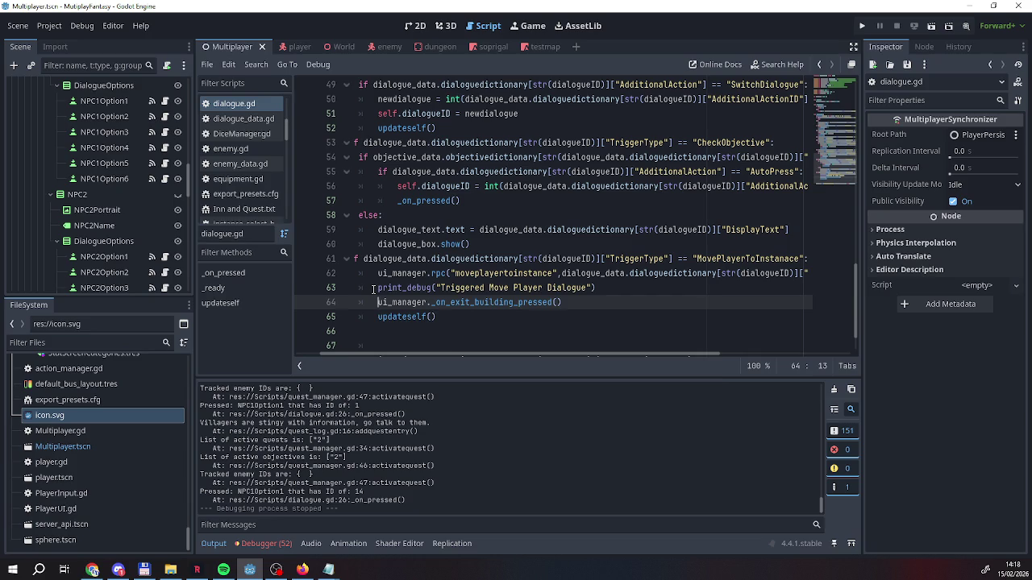
Open the PlayerUI script
scroll(449, 274, up, 10)
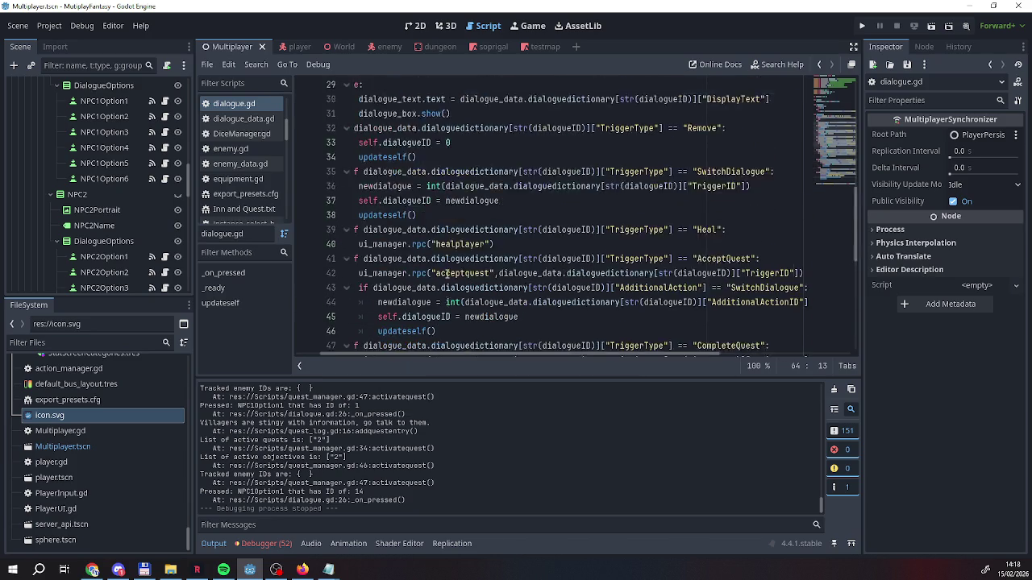
scroll(435, 314, down, 1)
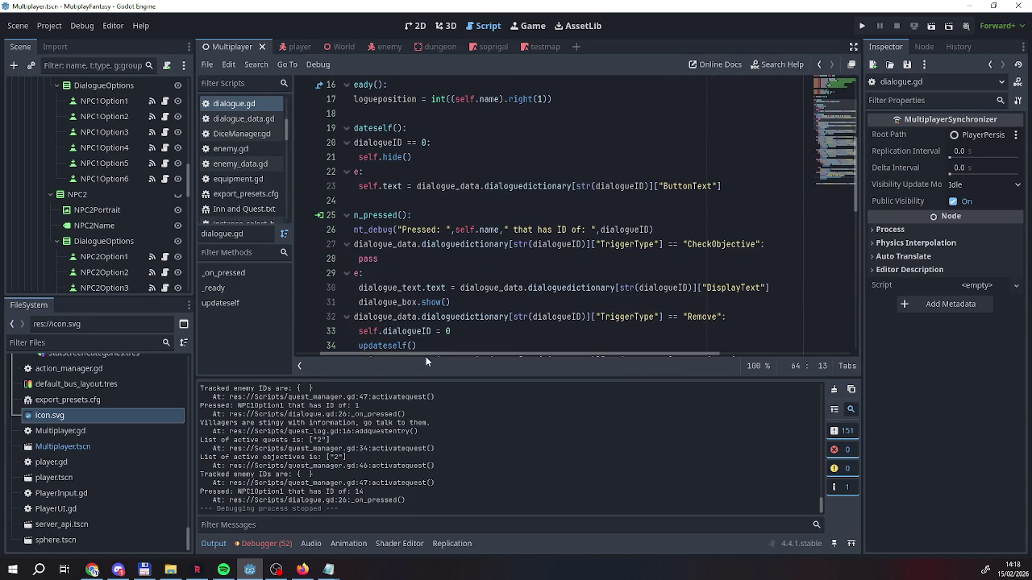
scroll(426, 357, left, 3)
scroll(110, 164, up, 4)
scroll(109, 164, up, 5)
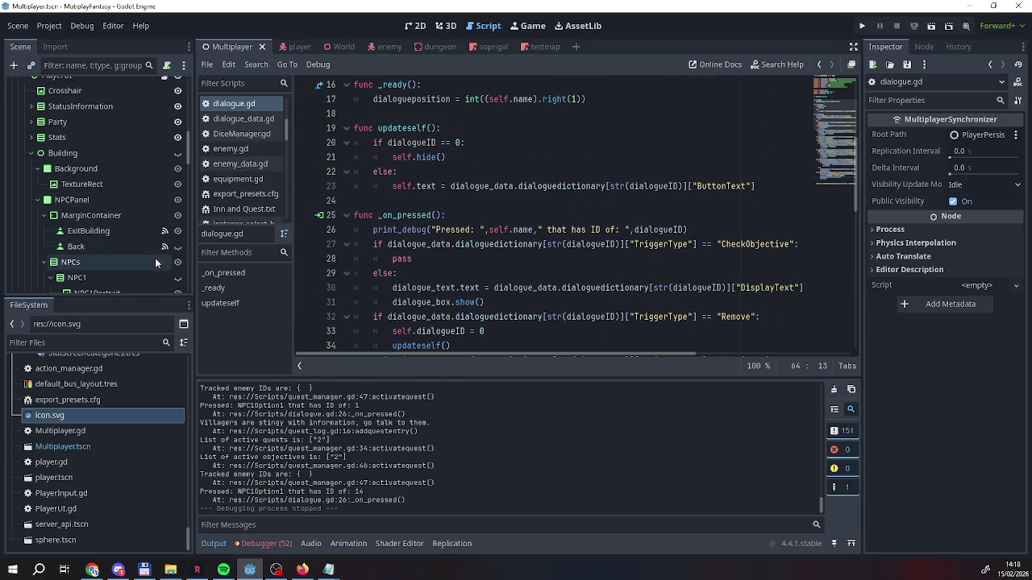
scroll(155, 258, up, 4)
click(166, 183)
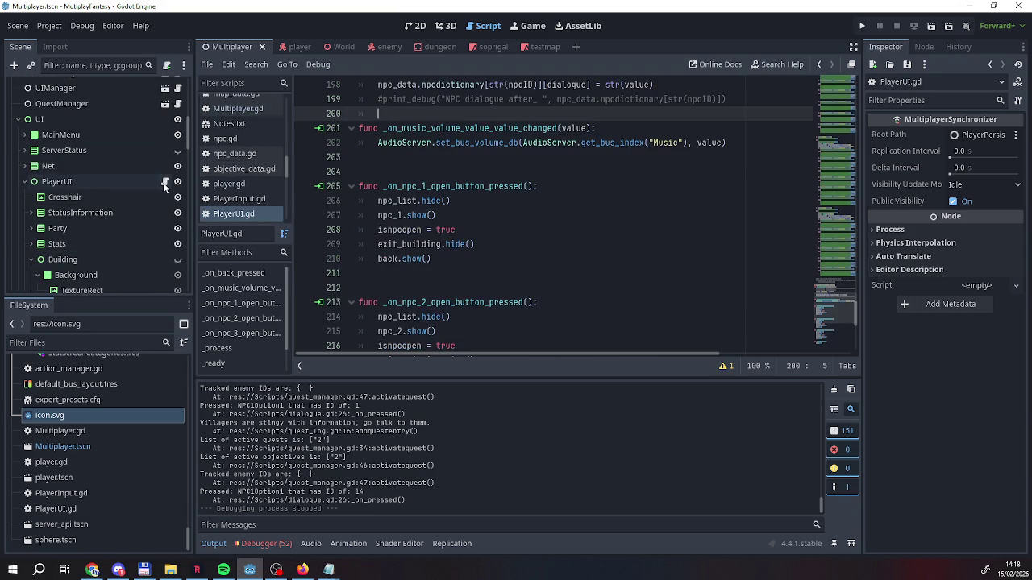
Review the PlayerUI code, then follow the Back node's pressed signal to _on_back_pressed
scroll(486, 221, down, 3)
scroll(486, 222, down, 3)
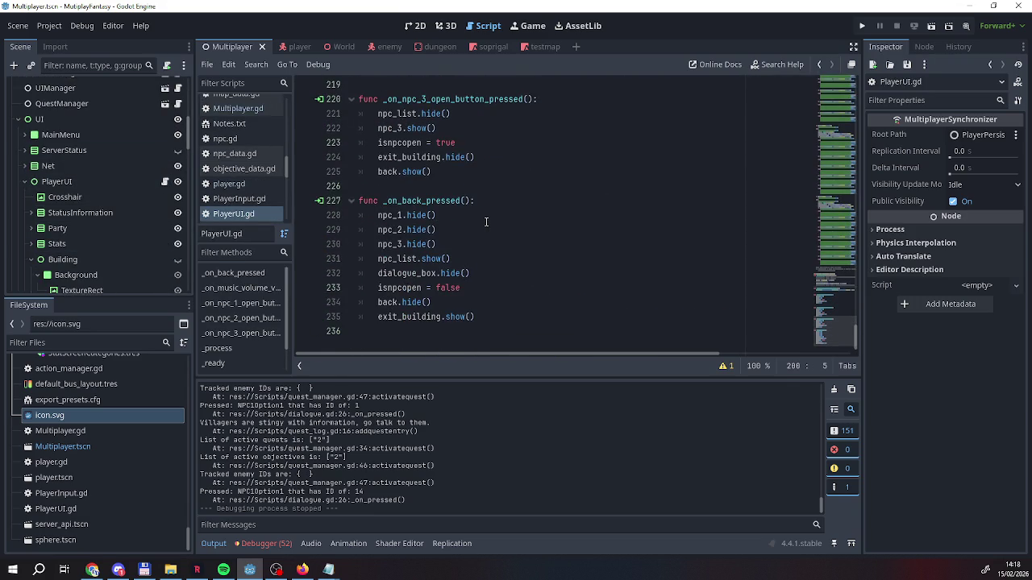
scroll(486, 222, up, 1)
scroll(475, 226, down, 1)
scroll(363, 218, up, 5)
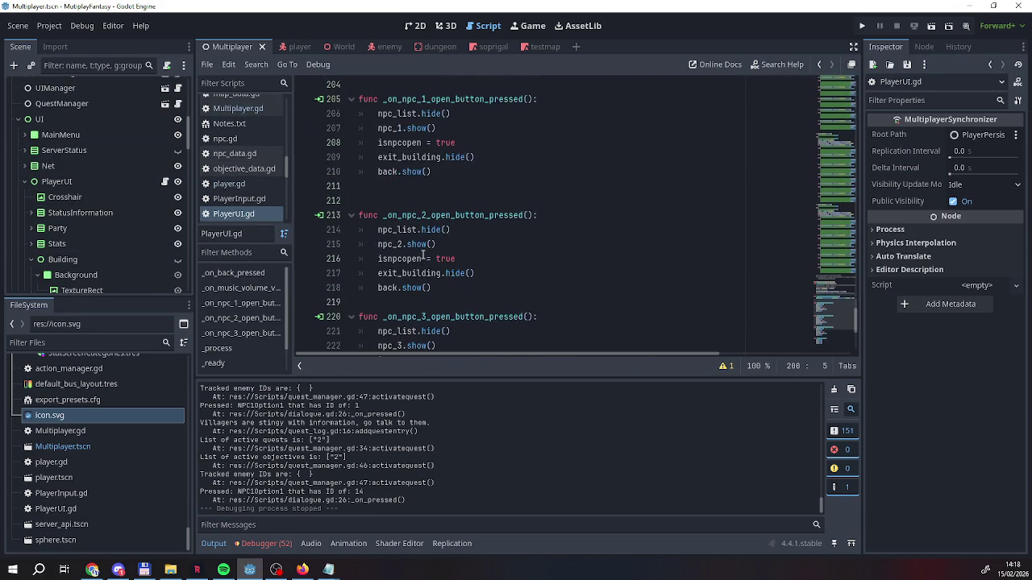
scroll(423, 256, down, 4)
scroll(422, 256, up, 8)
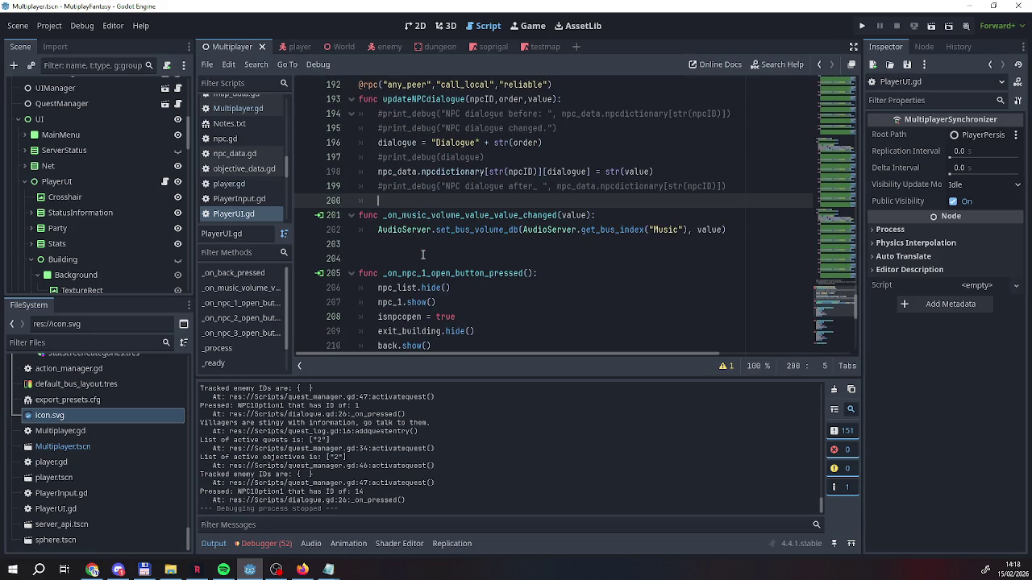
scroll(423, 254, up, 1)
scroll(423, 255, up, 12)
scroll(404, 262, down, 9)
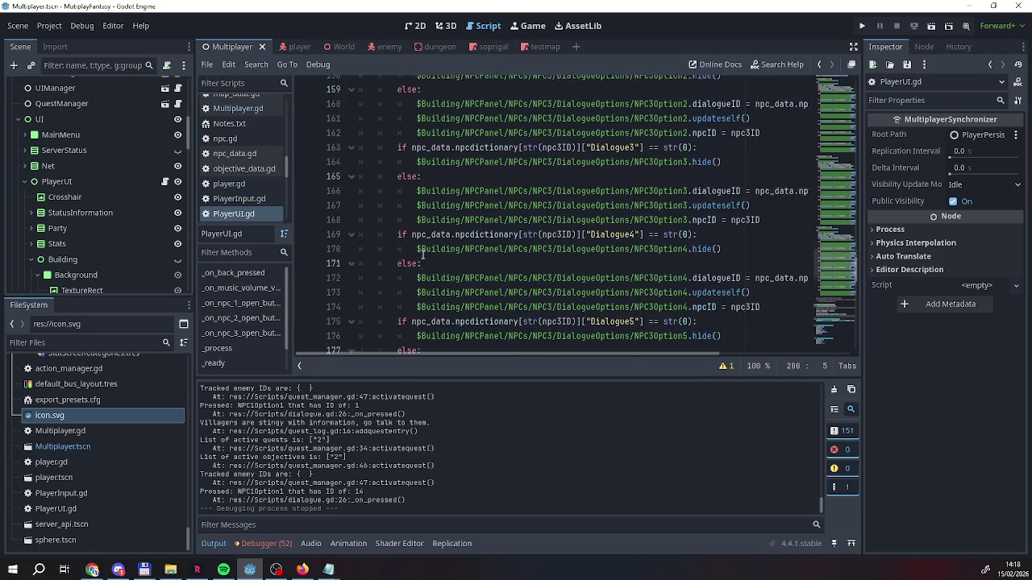
scroll(379, 269, down, 10)
scroll(92, 244, down, 6)
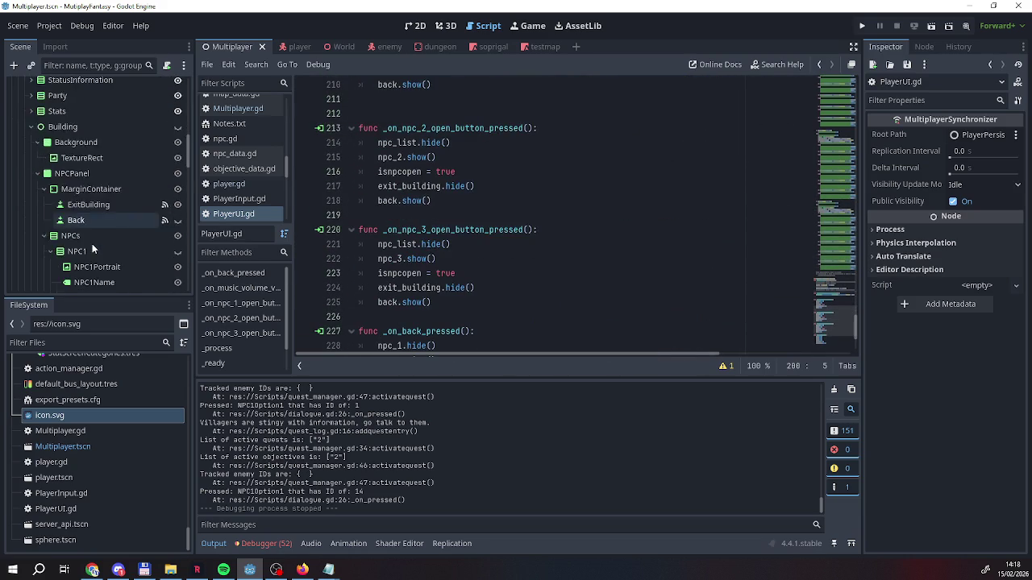
scroll(479, 264, down, 5)
scroll(480, 264, up, 9)
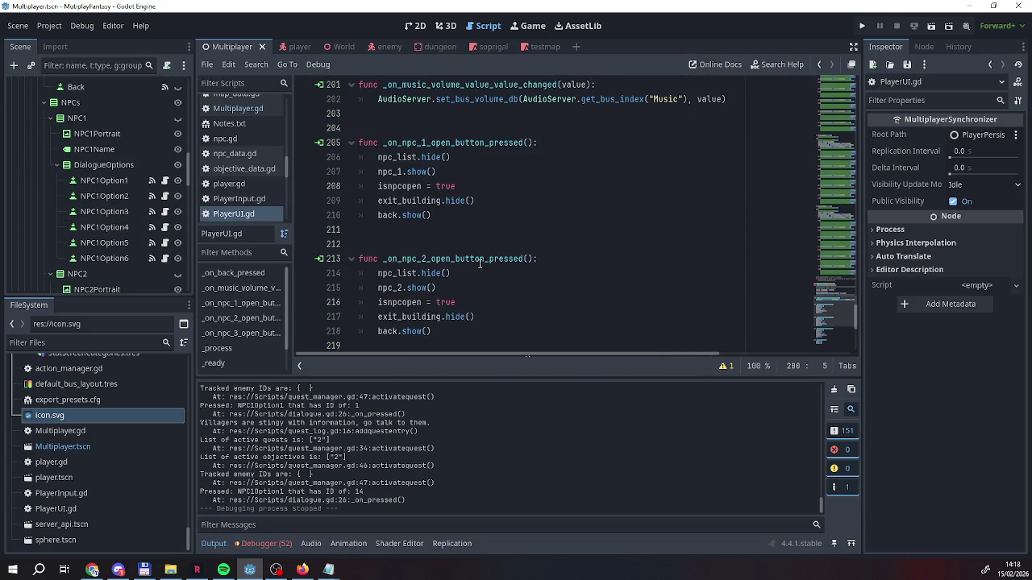
scroll(480, 264, down, 3)
scroll(482, 264, up, 9)
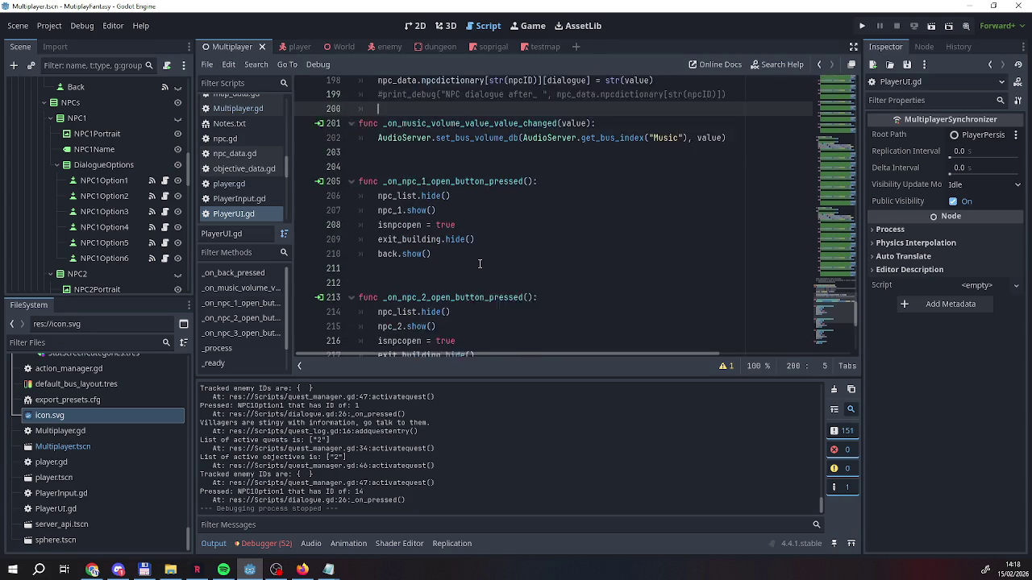
scroll(482, 264, up, 1)
scroll(88, 259, down, 5)
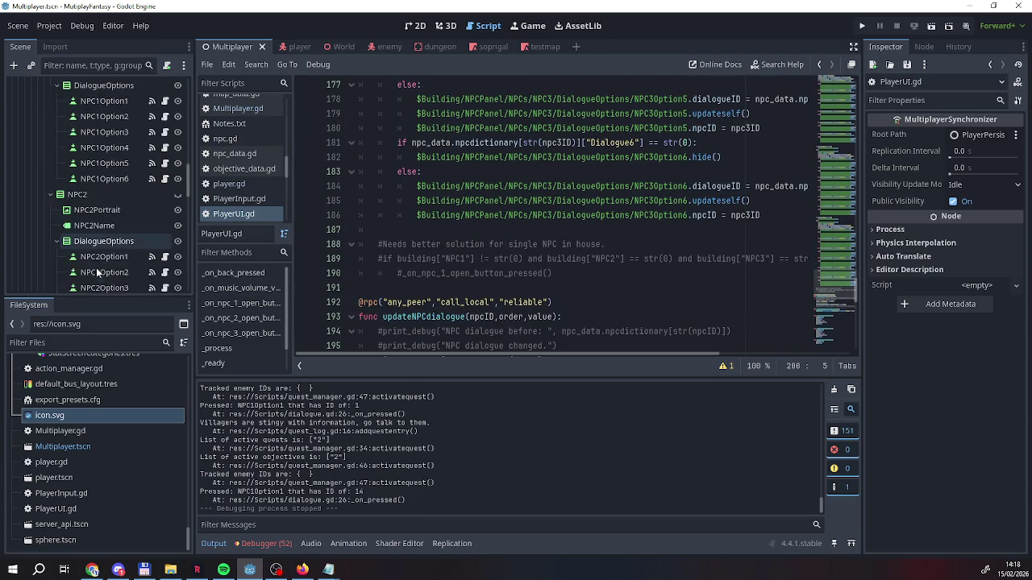
scroll(88, 263, up, 6)
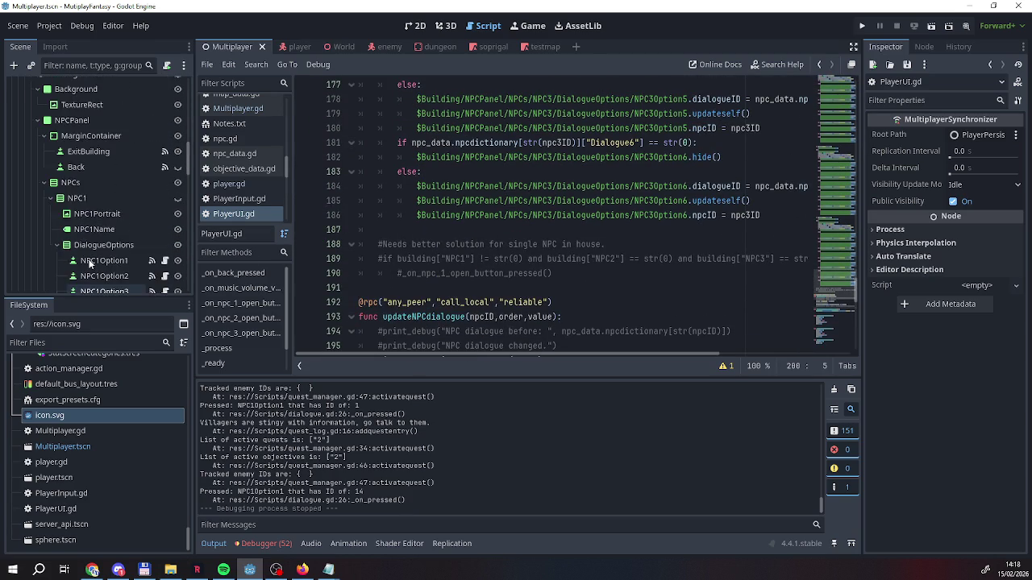
click(164, 194)
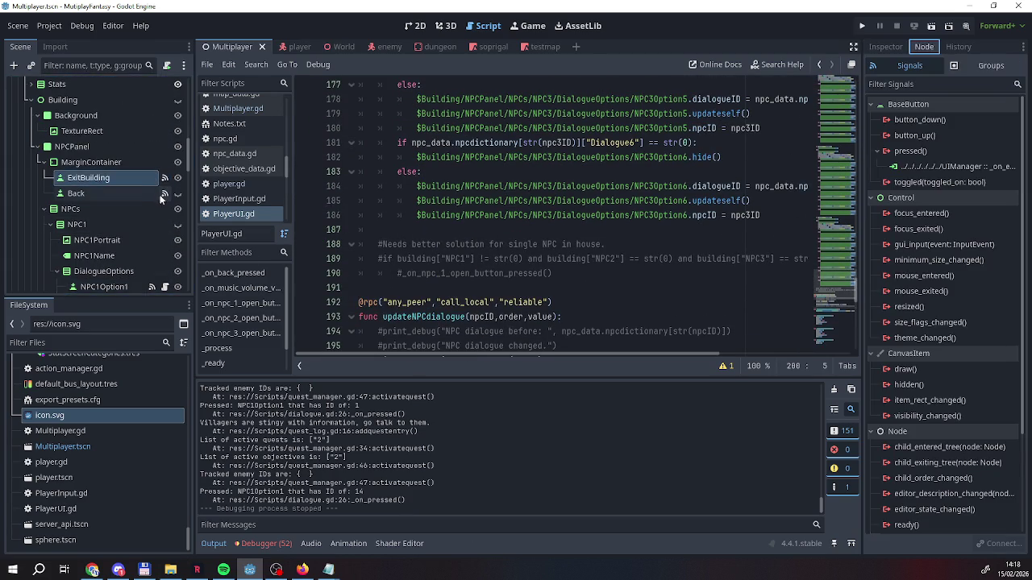
double_click(952, 166)
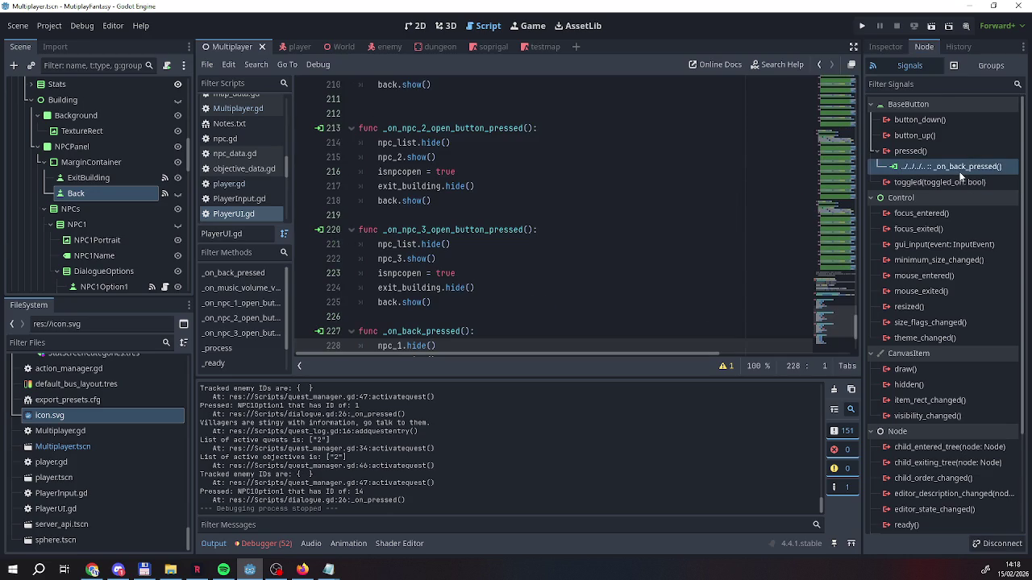
Open the dialogue.gd script attached to the dialogue node
scroll(474, 292, up, 14)
scroll(473, 292, down, 10)
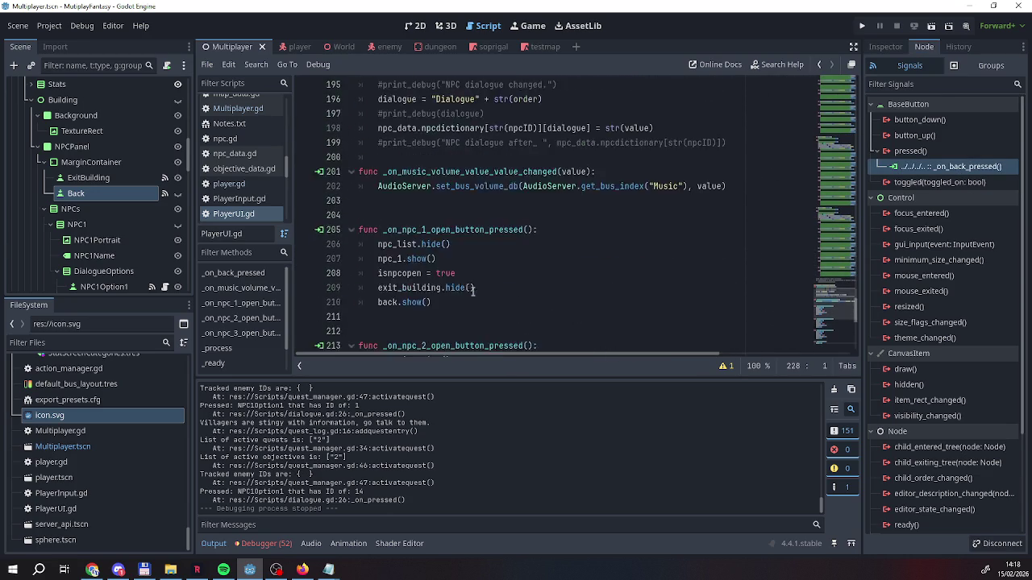
scroll(145, 201, down, 8)
click(165, 182)
scroll(431, 298, down, 10)
scroll(432, 298, up, 15)
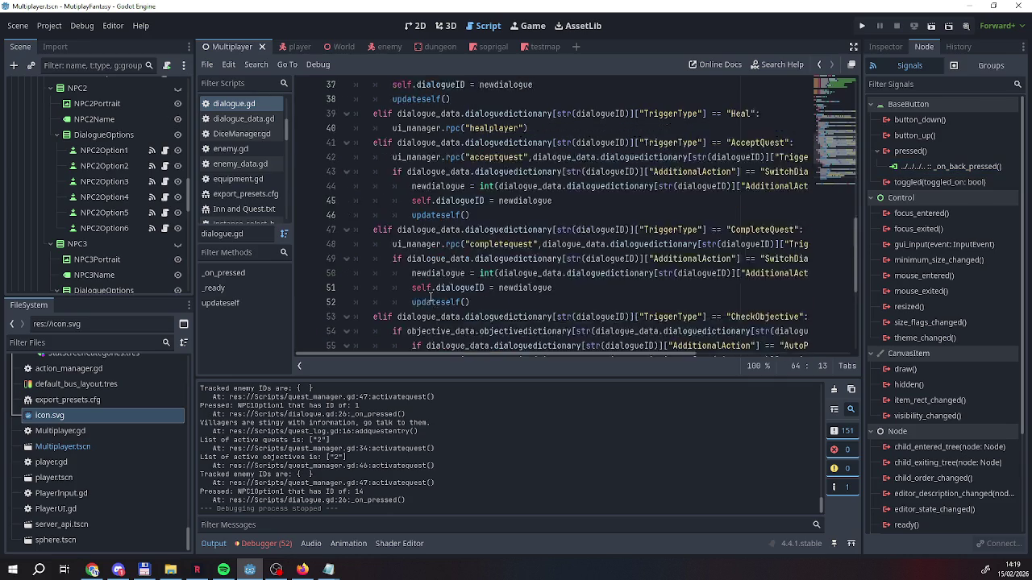
Insert player_ui._on_back_pressed() below the print_debug line on line 63, then run the project
scroll(430, 298, down, 17)
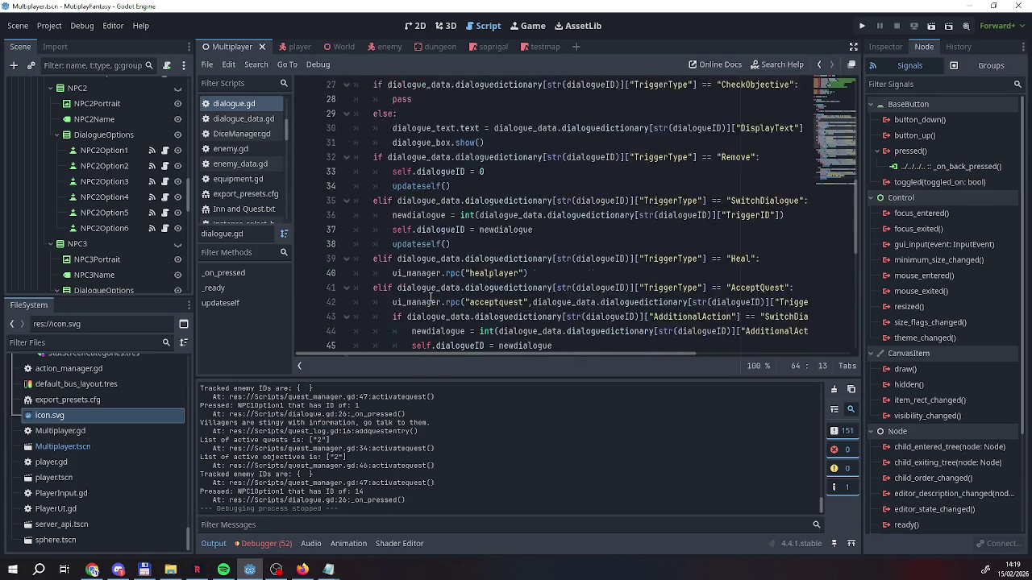
click(629, 267)
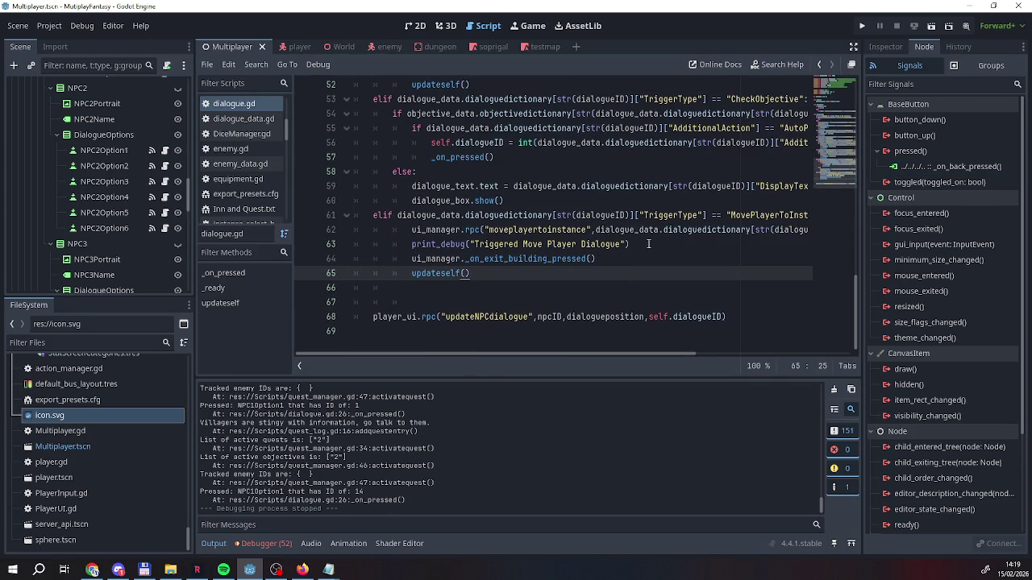
click(637, 250)
key(Return)
text(p)
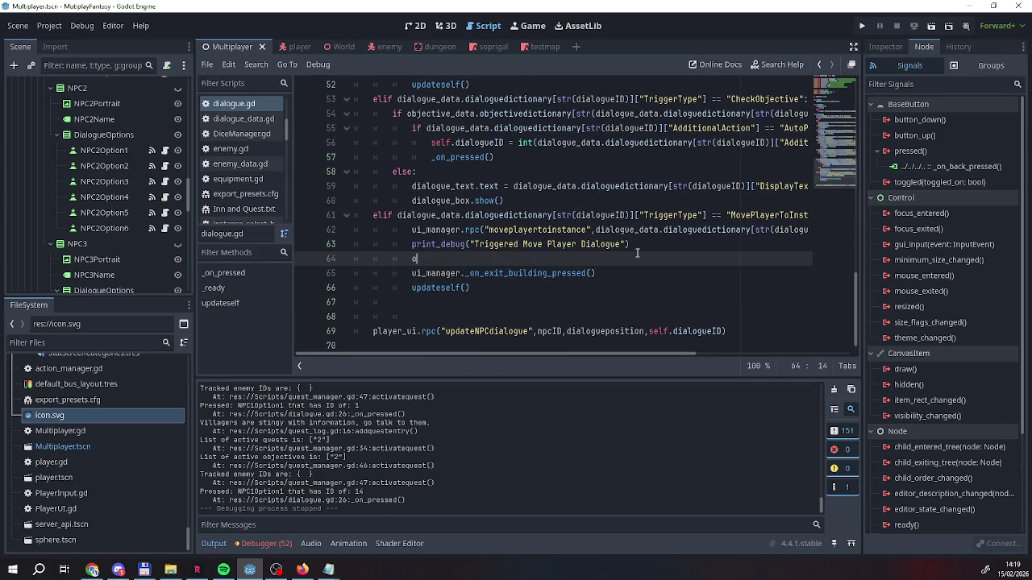
text(layer_ui.)
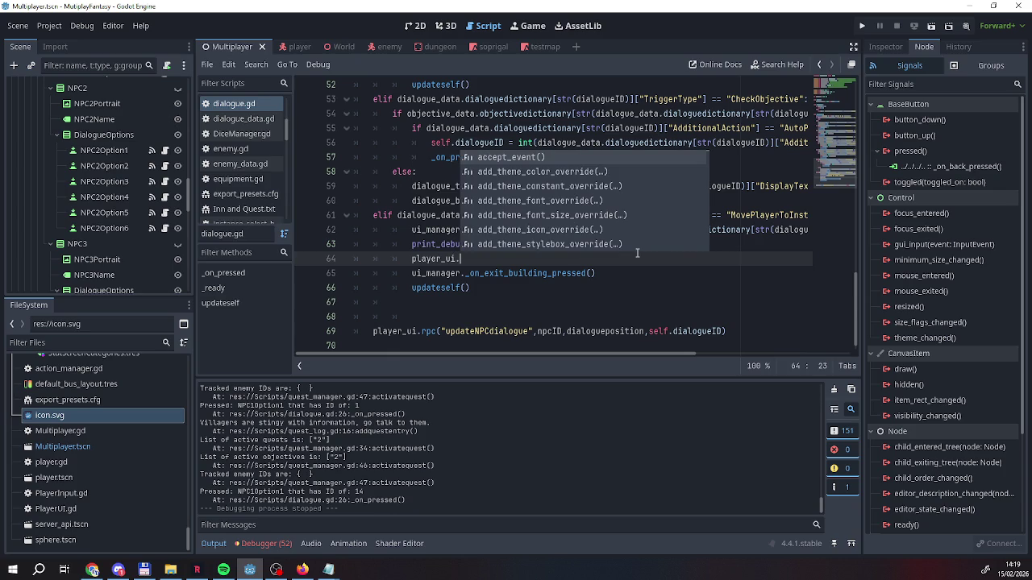
text(-)
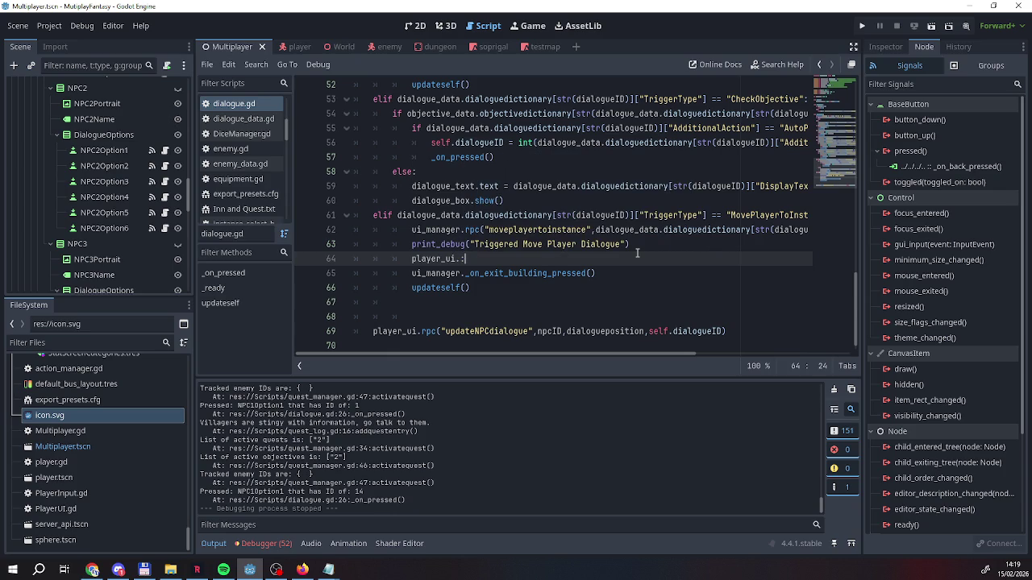
text(_on)
key(Return)
click(861, 25)
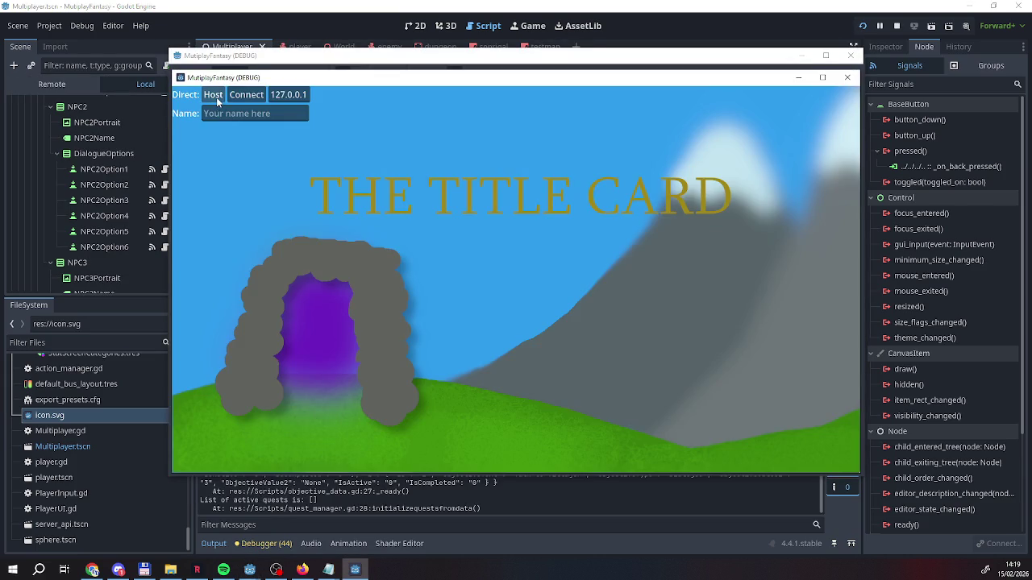
Host the game as the server and join it from the client window
click(215, 95)
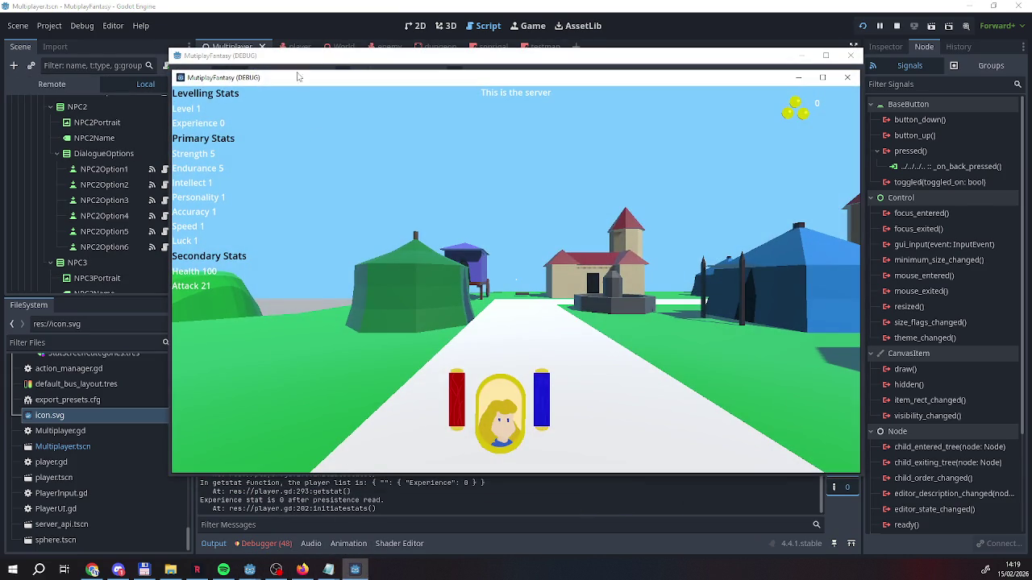
click(298, 55)
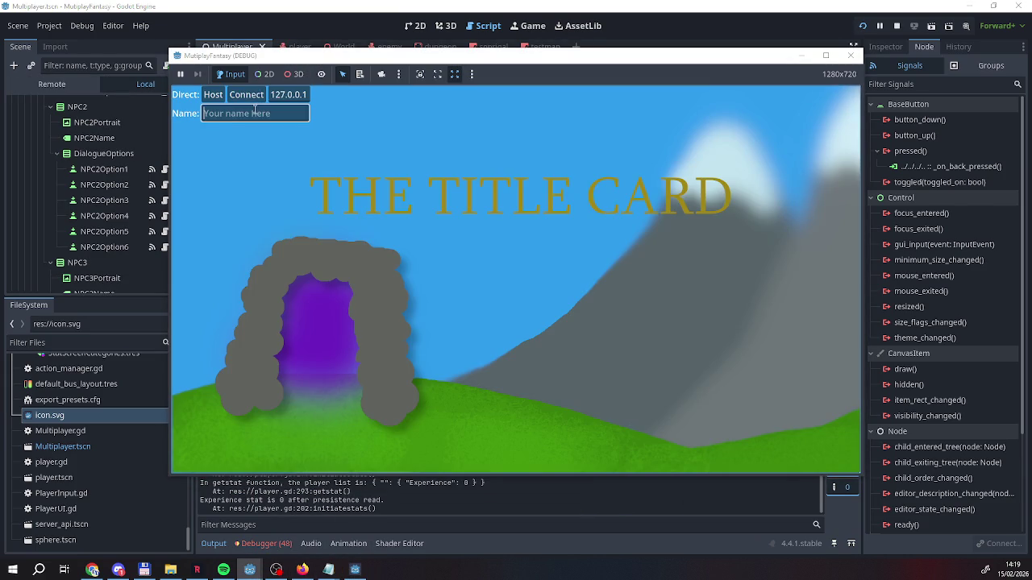
click(250, 101)
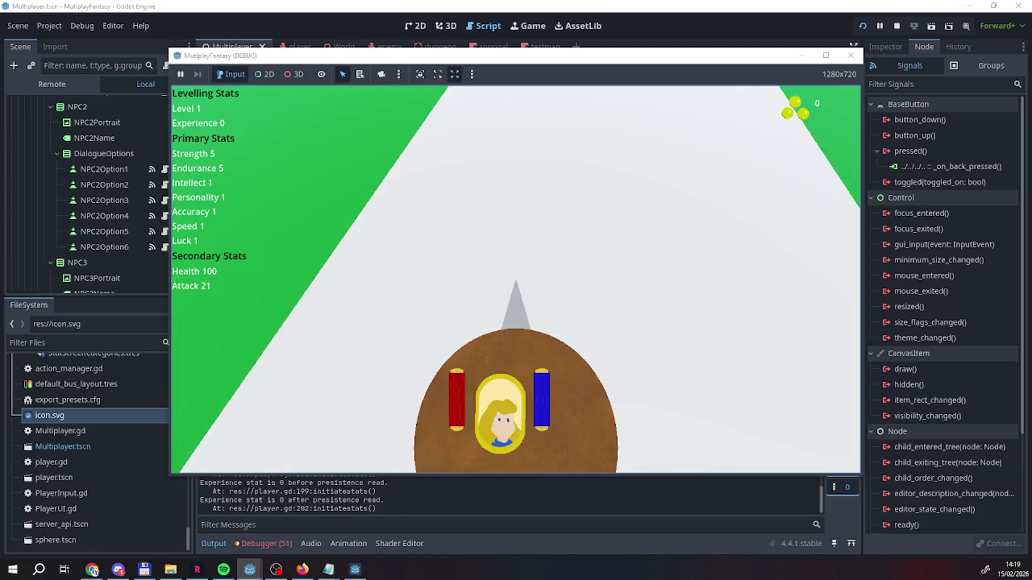
Walk into the dungeon, exit back to the village, and choose an NPC's quest option
key(w)
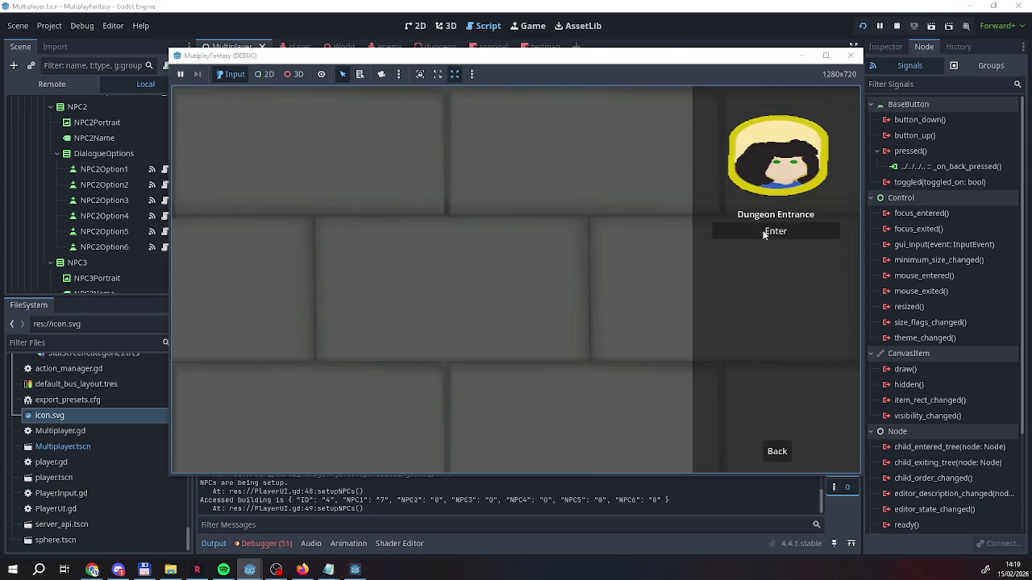
click(767, 232)
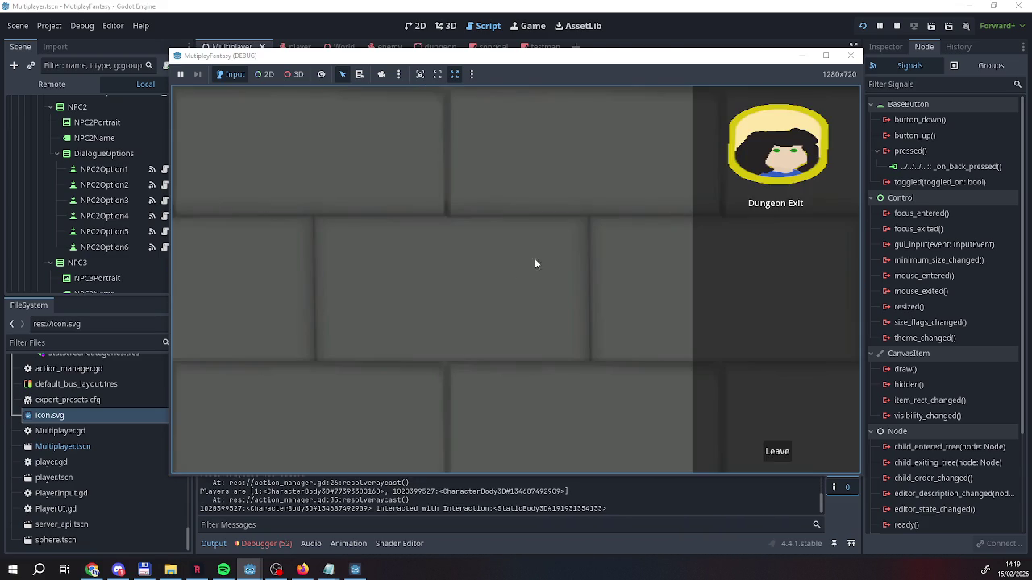
click(744, 293)
key(d)
key(w)
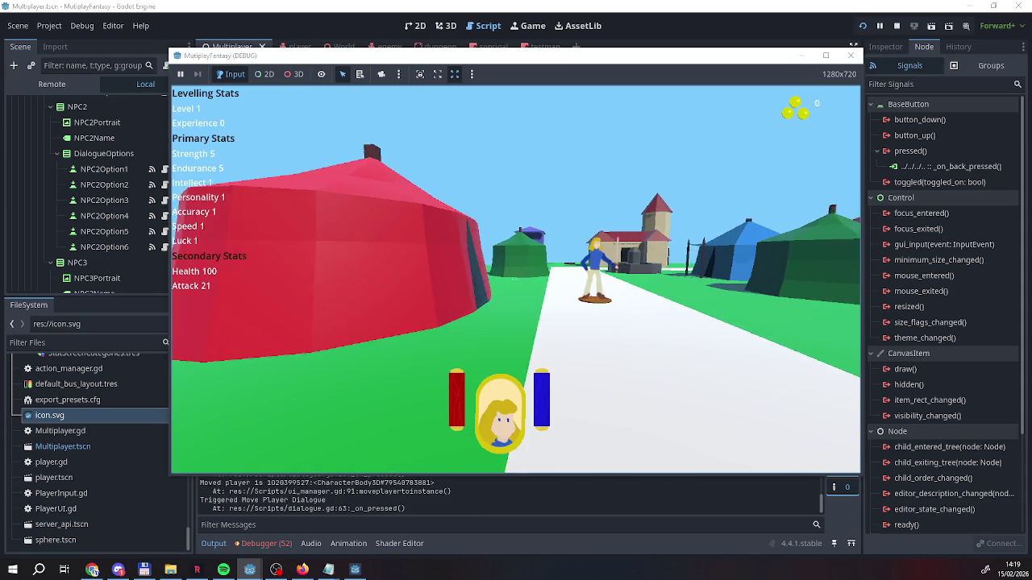
key(w)
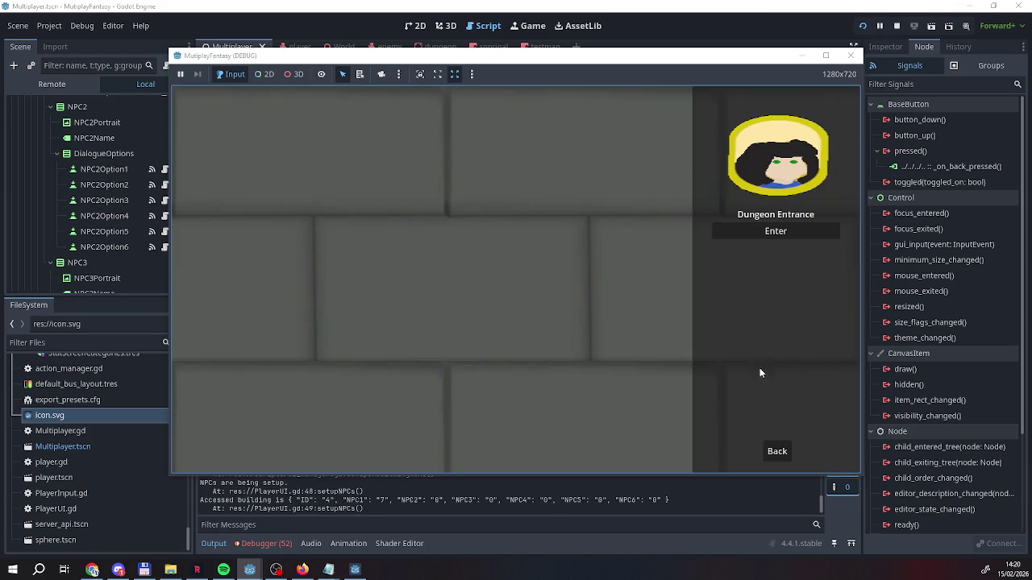
click(776, 231)
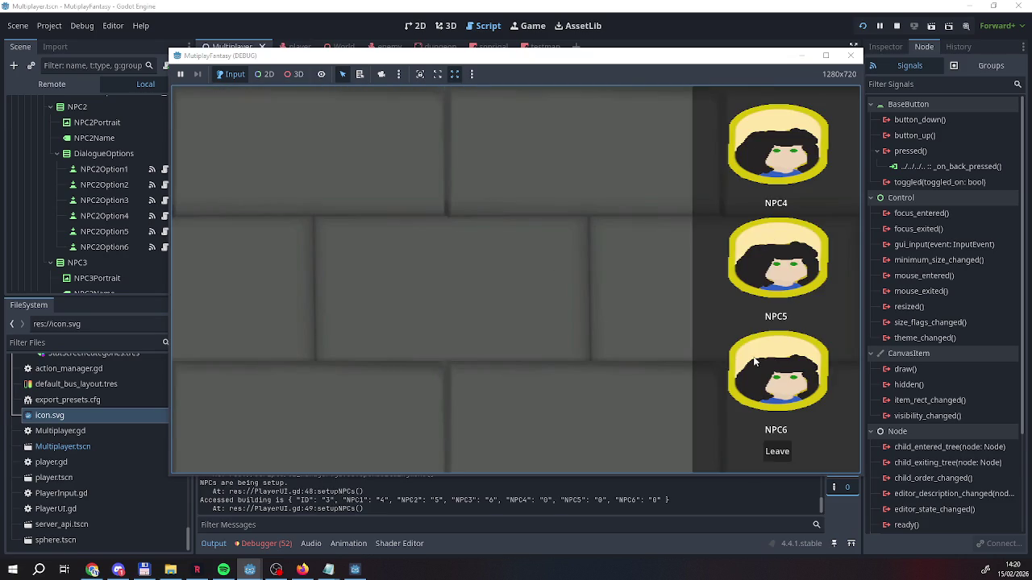
click(765, 149)
click(768, 233)
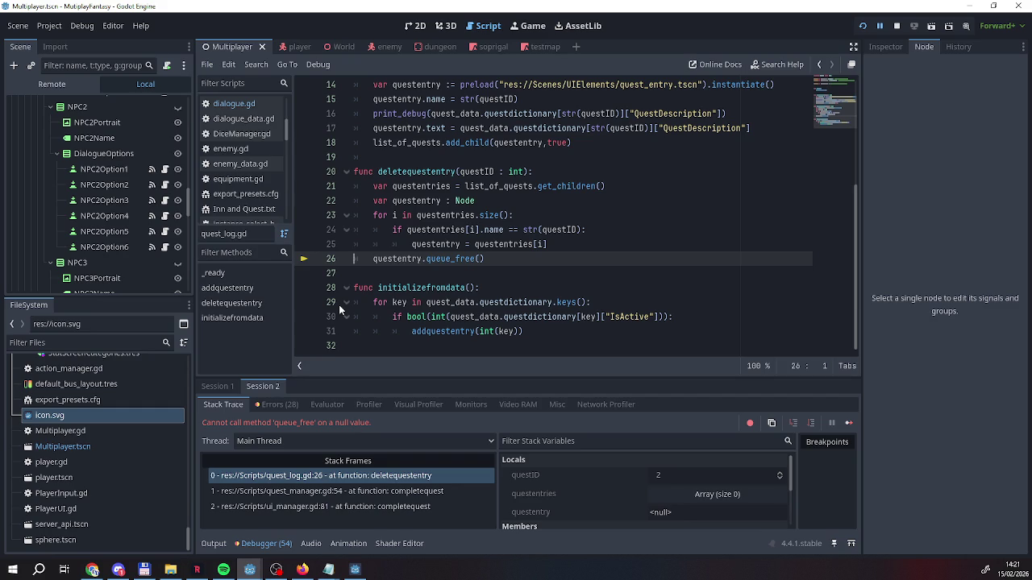
Stop the game, then open Inn and Quest.txt and TheLoop.txt from the script list
click(897, 26)
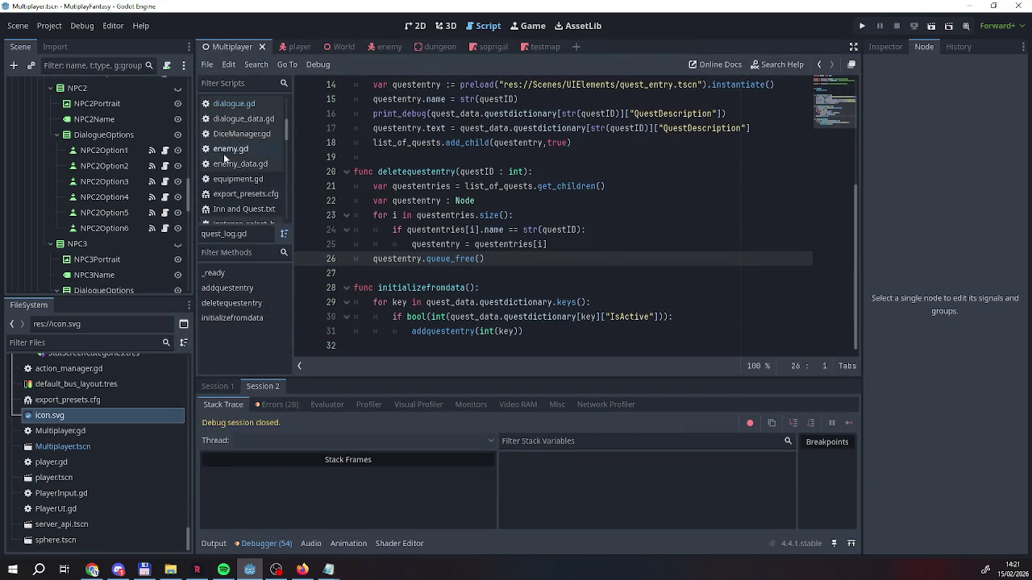
scroll(225, 161, down, 2)
scroll(238, 182, up, 3)
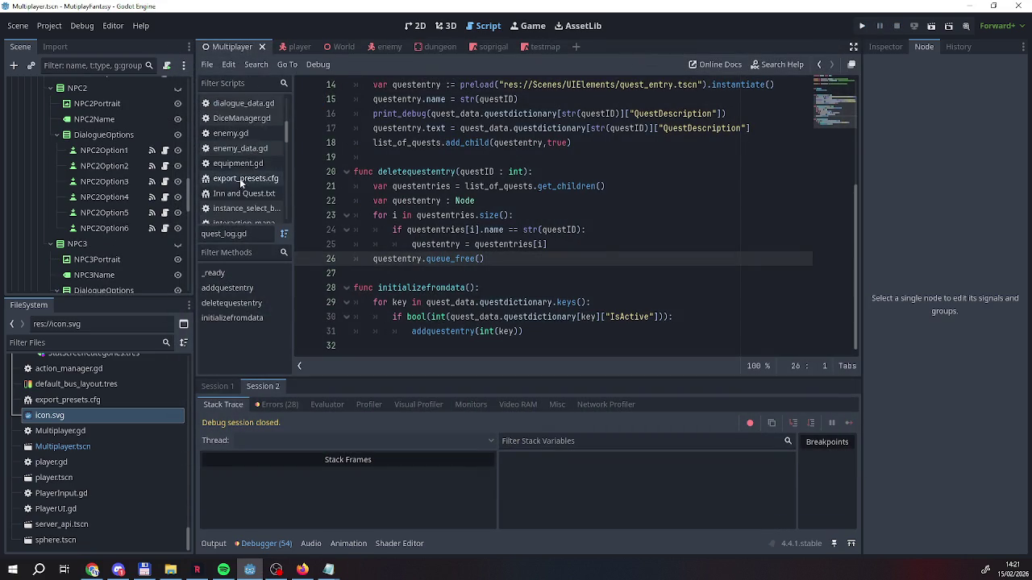
scroll(238, 194, down, 1)
click(243, 208)
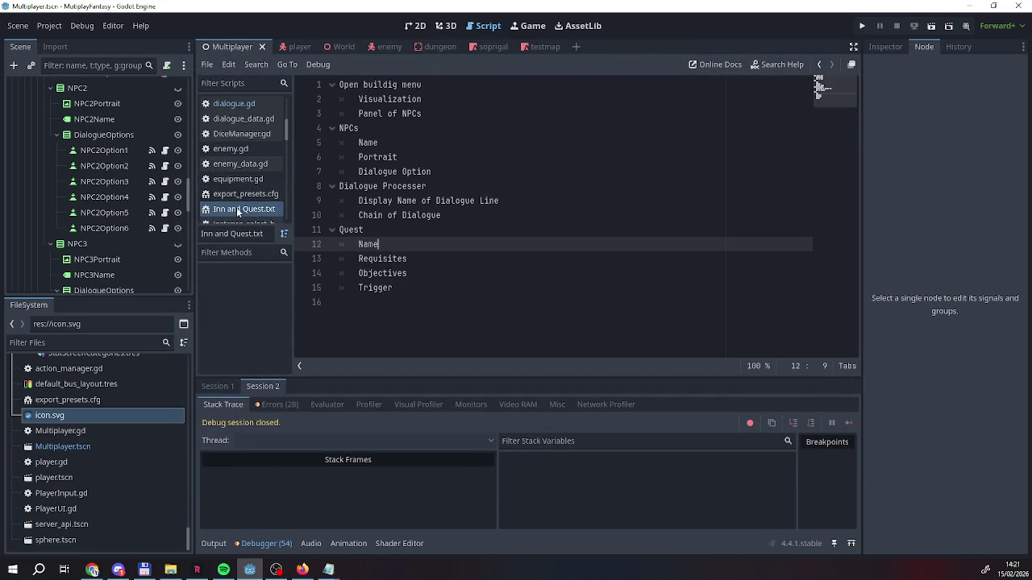
scroll(244, 210, down, 1)
scroll(243, 210, down, 8)
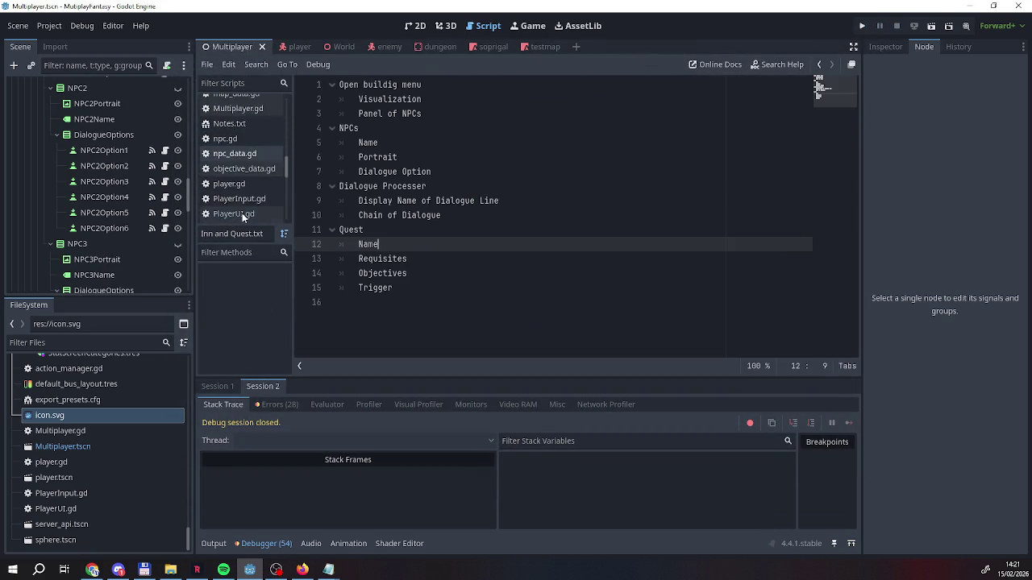
click(242, 209)
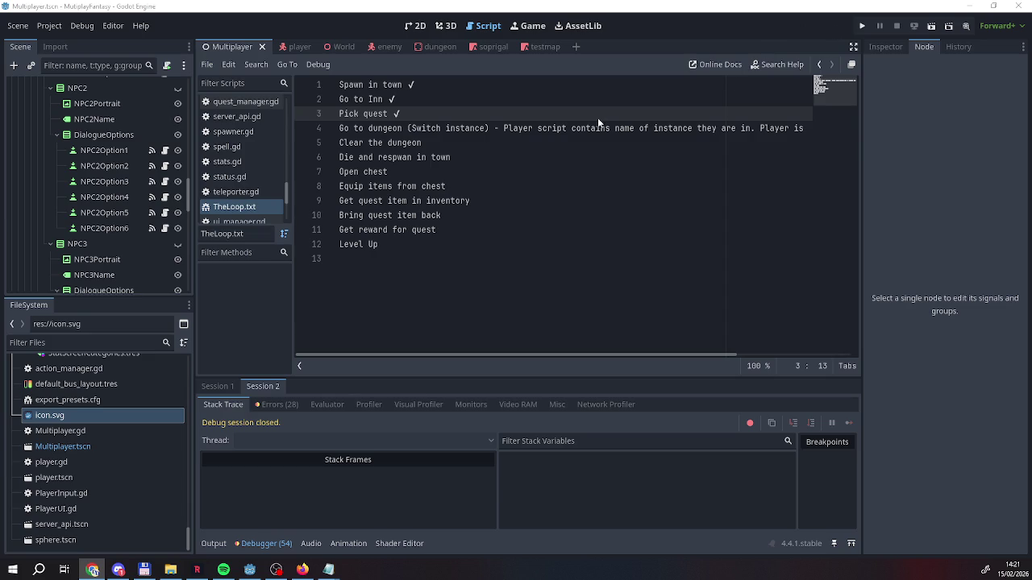
Bring up the Dialogues file in Notepad and inspect dialogue lines 17 and 10
mouse_move(328, 569)
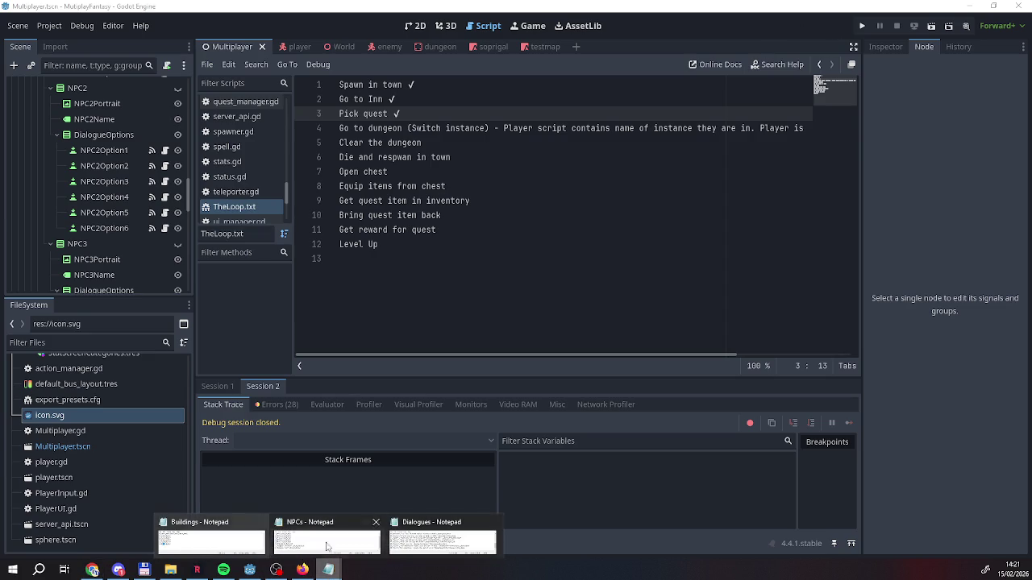
click(442, 541)
scroll(261, 483, down, 1)
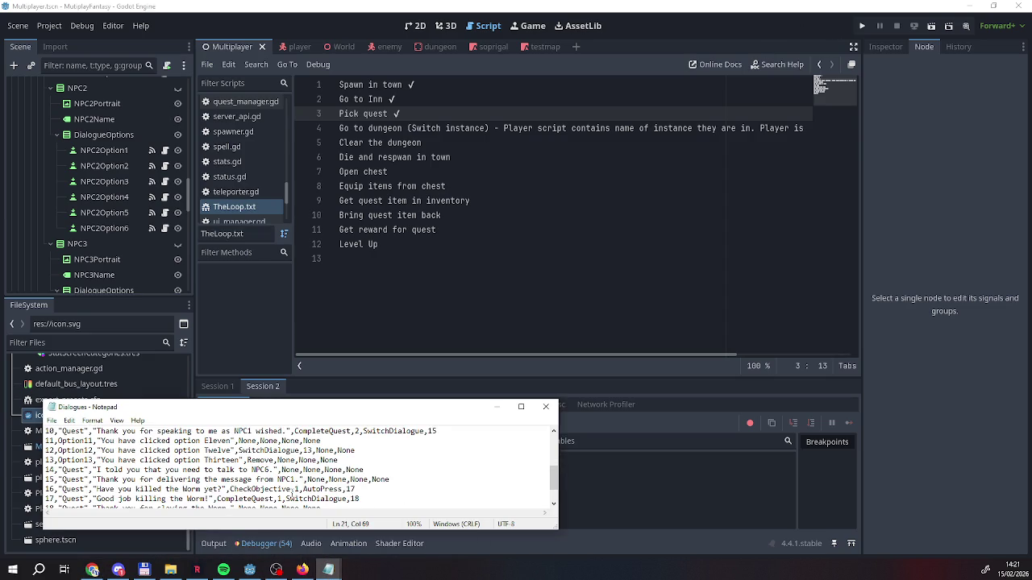
scroll(282, 493, down, 1)
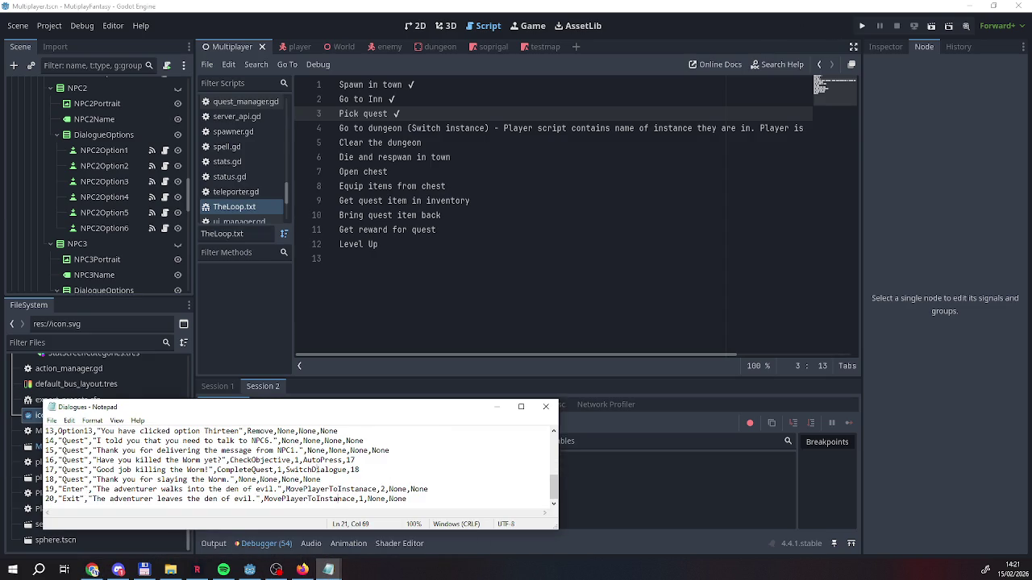
mouse_move(371, 470)
mouse_down()
mouse_move(227, 470)
mouse_move(216, 461)
mouse_up()
click(216, 465)
scroll(284, 475, up, 2)
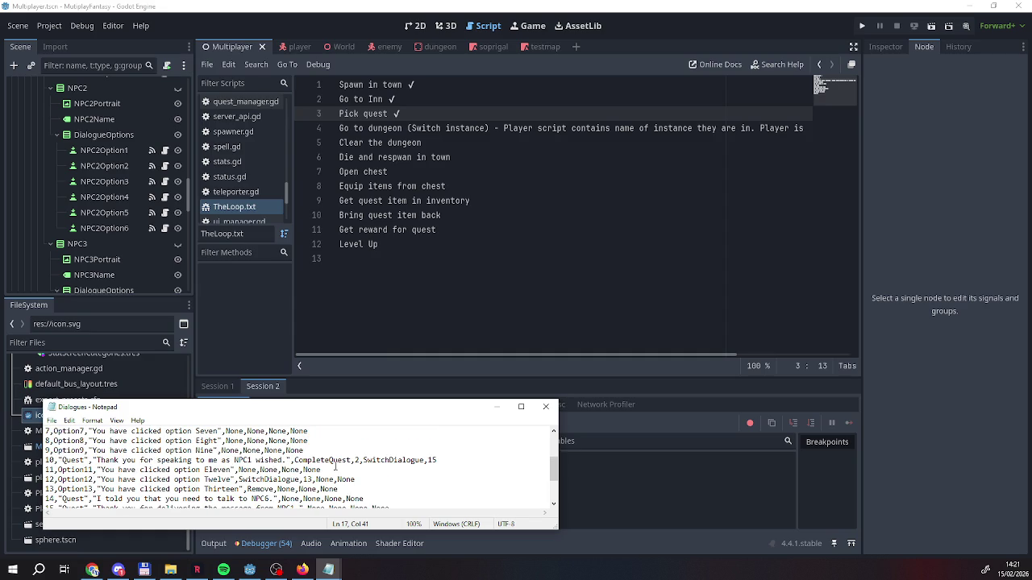
drag(340, 461, 211, 460)
click(387, 461)
Inspect the CheckObjective action on the worm objective line 16, then return to Godot
scroll(385, 460, down, 1)
scroll(355, 463, up, 1)
scroll(321, 466, down, 2)
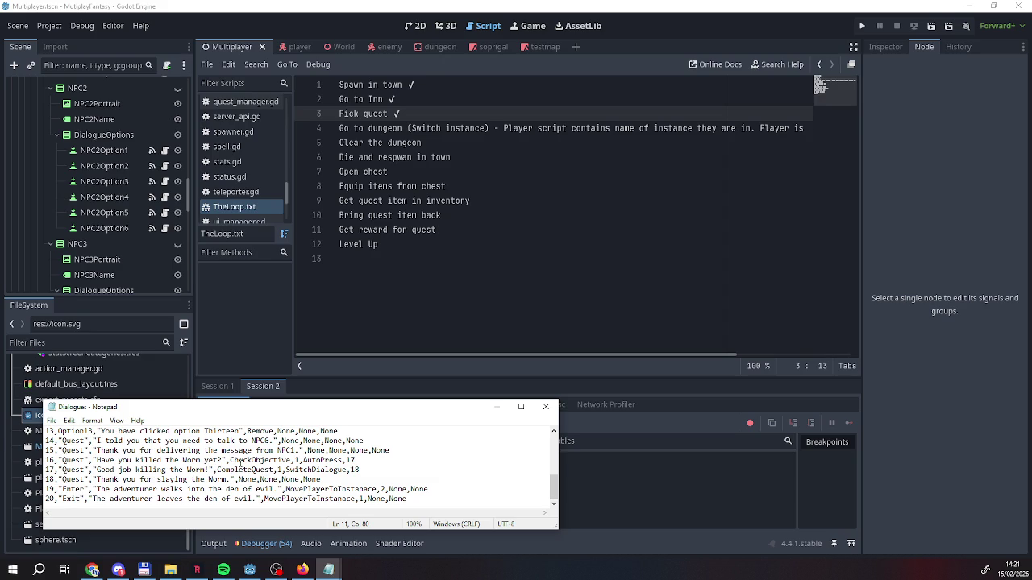
drag(229, 461, 323, 461)
click(320, 461)
drag(225, 461, 298, 461)
click(287, 461)
scroll(268, 466, up, 5)
scroll(319, 472, down, 2)
scroll(319, 473, up, 1)
scroll(374, 487, down, 1)
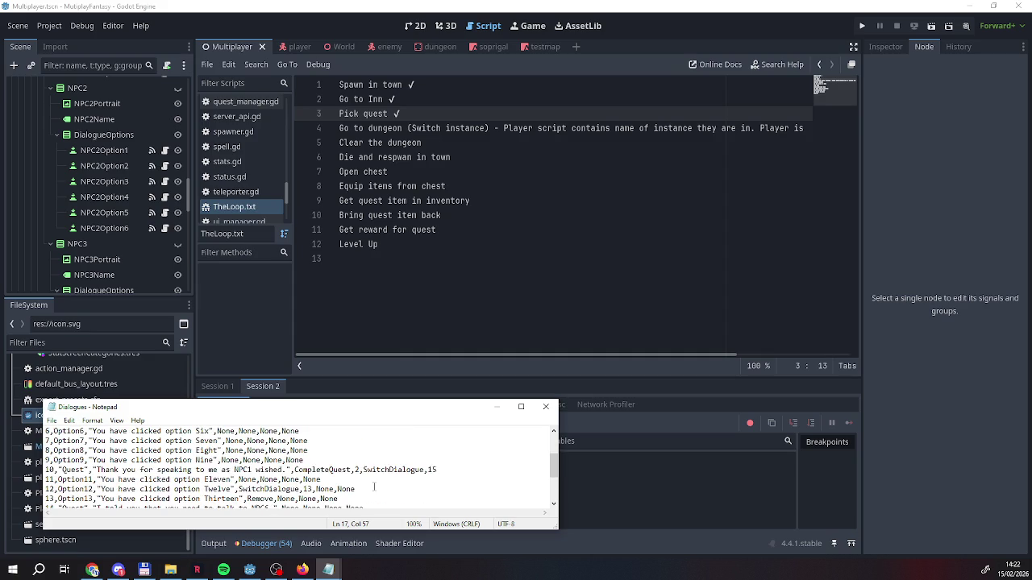
scroll(374, 487, down, 1)
scroll(374, 487, up, 1)
scroll(374, 487, down, 3)
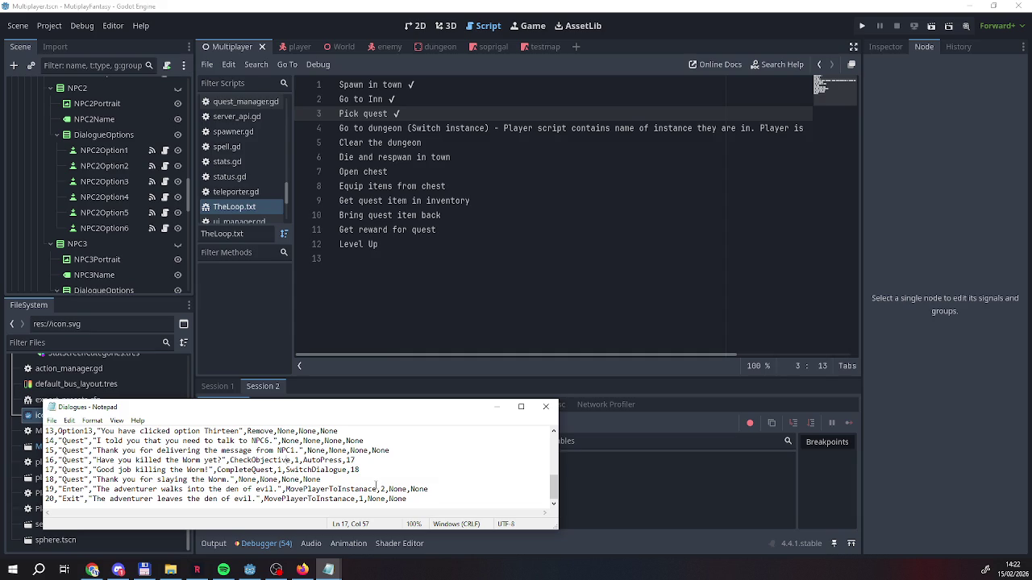
click(422, 115)
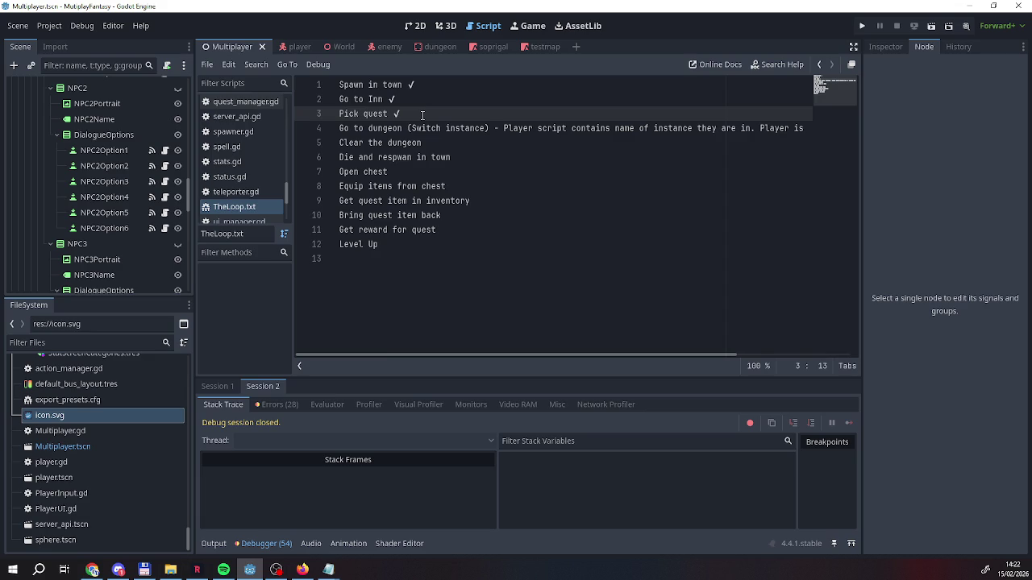
Add a 'Complete quest dialogue without having Quest' fix note at the end of TheLoop.txt
click(362, 291)
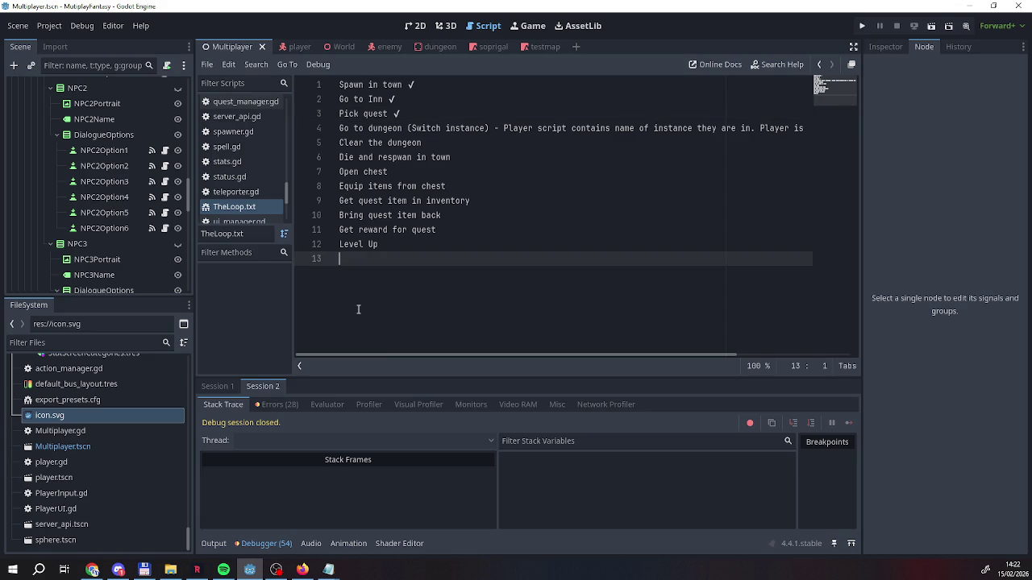
scroll(234, 212, down, 2)
scroll(232, 211, up, 2)
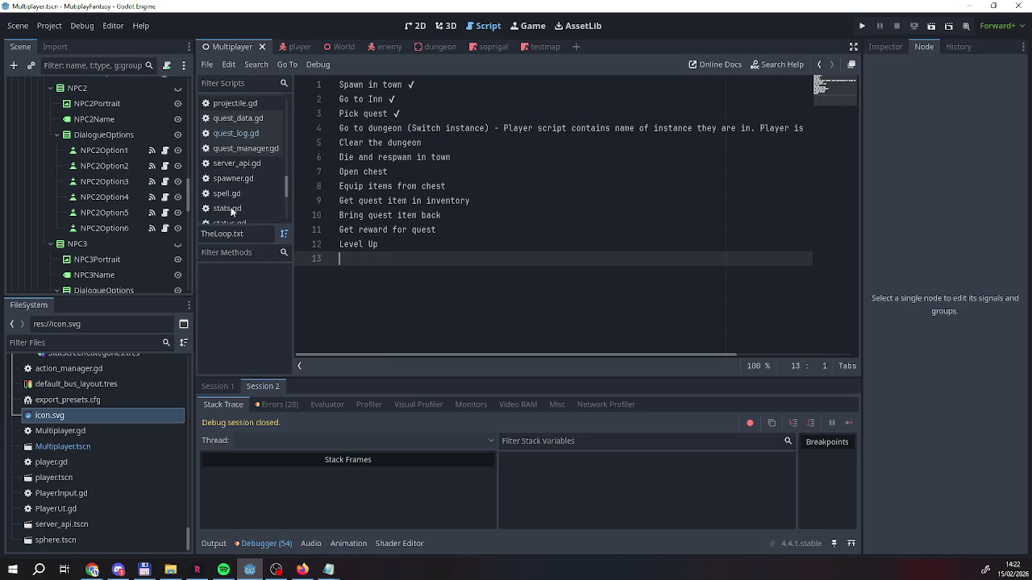
scroll(232, 212, down, 1)
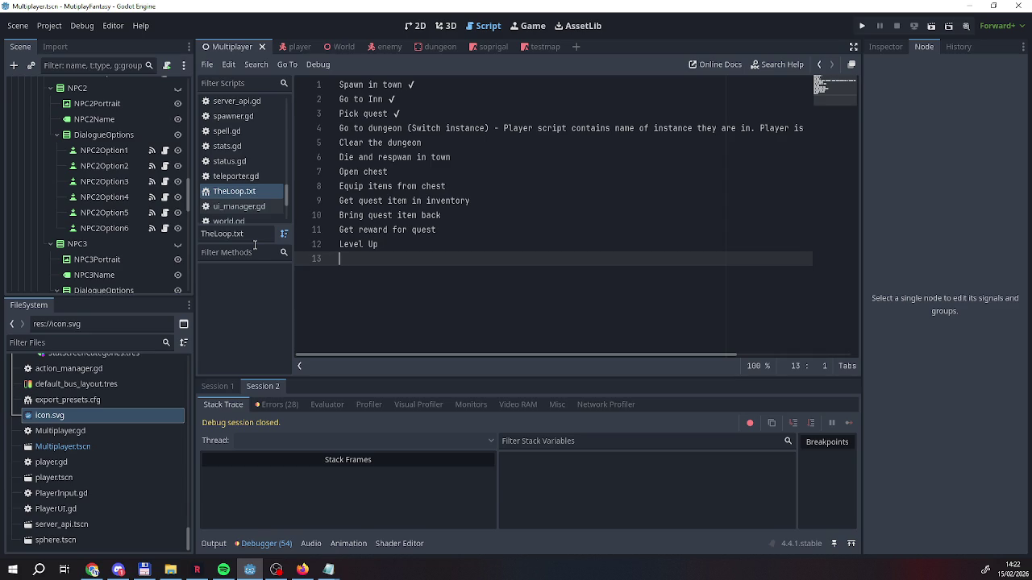
text(J)
key(Return)
text(<FIX)
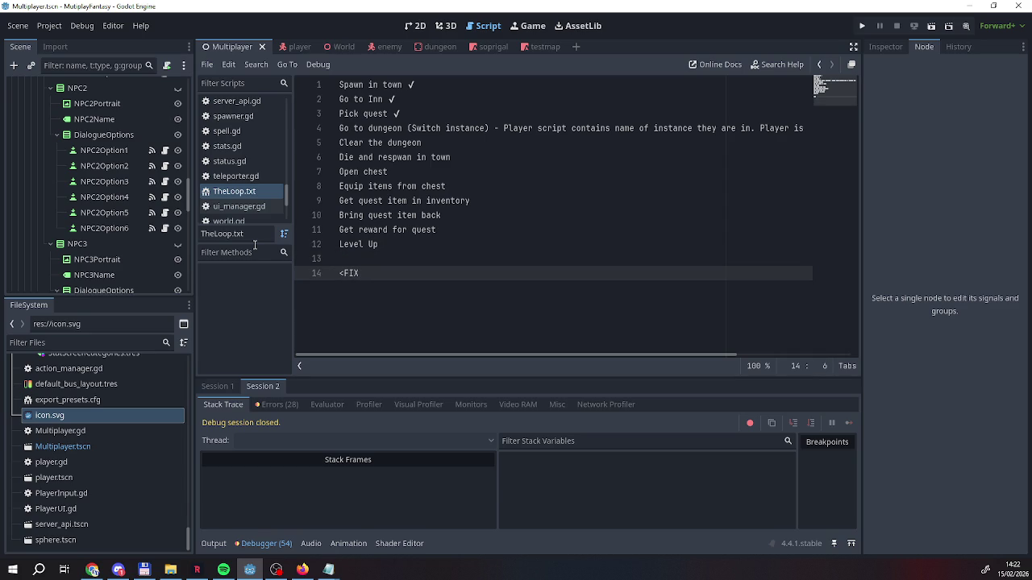
text(C)
text(omplete )
text(quest dialogue without having Quest>)
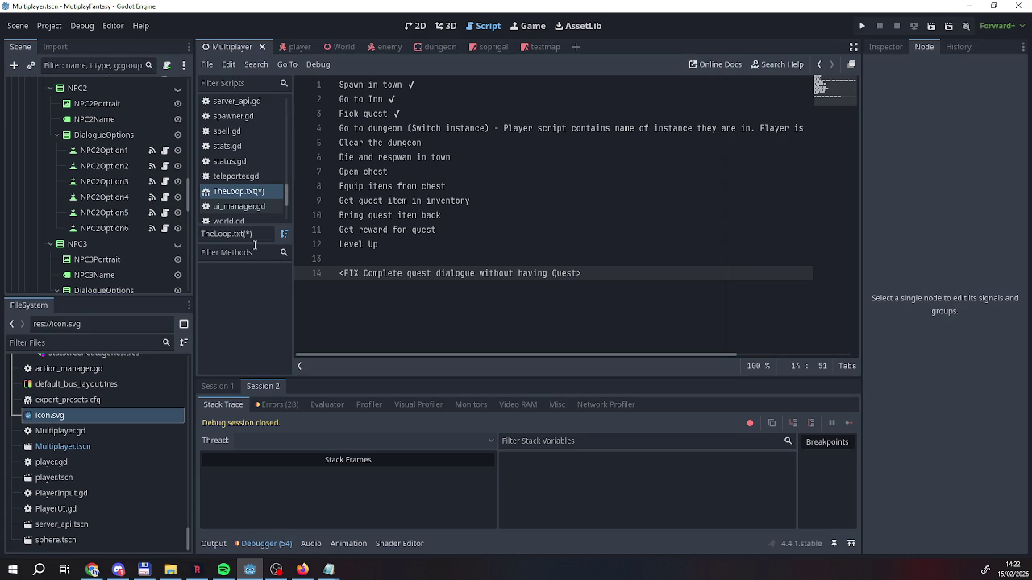
Delete the trailing explanation after '(Switch instance)' on line 4
click(392, 230)
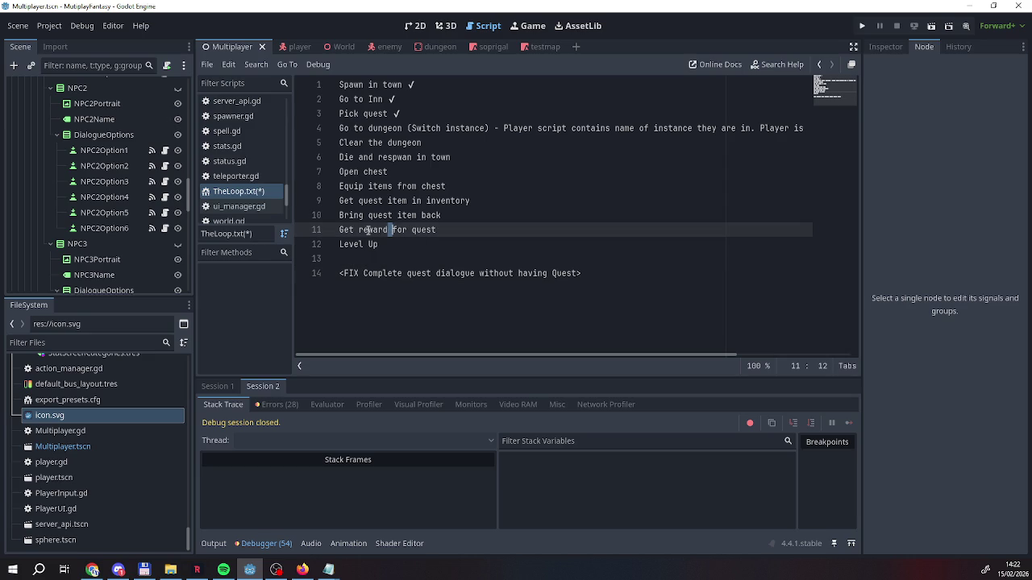
click(515, 128)
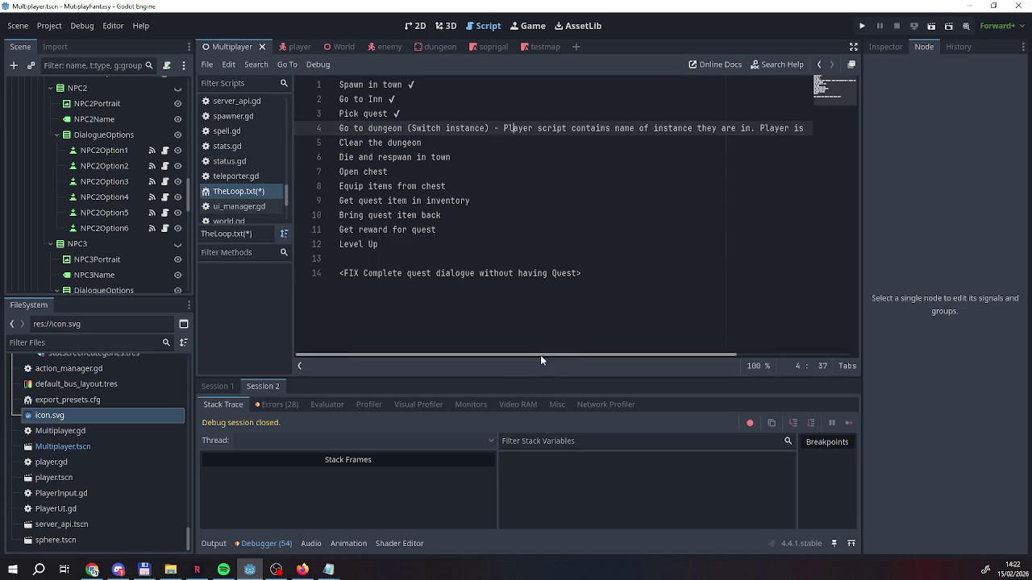
drag(540, 355, 730, 365)
drag(654, 355, 591, 355)
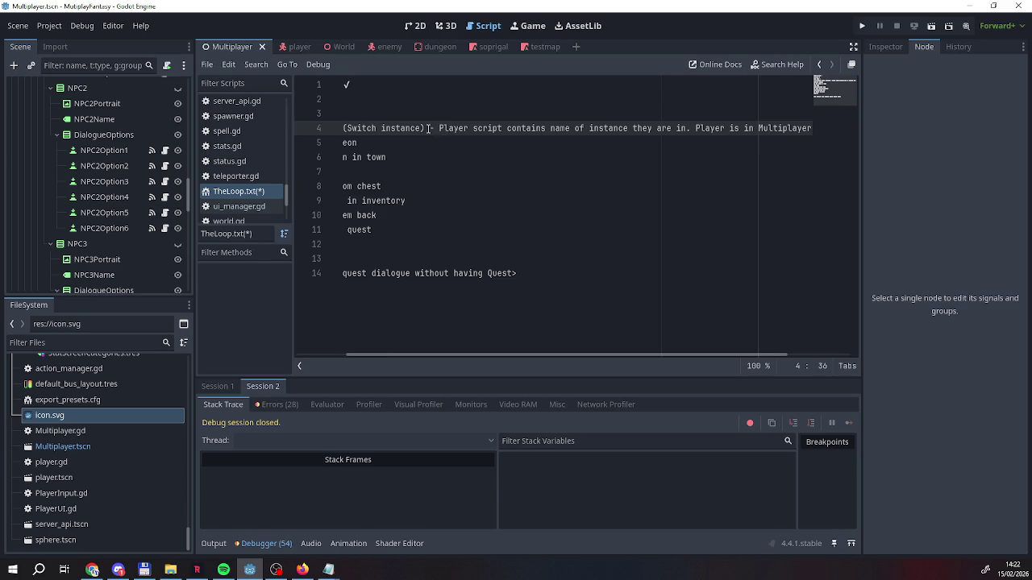
drag(427, 128, 340, 114)
click(605, 128)
mouse_move(427, 128)
mouse_down()
mouse_move(870, 133)
mouse_move(863, 130)
mouse_up()
key(BackSpace)
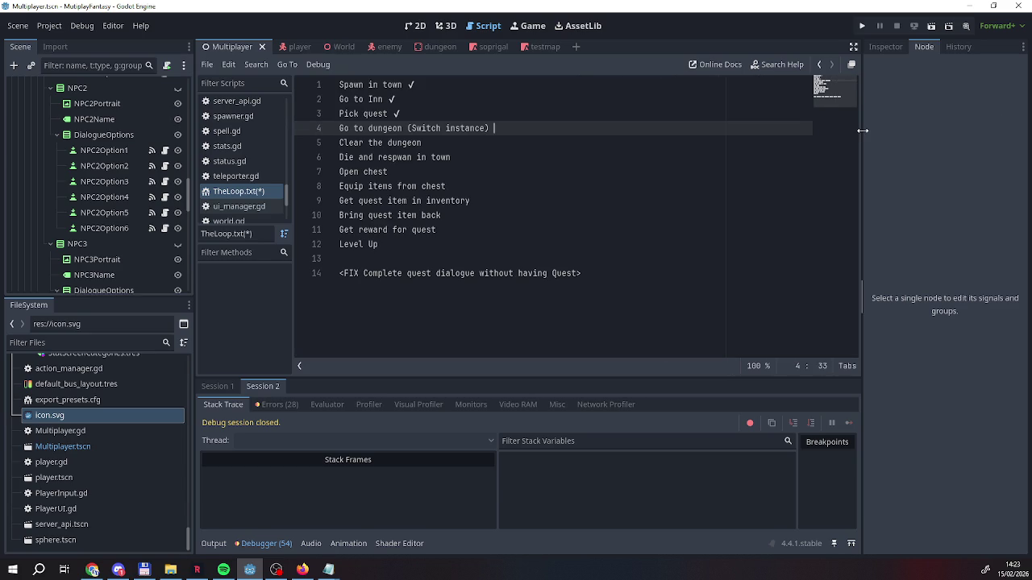
click(479, 134)
Switch to the World scene, showing world.gd
click(300, 570)
click(298, 570)
click(548, 101)
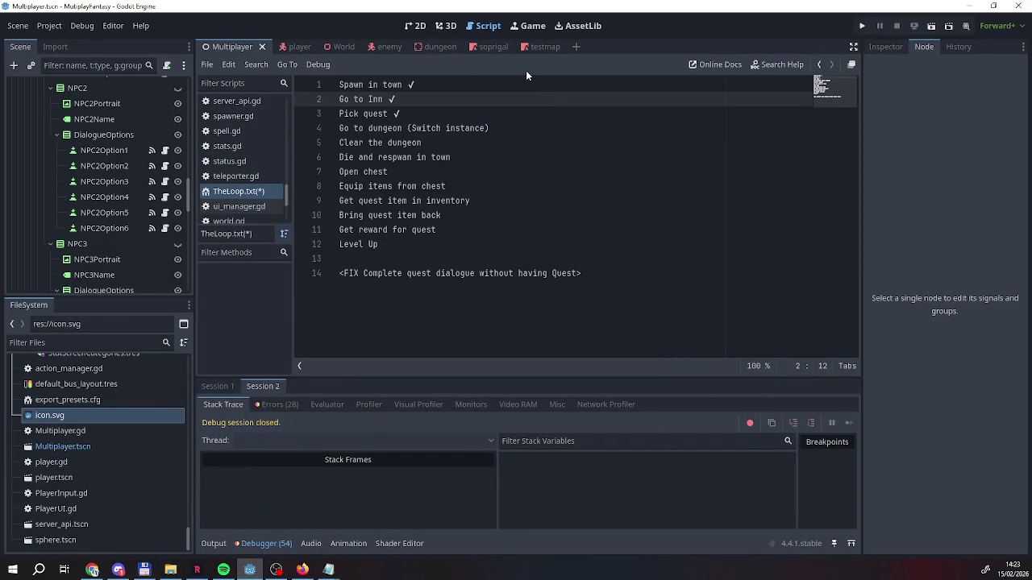
click(330, 47)
scroll(51, 253, down, 10)
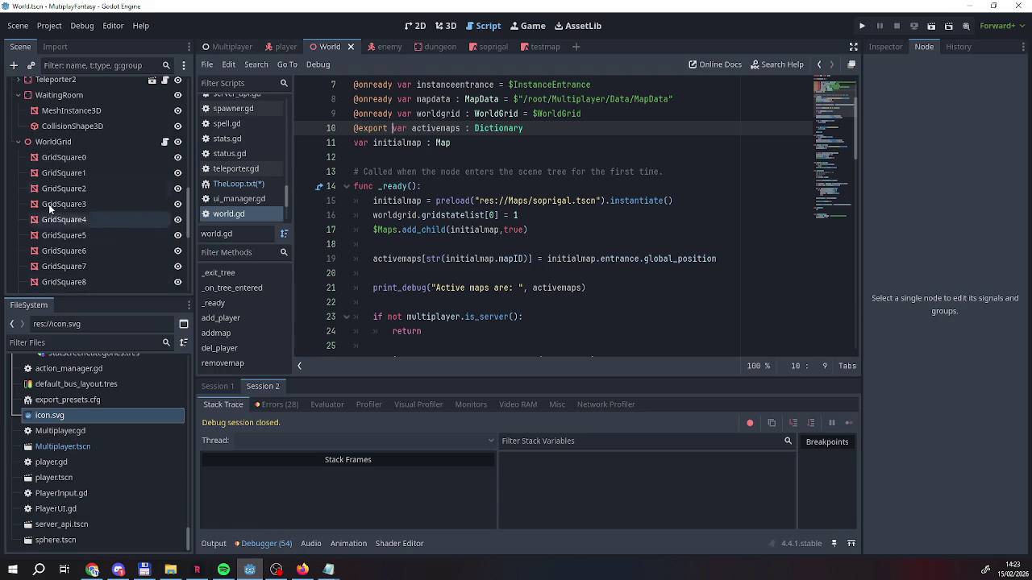
Add a Node3D child under the World root and rename it 'World Separation'
right_click(53, 141)
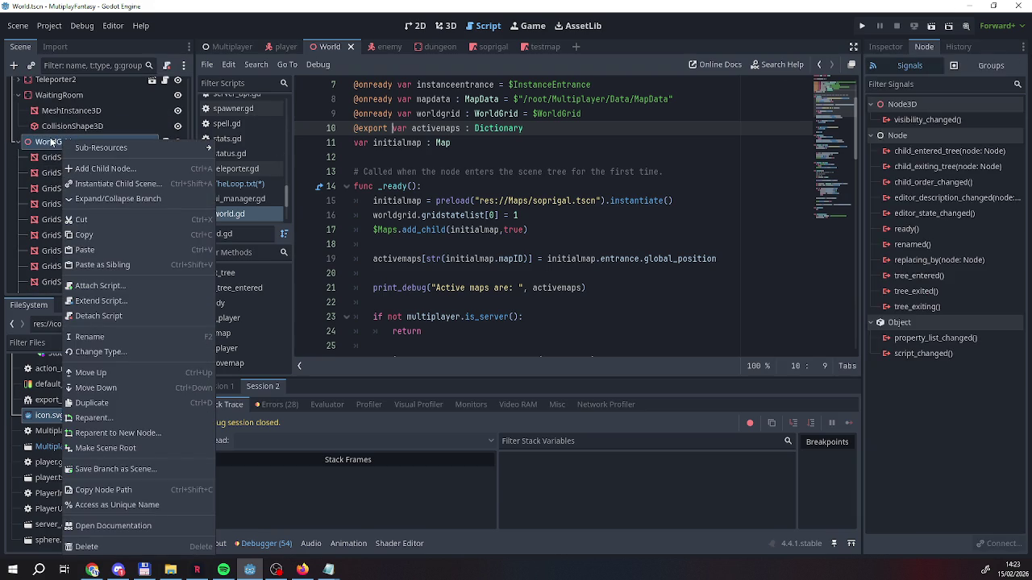
mouse_move(89, 154)
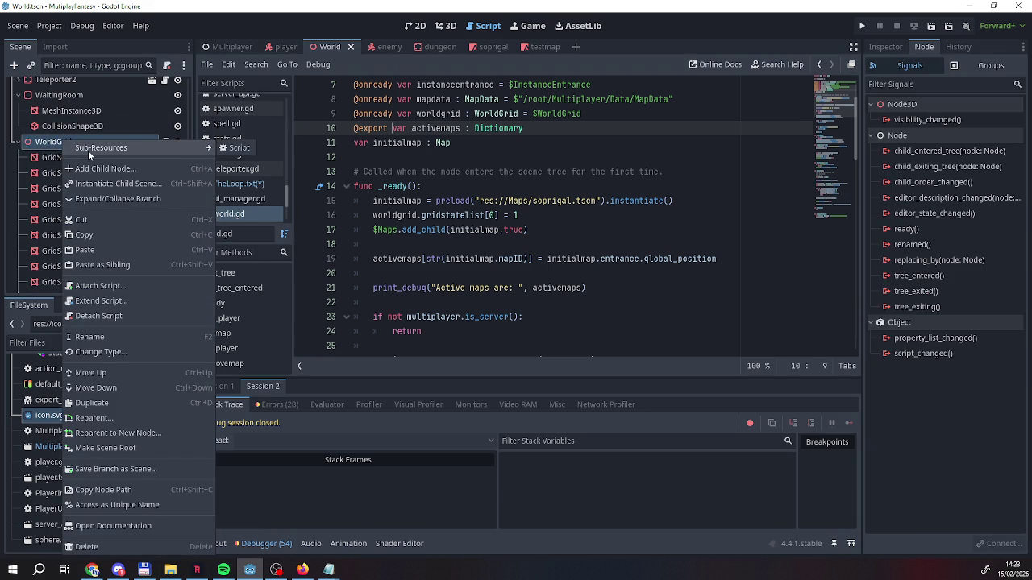
click(20, 145)
scroll(20, 150, up, 5)
scroll(19, 260, up, 10)
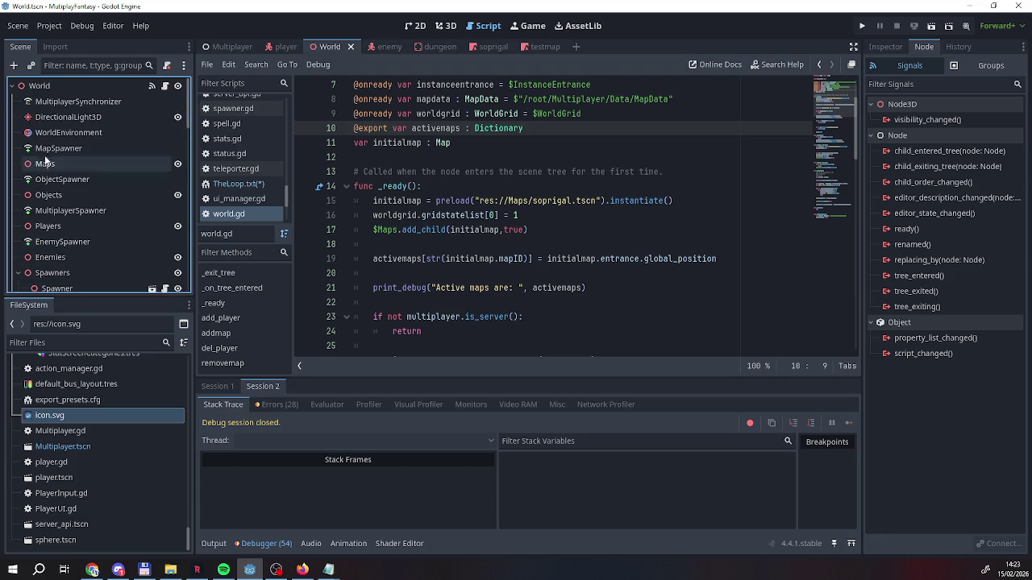
right_click(55, 85)
mouse_move(79, 97)
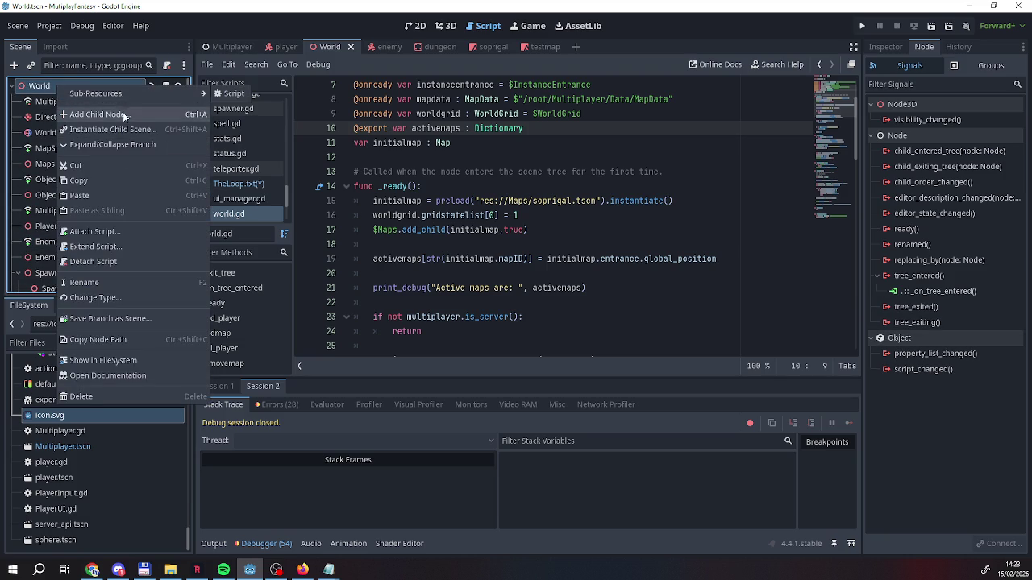
click(122, 113)
double_click(131, 185)
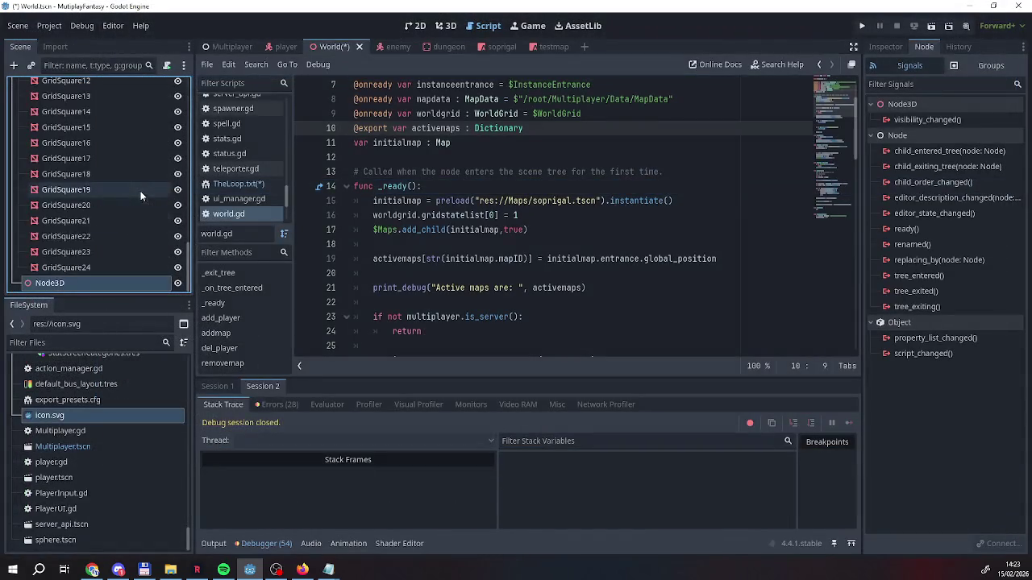
key(F2)
text(W)
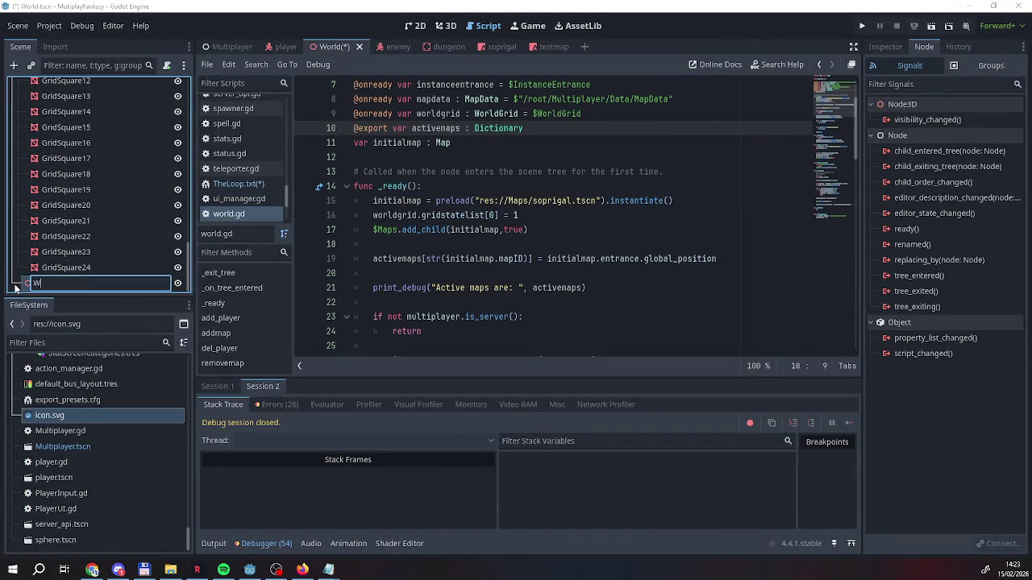
text(orld Separation)
key(Return)
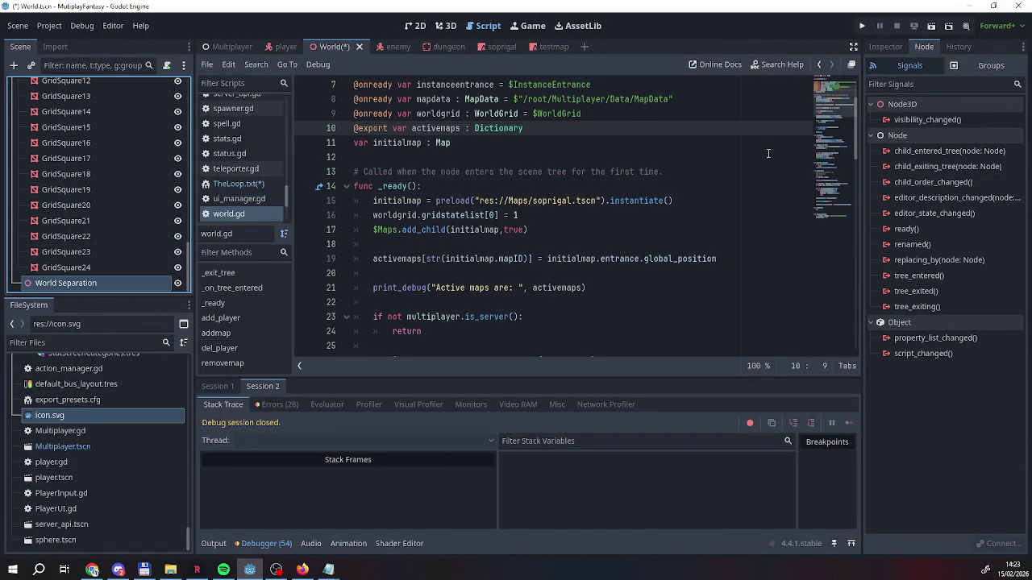
Save the World scene
right_click(331, 46)
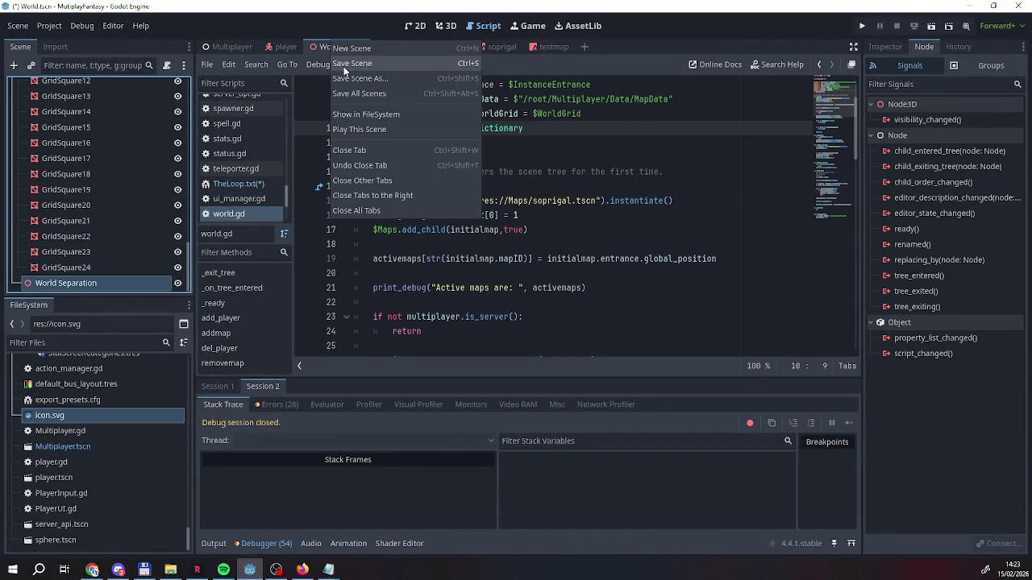
click(346, 69)
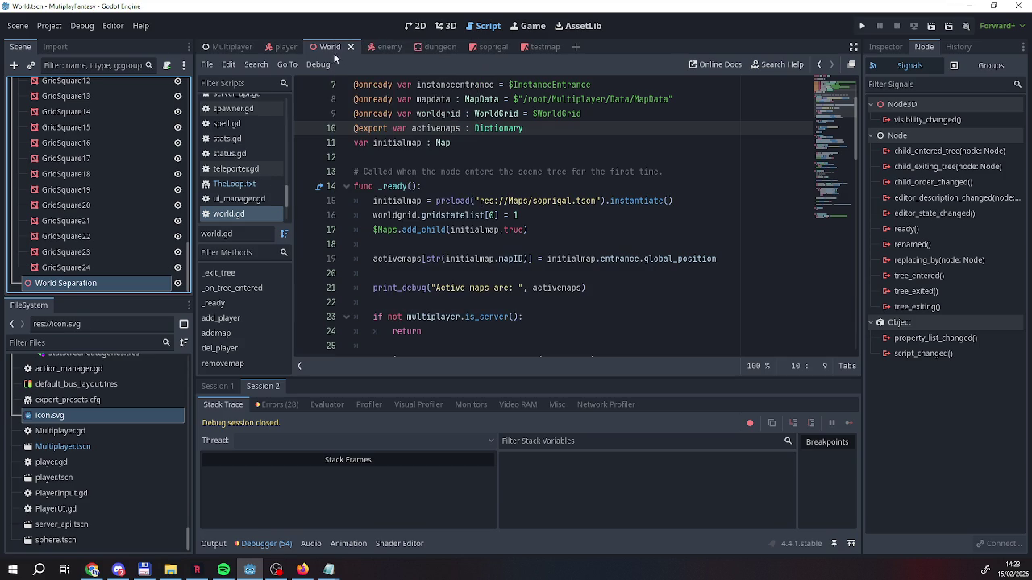
click(446, 25)
Fly the camera around the grid to inspect the scene near World Separation
key(f)
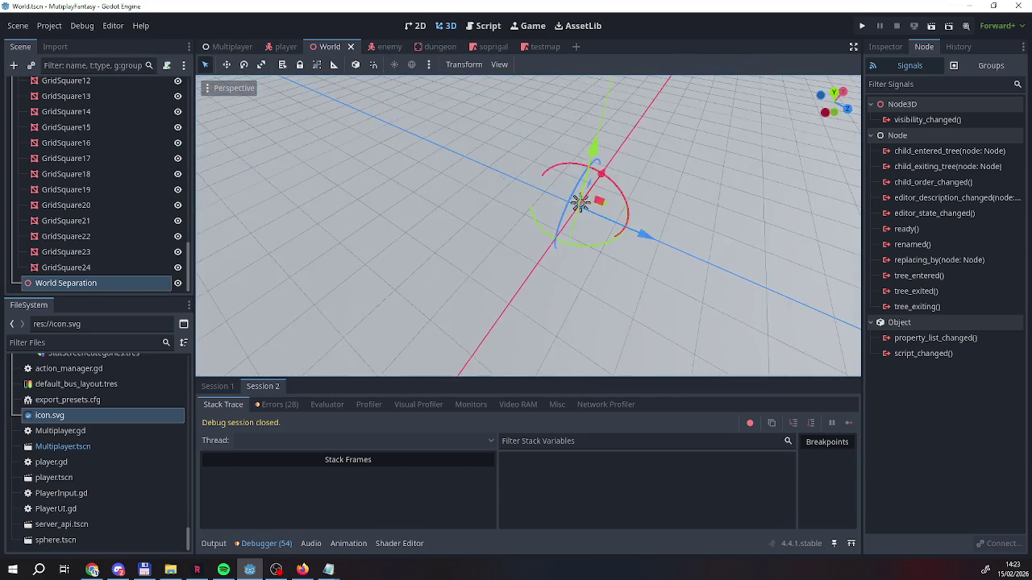
scroll(528, 226, up, 2)
scroll(121, 225, up, 5)
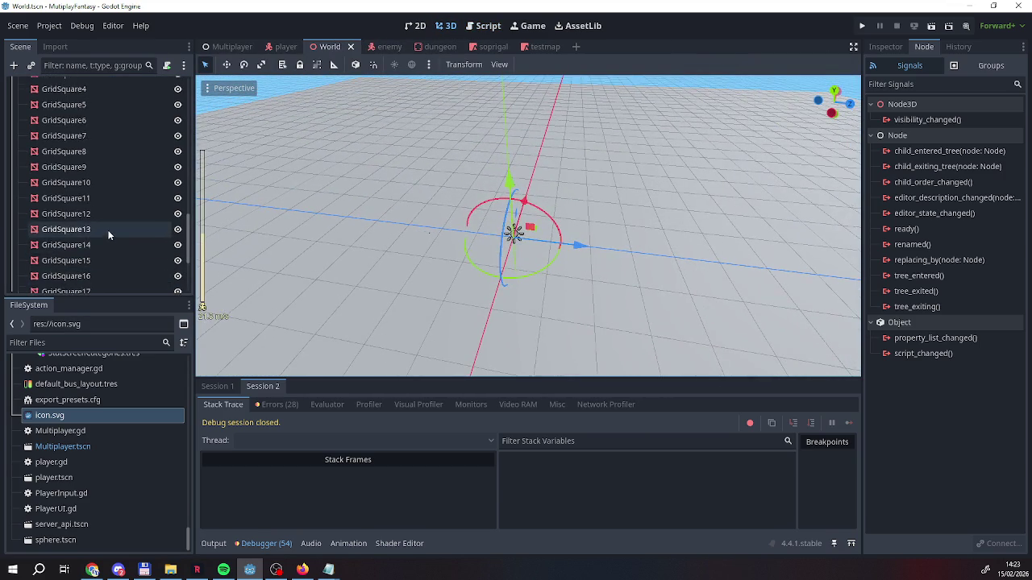
click(71, 133)
key(w)
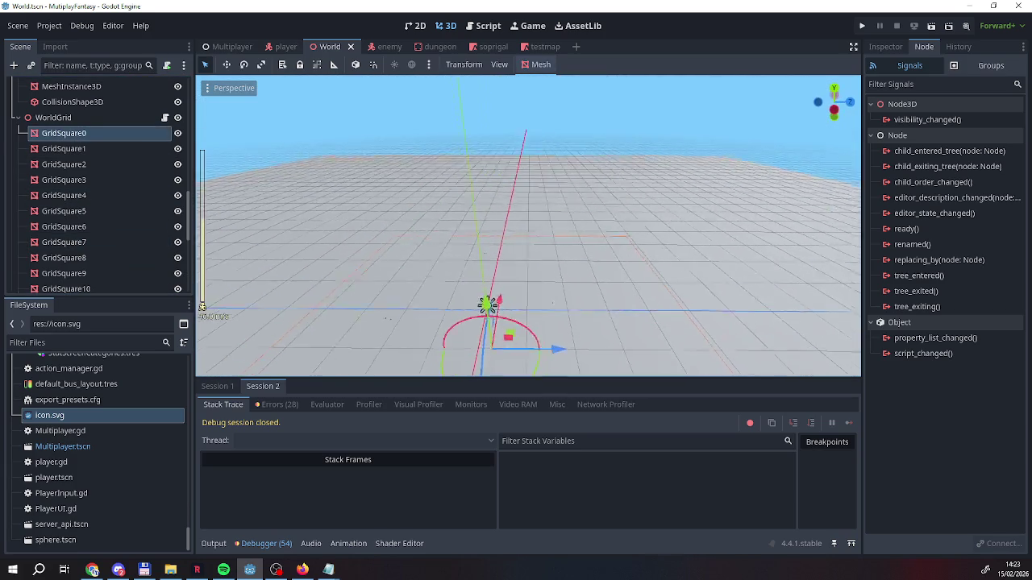
scroll(510, 269, up, 1)
key(s)
scroll(528, 225, up, 3)
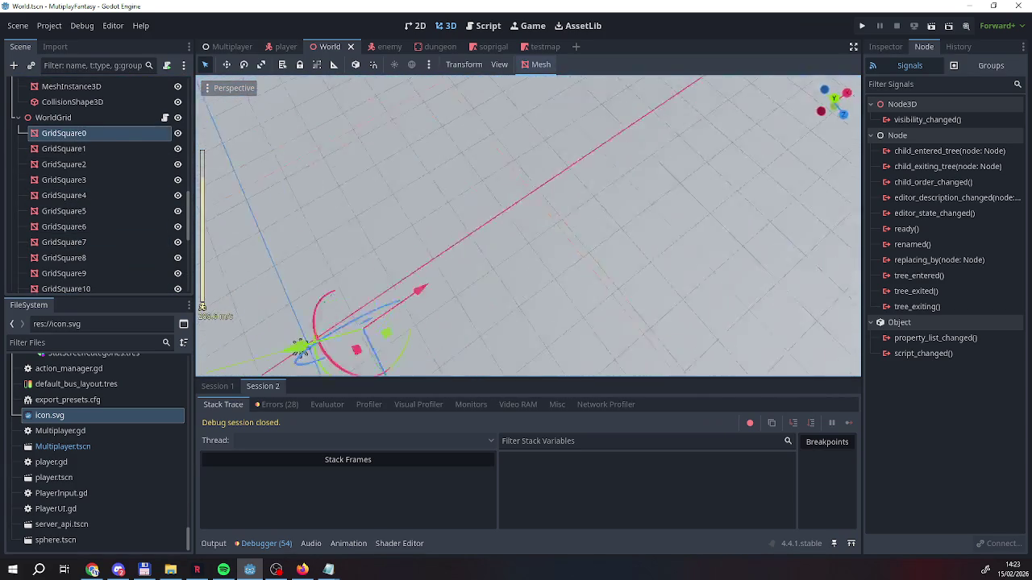
key(e)
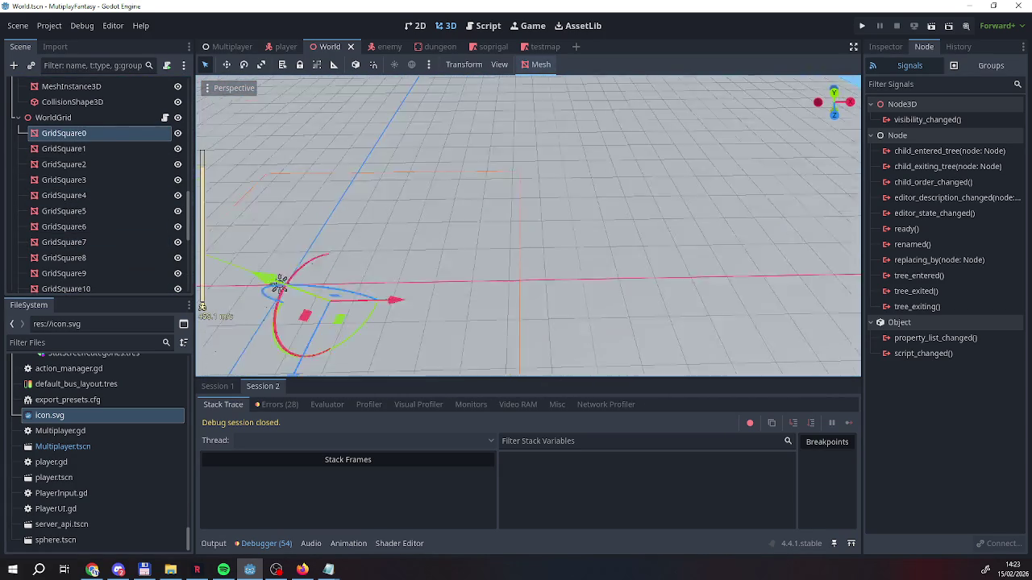
key(q)
key(a)
key(d)
key(a)
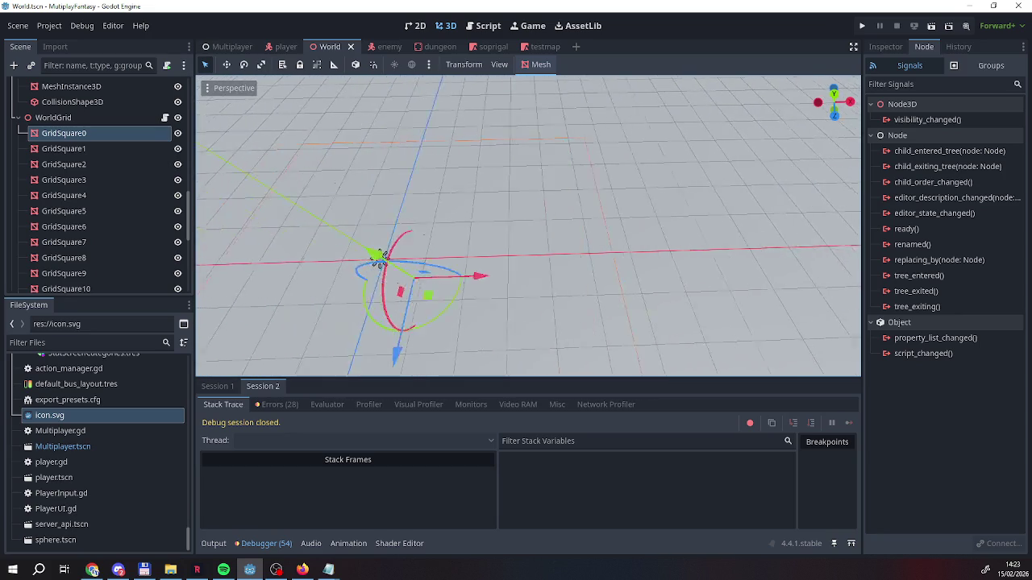
key(a)
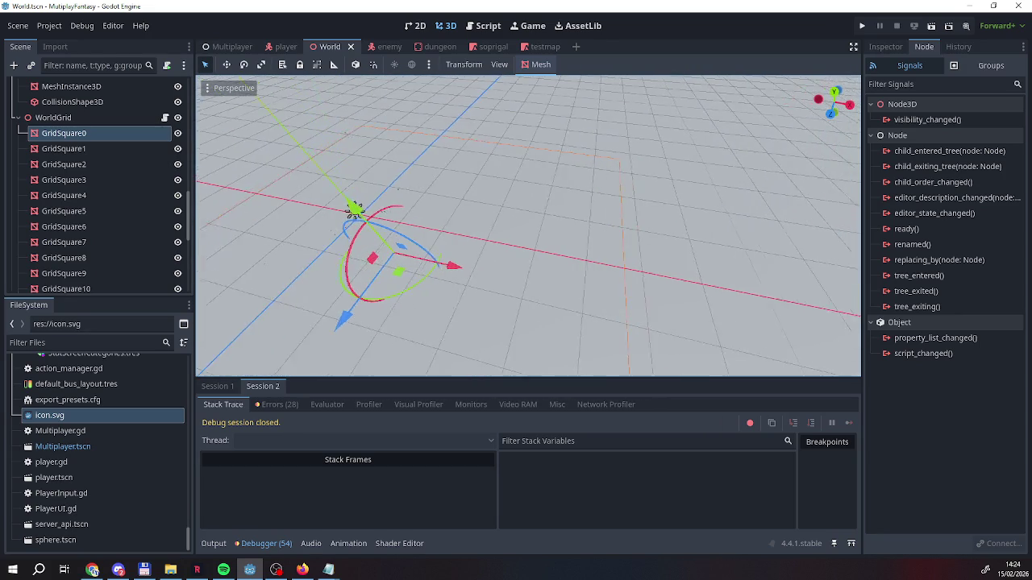
scroll(412, 209, up, 3)
key(w)
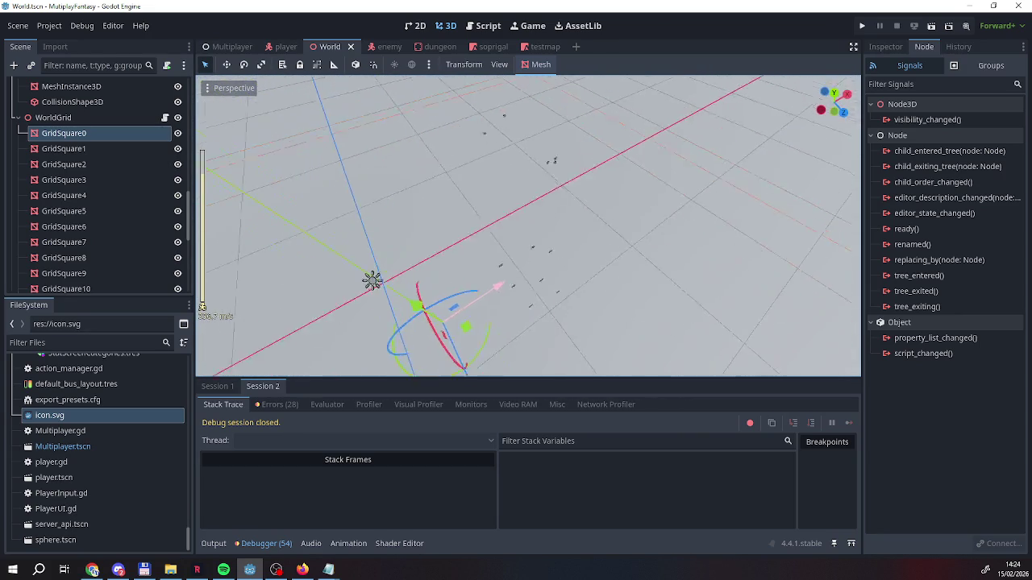
key(s)
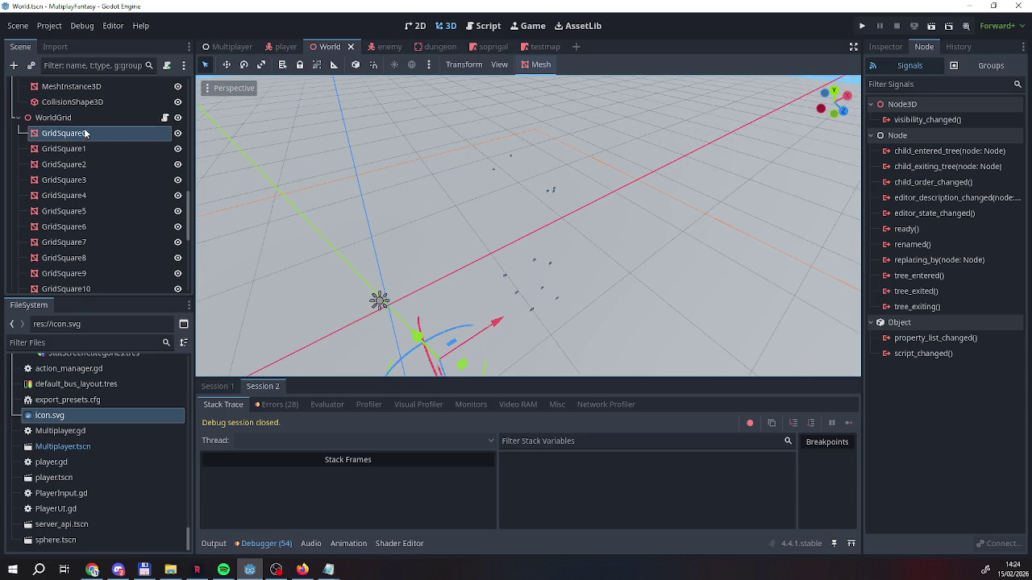
scroll(79, 173, down, 4)
scroll(79, 173, down, 3)
Add an OccluderInstance3D child under World Separation, found by searching 'occl'
right_click(63, 283)
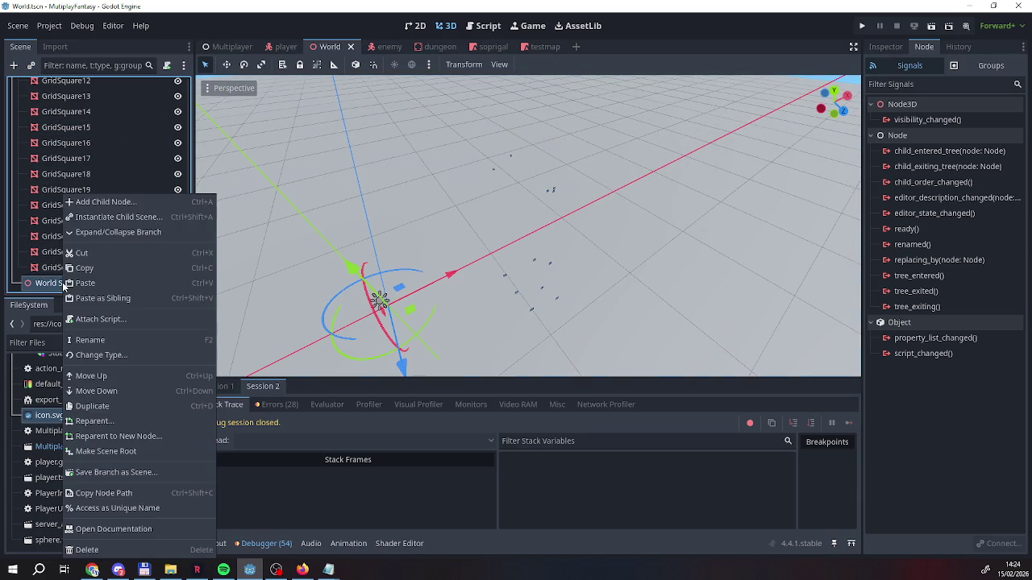
click(105, 203)
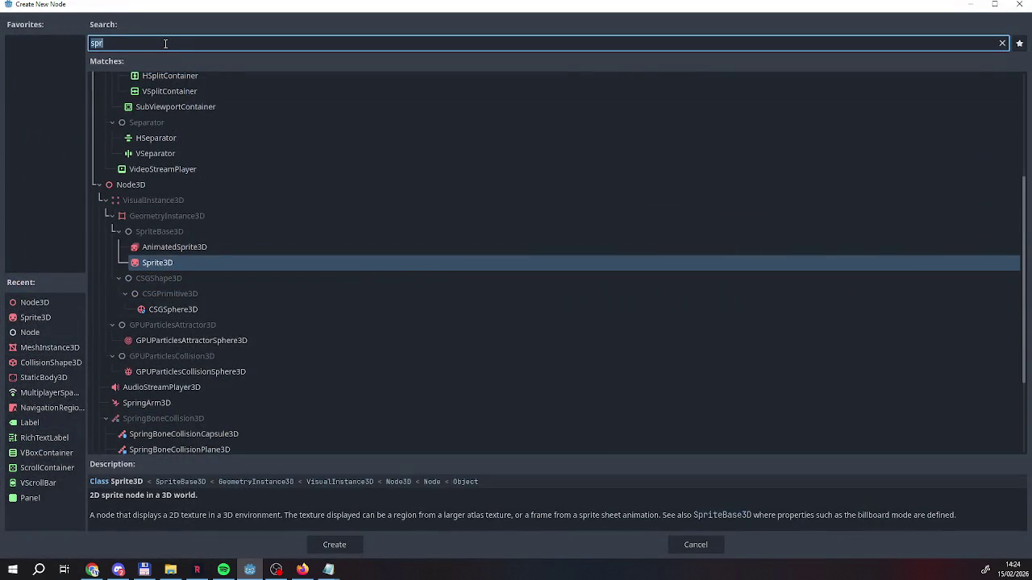
text(occl)
key(Return)
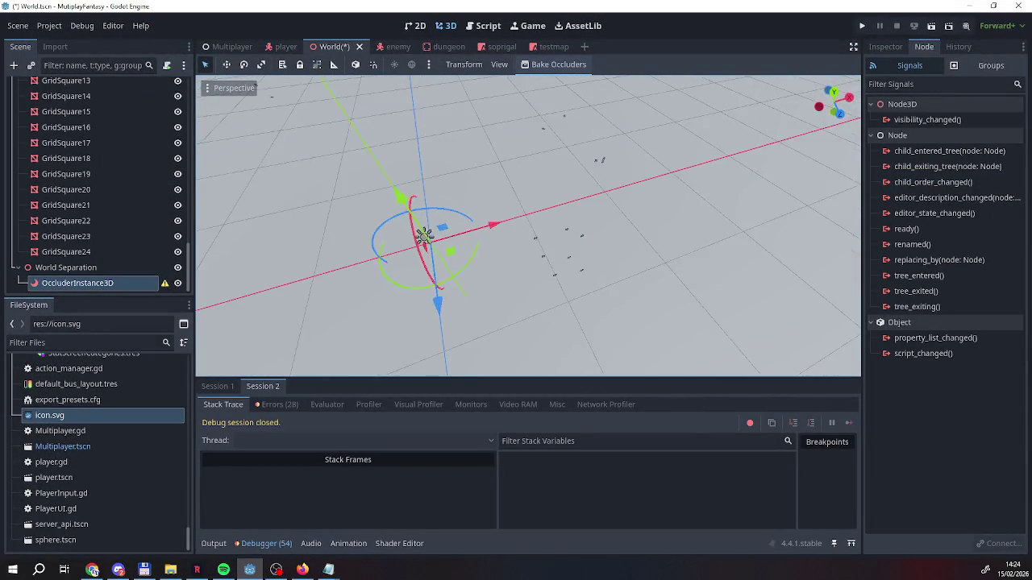
Give the OccluderInstance3D a new BoxOccluder3D occluder and expand its size settings
double_click(46, 283)
key(Return)
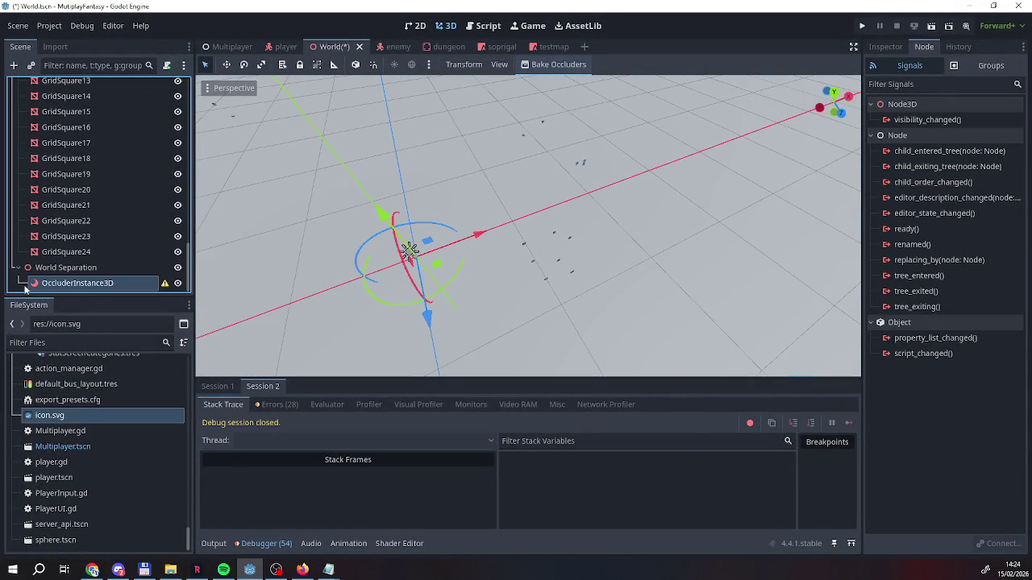
click(885, 53)
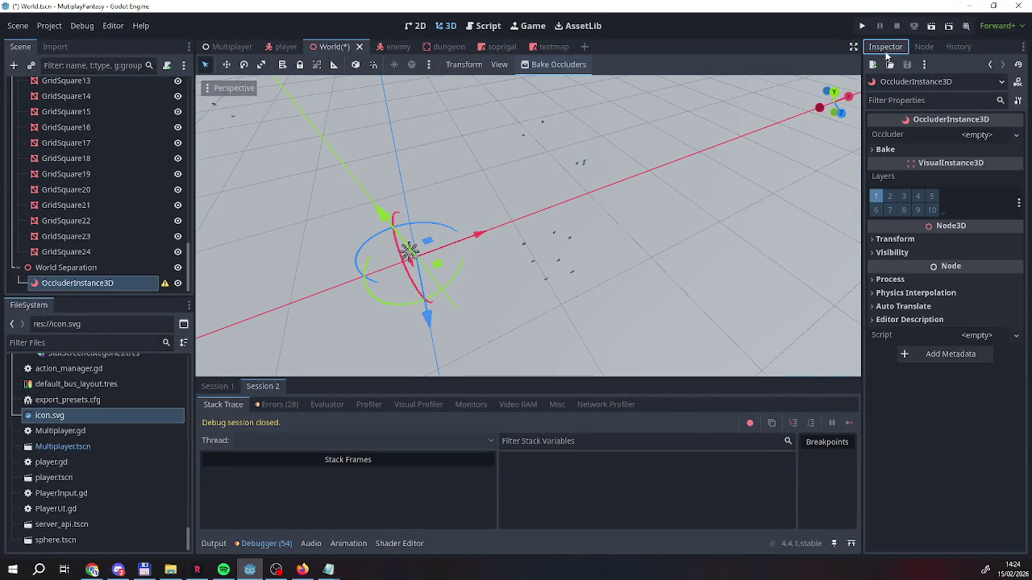
click(970, 136)
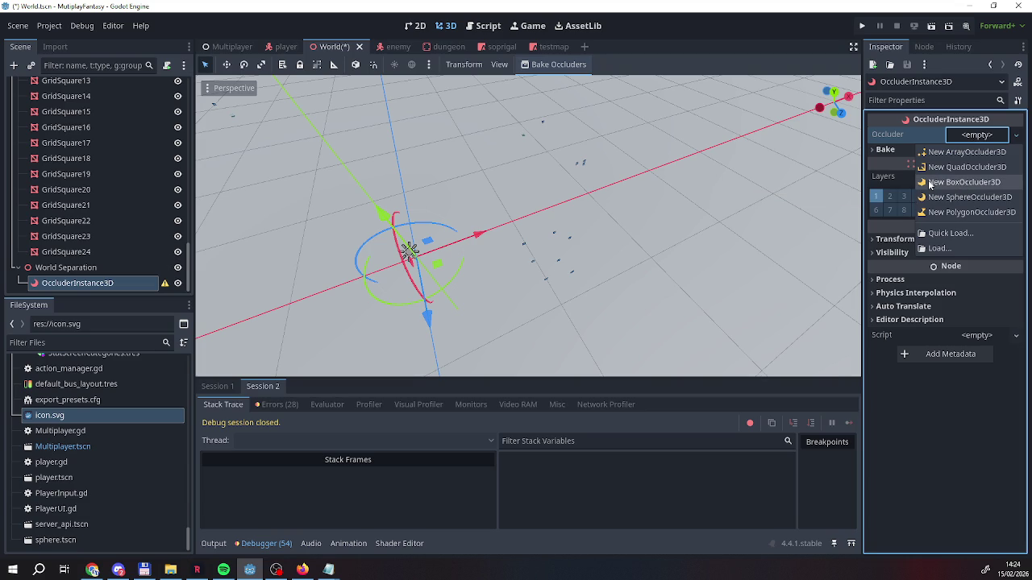
click(929, 184)
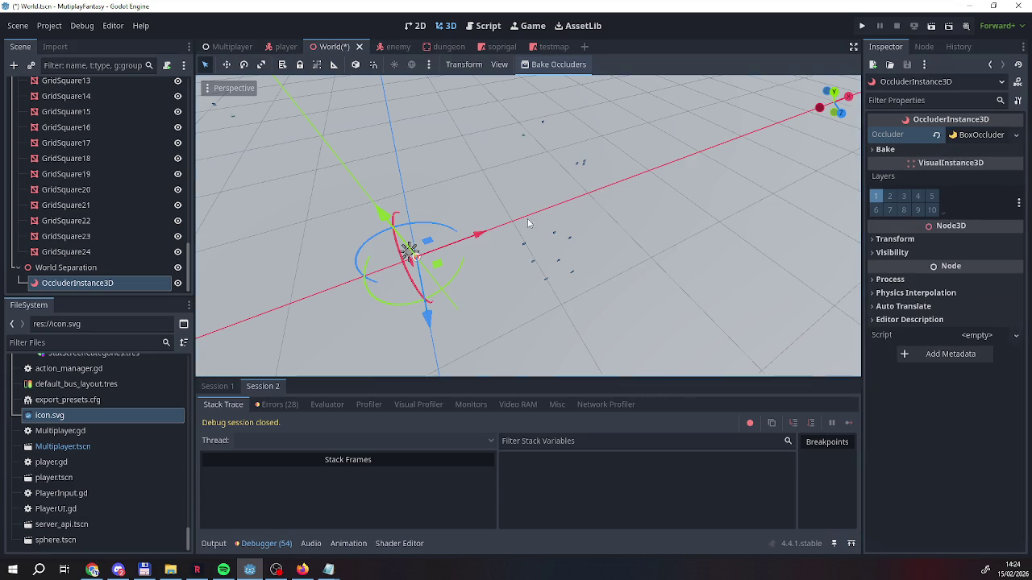
scroll(524, 226, up, 3)
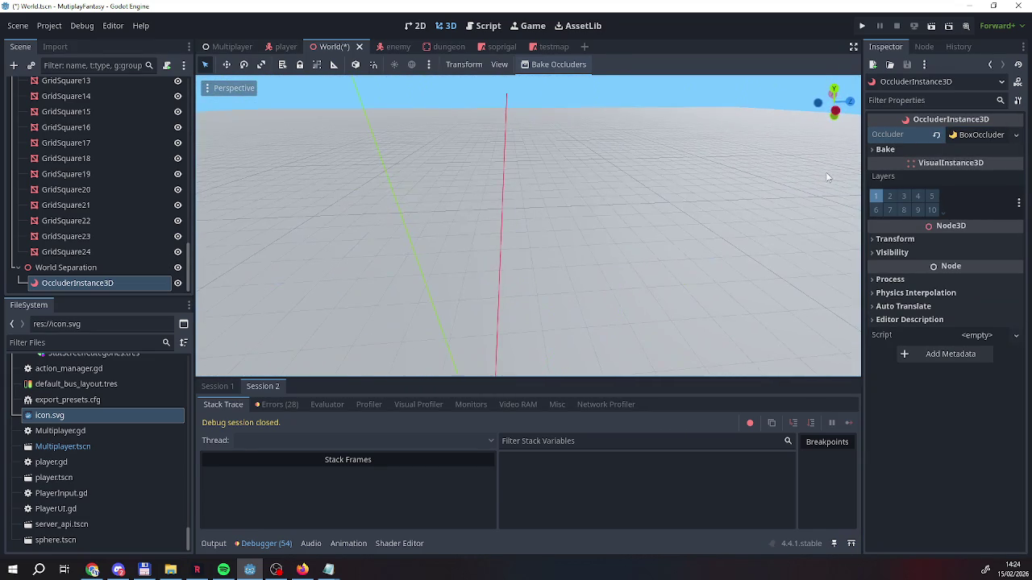
click(972, 135)
key(f)
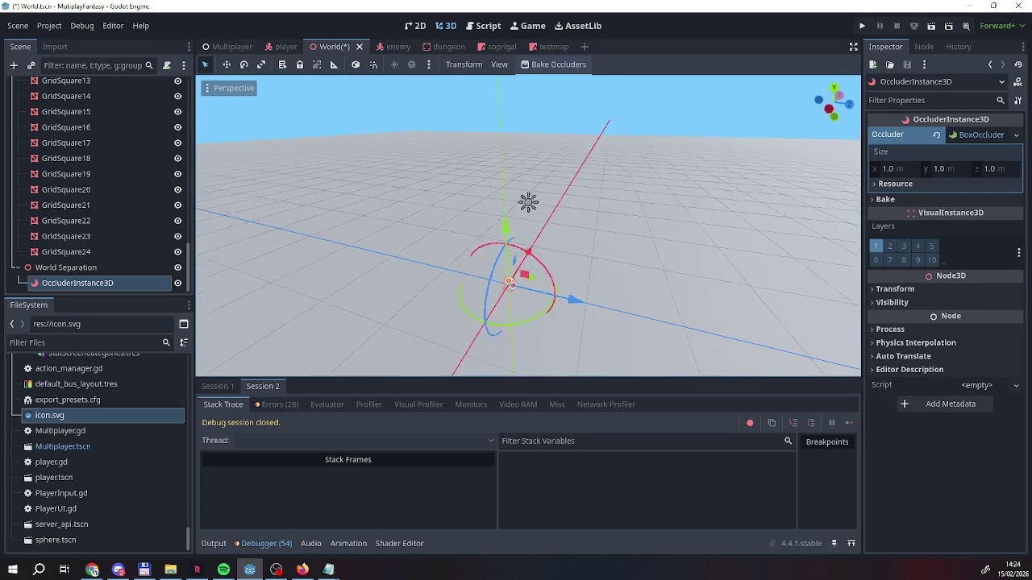
click(894, 171)
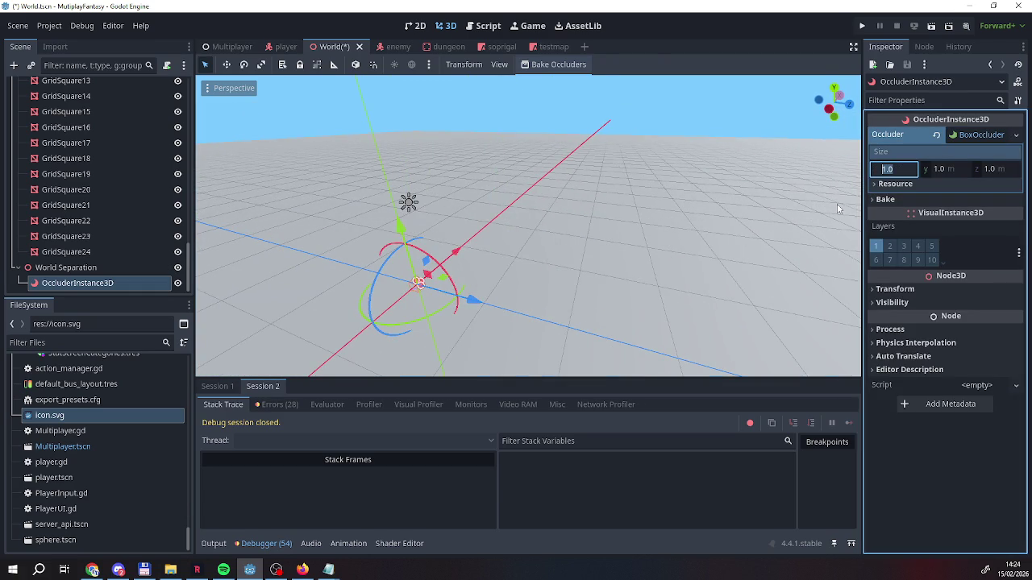
Enter a new X size for the box occluder and orbit around it to check
text(4)
key(BackSpace)
key(Return)
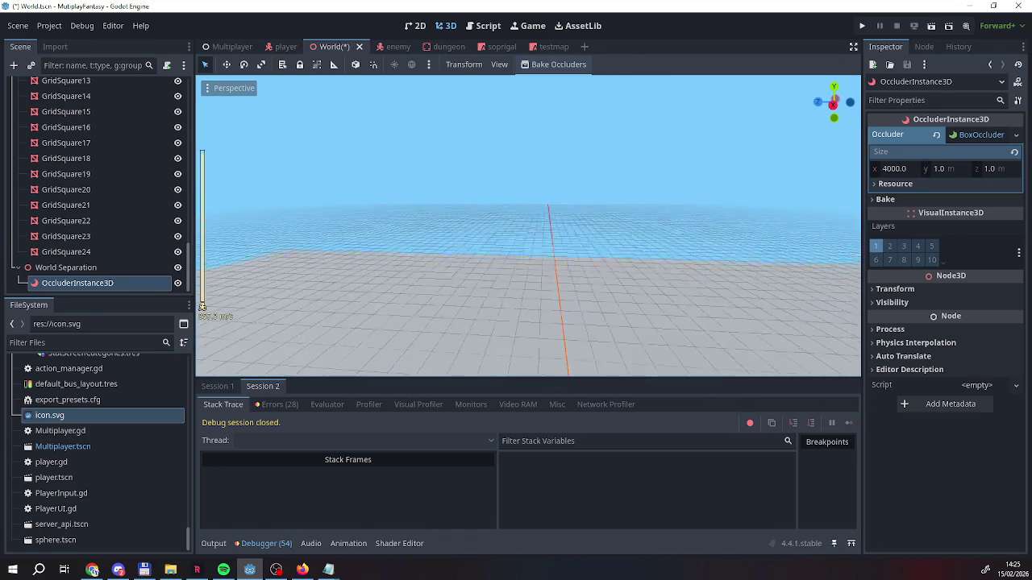
key(w)
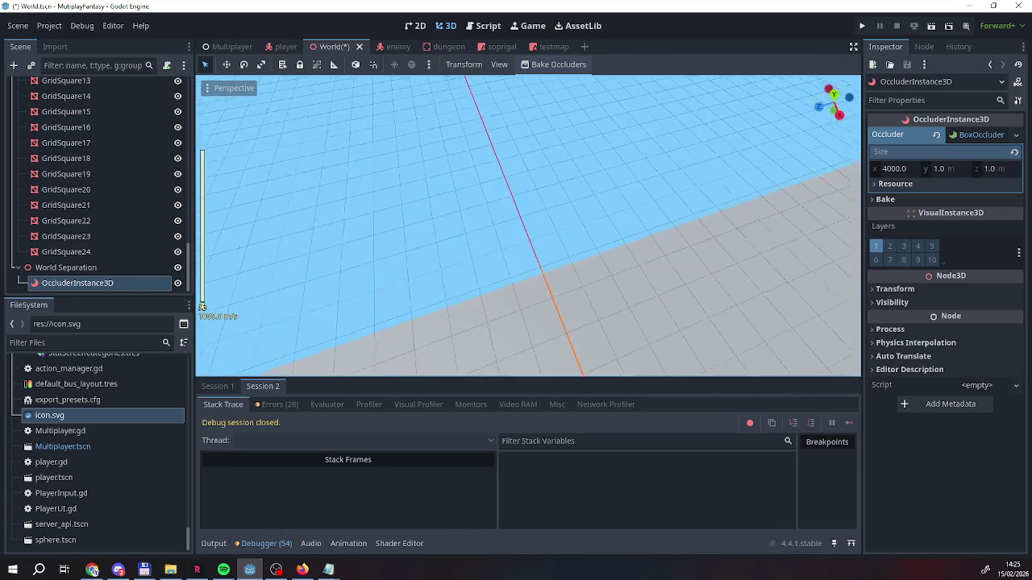
key(f)
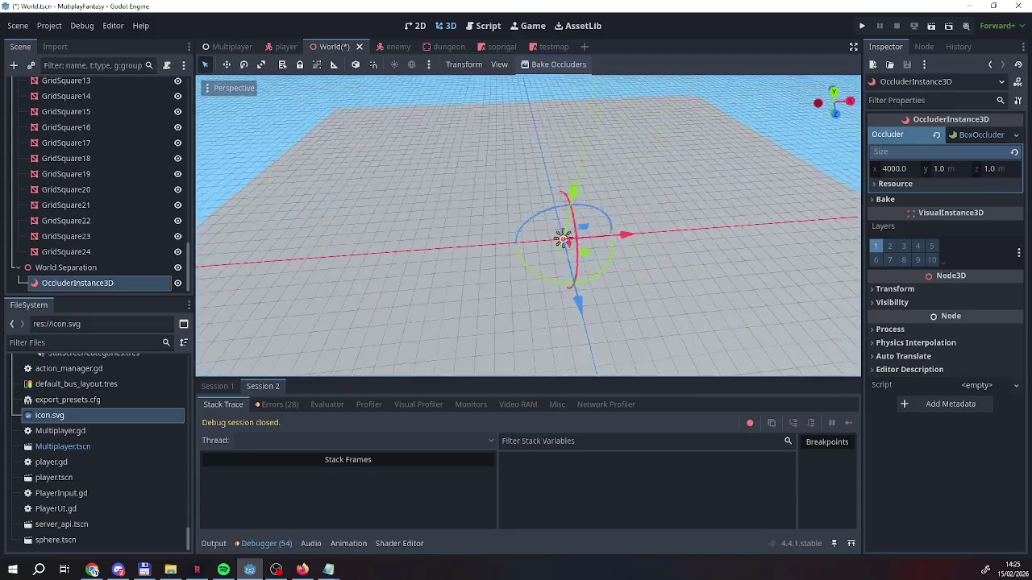
drag(457, 240, 537, 322)
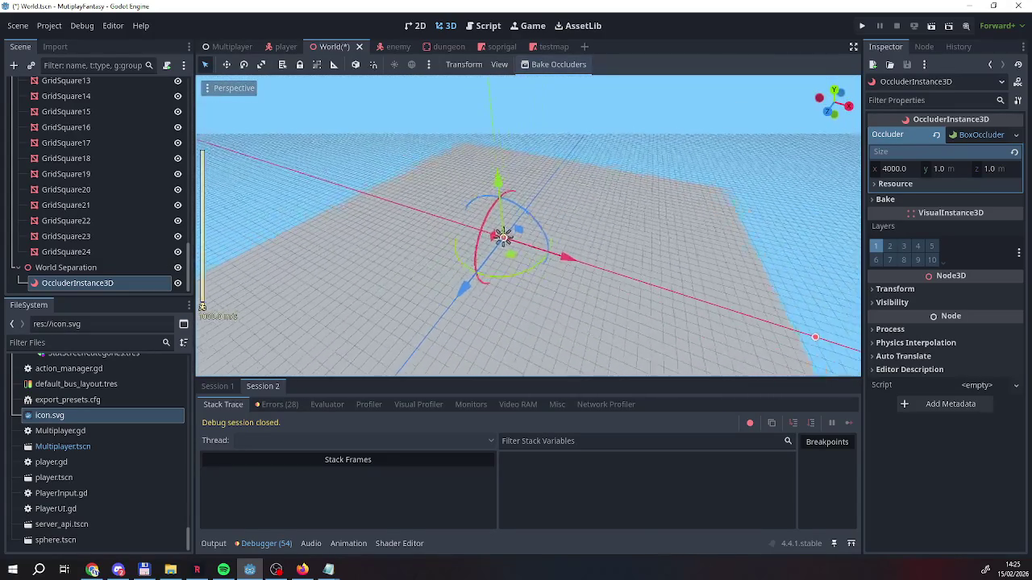
mouse_move(496, 241)
mouse_down()
mouse_move(472, 243)
mouse_move(489, 252)
mouse_move(500, 238)
mouse_up()
Reselect the OccluderInstance3D and confirm the box's X size at 4000
click(904, 170)
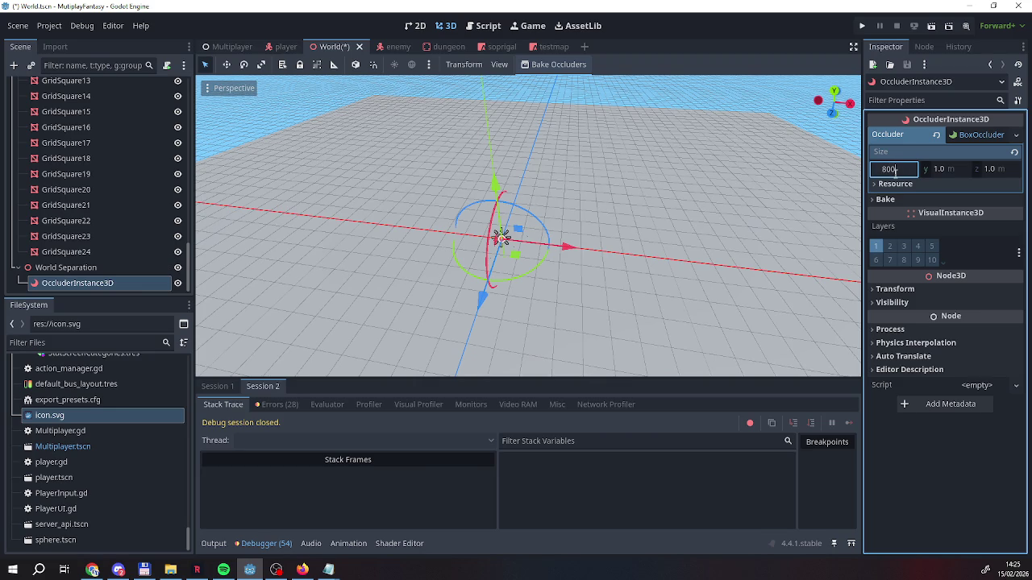
mouse_move(661, 260)
mouse_down()
mouse_move(564, 274)
mouse_move(396, 271)
mouse_move(661, 284)
mouse_move(721, 352)
mouse_move(668, 237)
mouse_move(415, 97)
mouse_move(373, 300)
mouse_move(299, 218)
mouse_move(357, 230)
mouse_move(495, 223)
mouse_move(783, 330)
mouse_move(495, 231)
mouse_move(290, 308)
mouse_move(816, 260)
mouse_up()
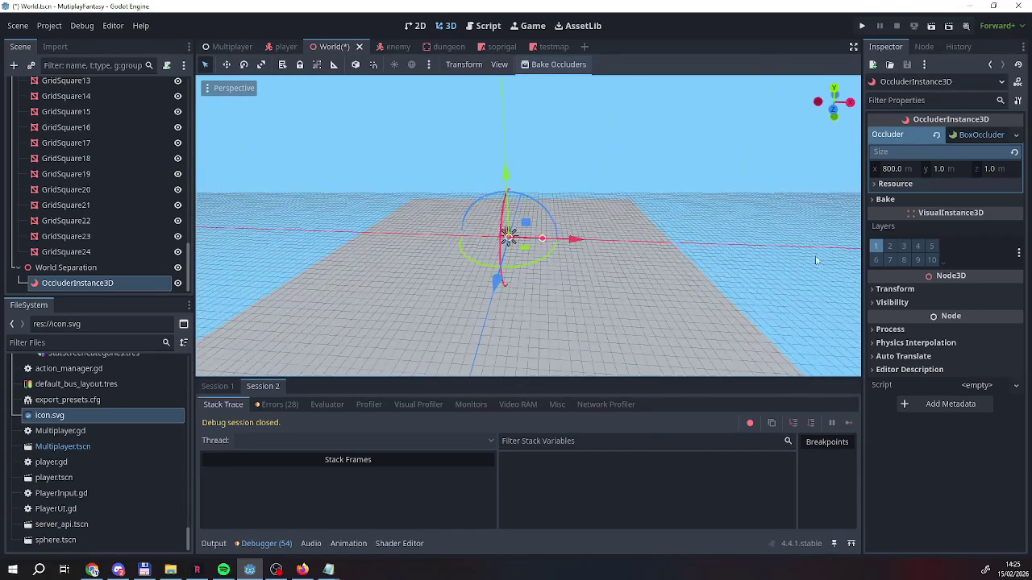
click(911, 169)
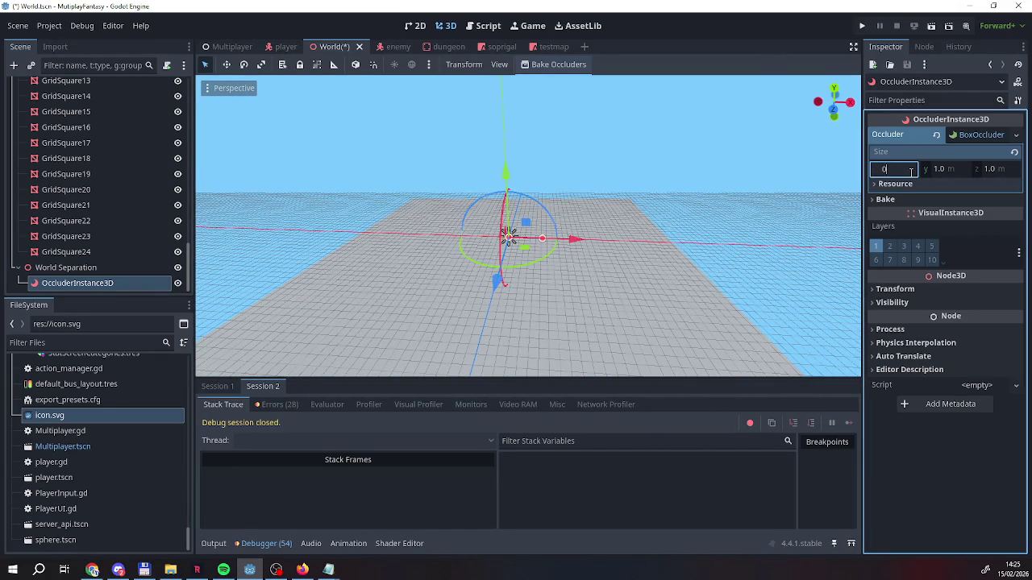
drag(418, 324, 484, 286)
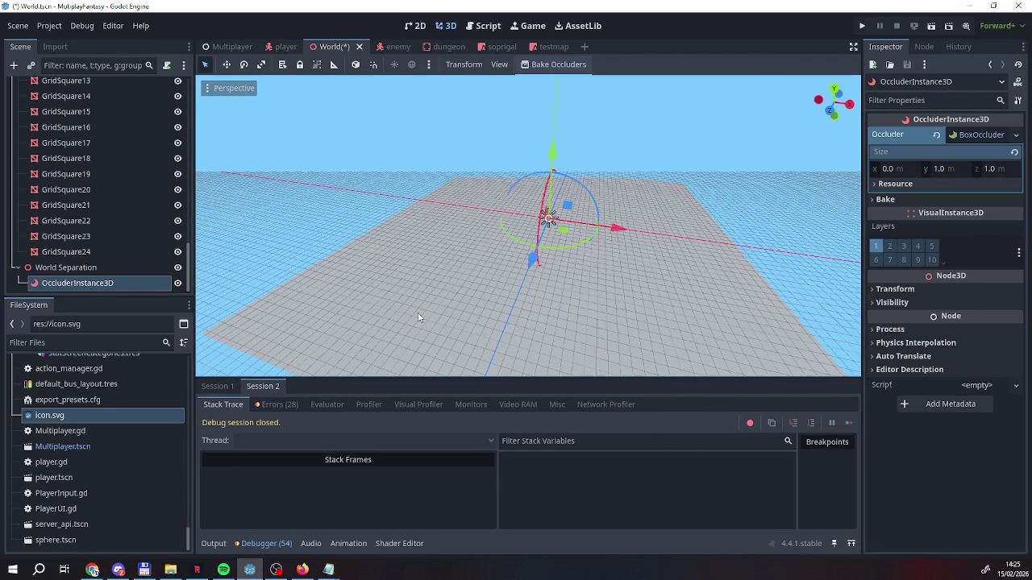
click(544, 252)
click(78, 283)
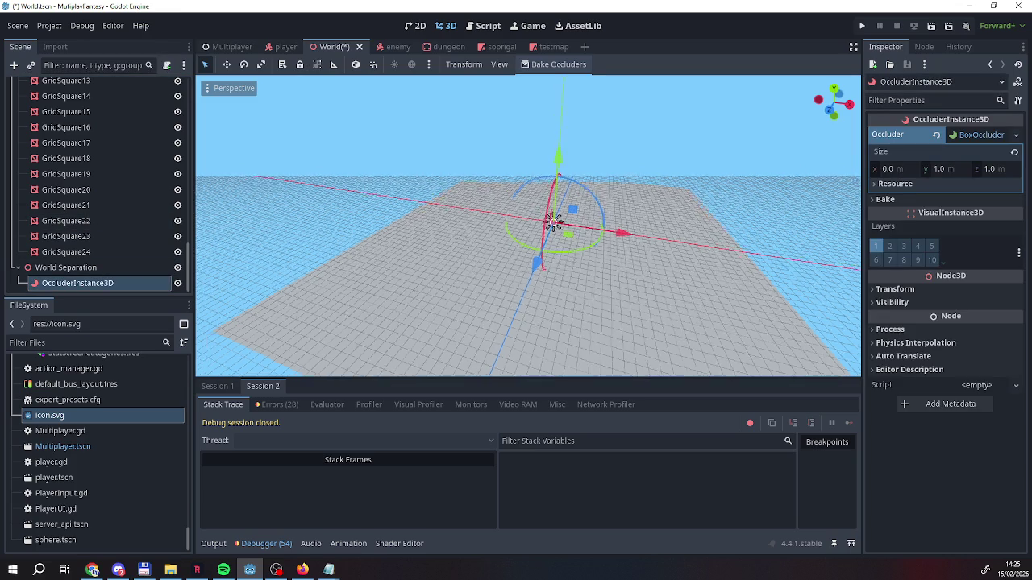
key(w)
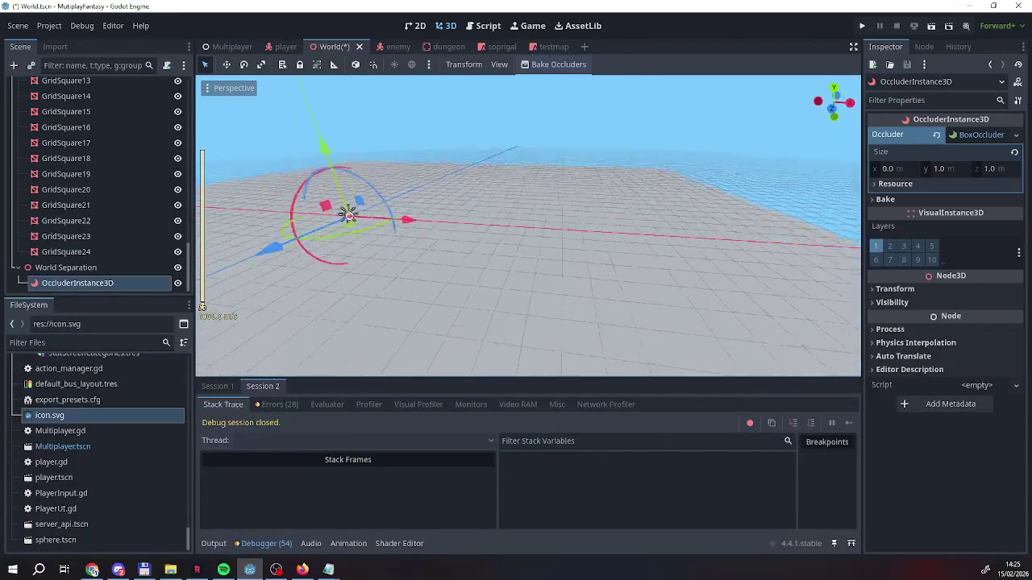
key(f)
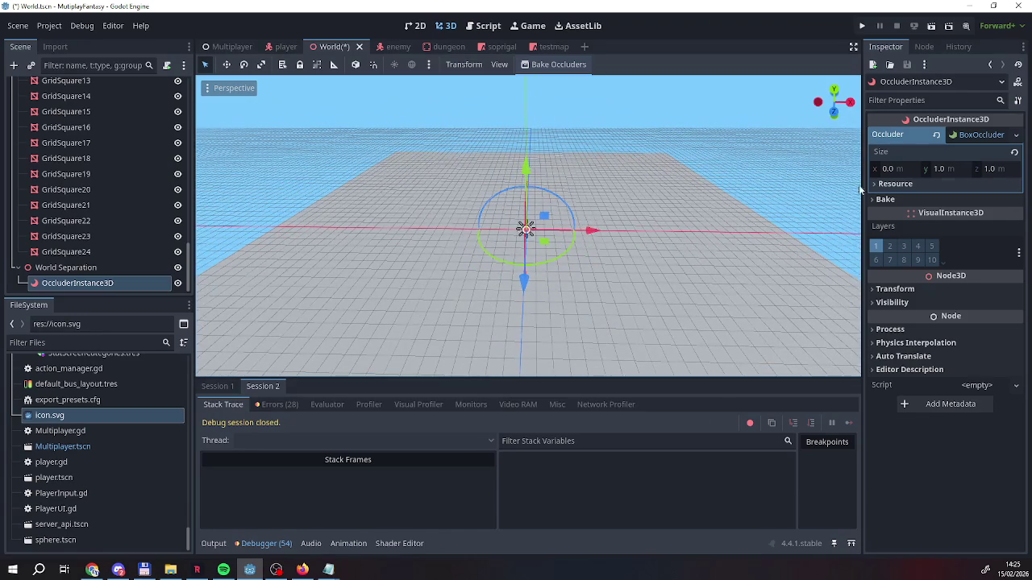
click(916, 168)
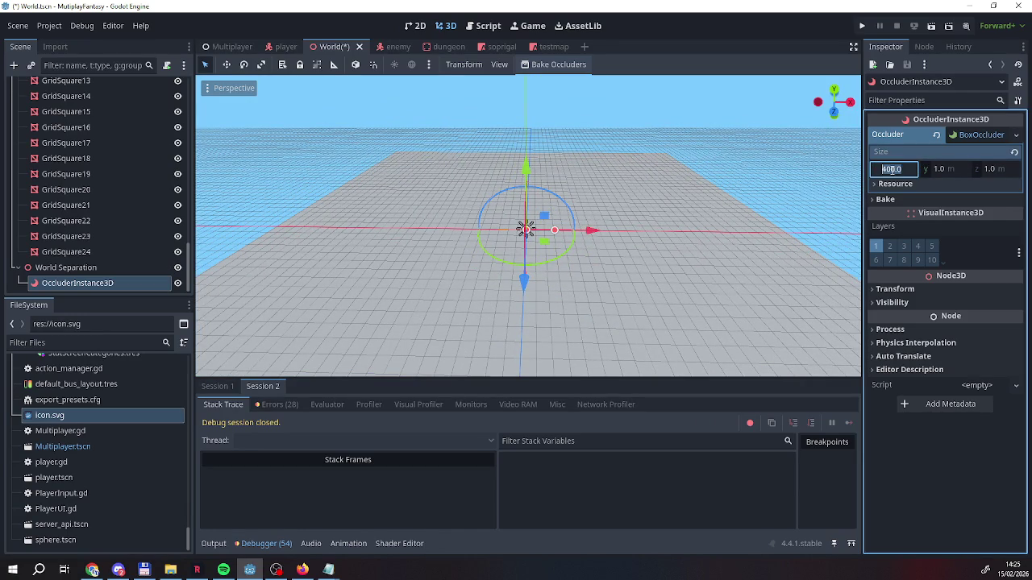
text(4000)
key(Return)
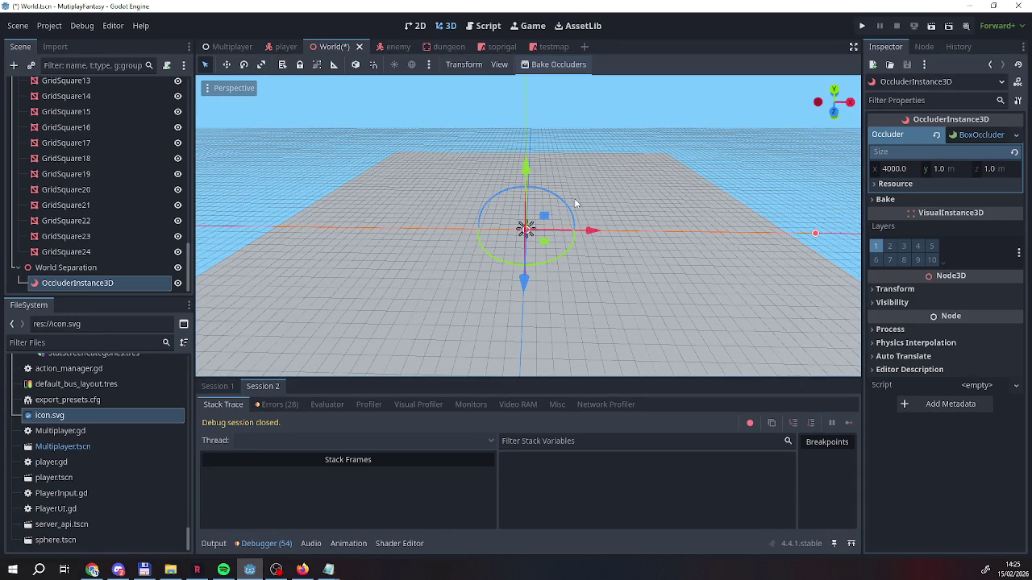
Flatten the box occluder to 0 Z depth and set its Y height to 2000
click(1000, 170)
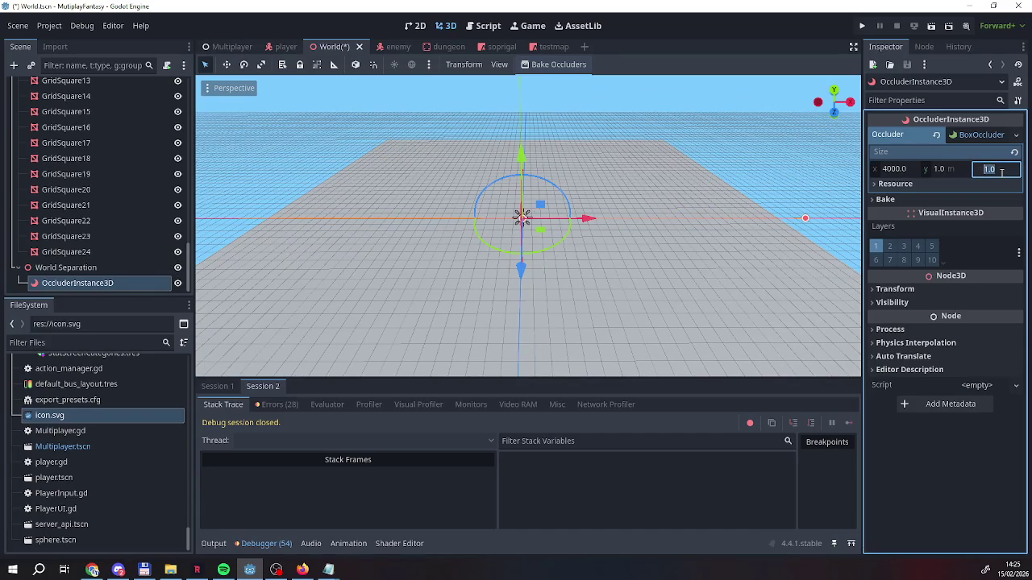
text(4000)
key(Return)
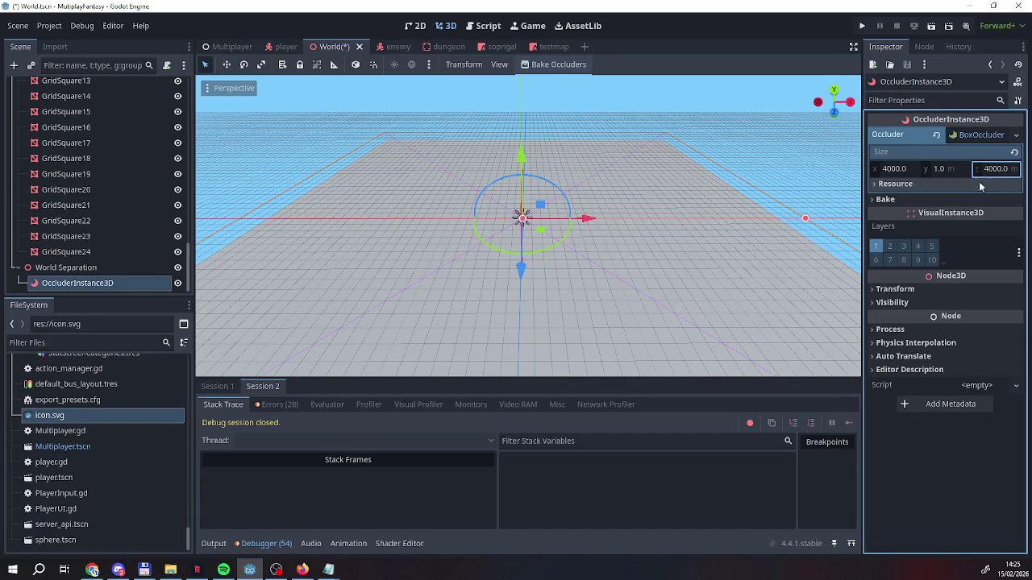
drag(997, 172, 959, 171)
click(941, 171)
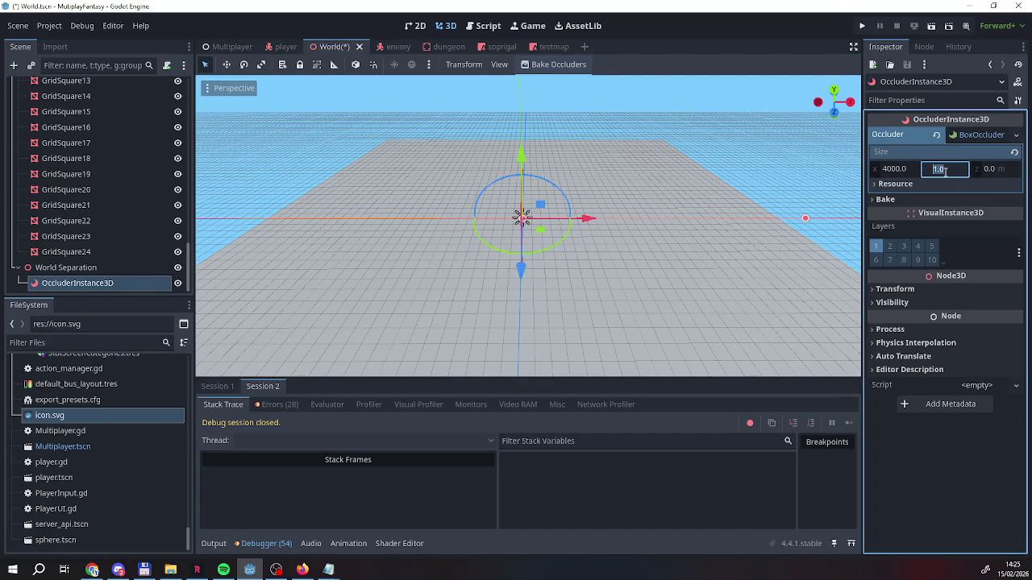
text(2000)
key(Return)
drag(657, 203, 524, 307)
mouse_move(387, 347)
mouse_down()
mouse_move(334, 330)
mouse_move(491, 246)
mouse_move(519, 212)
mouse_move(524, 253)
mouse_up()
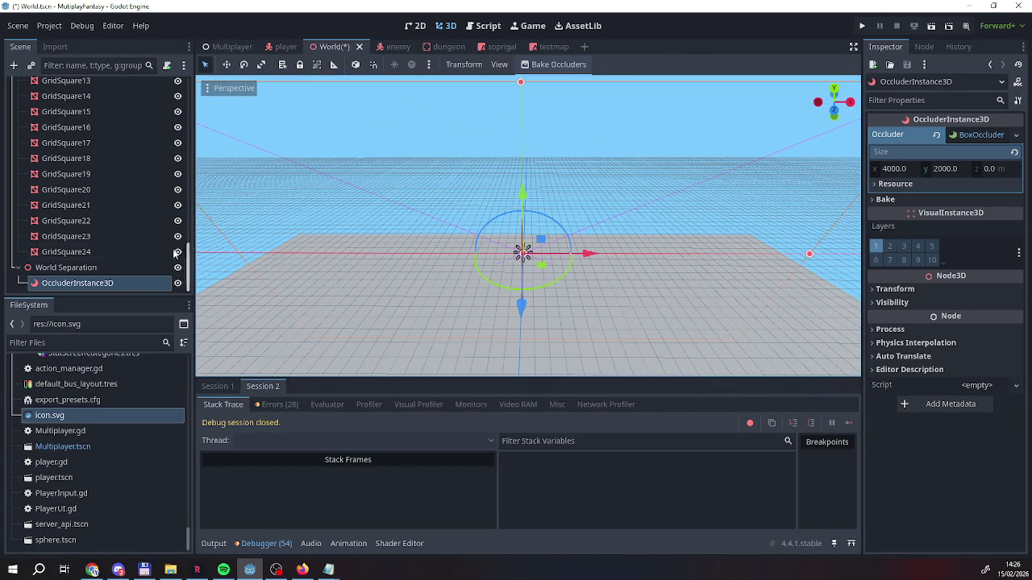
click(899, 290)
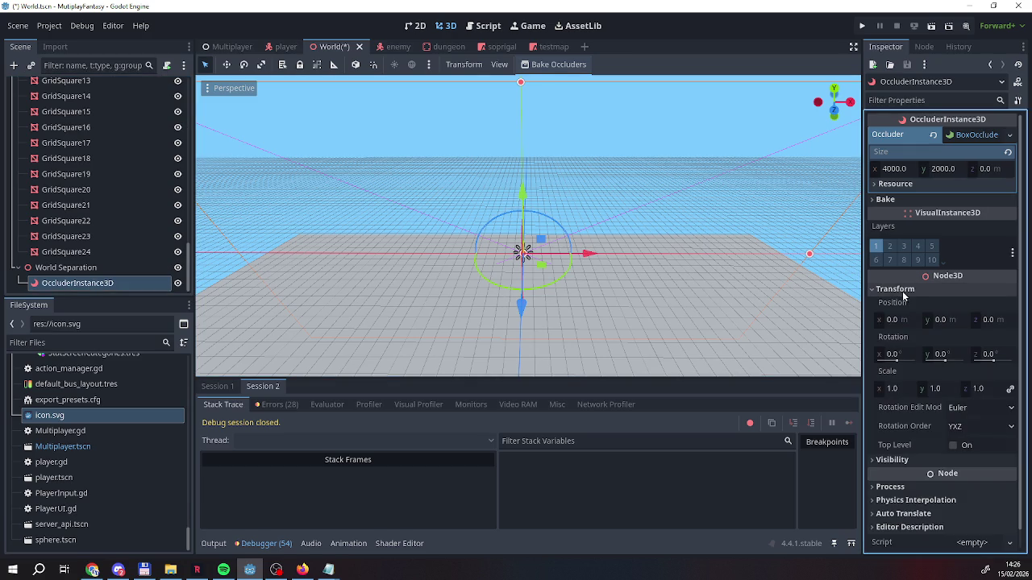
Give the occluder wall a Z depth of 10
click(900, 321)
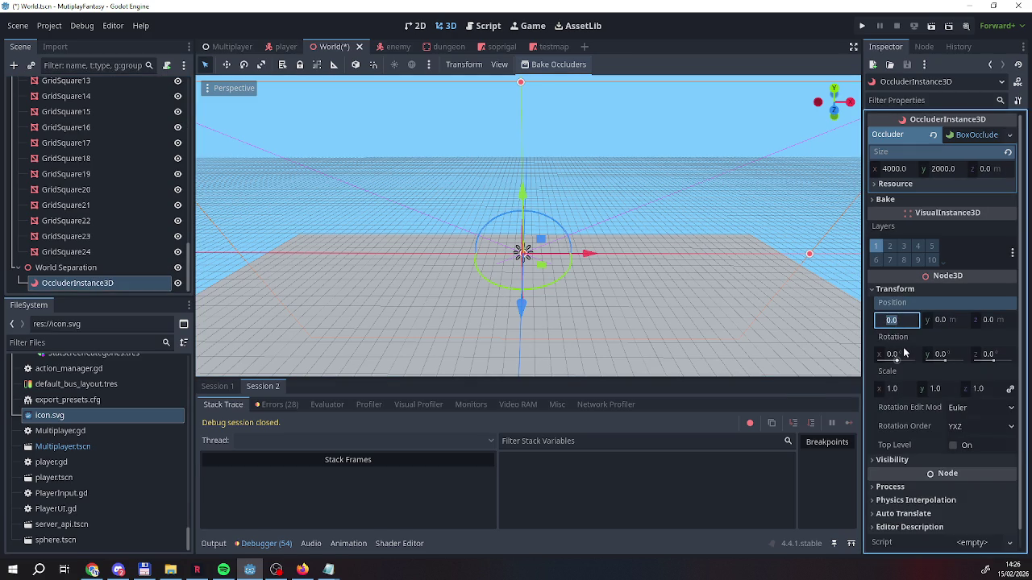
drag(987, 169, 993, 169)
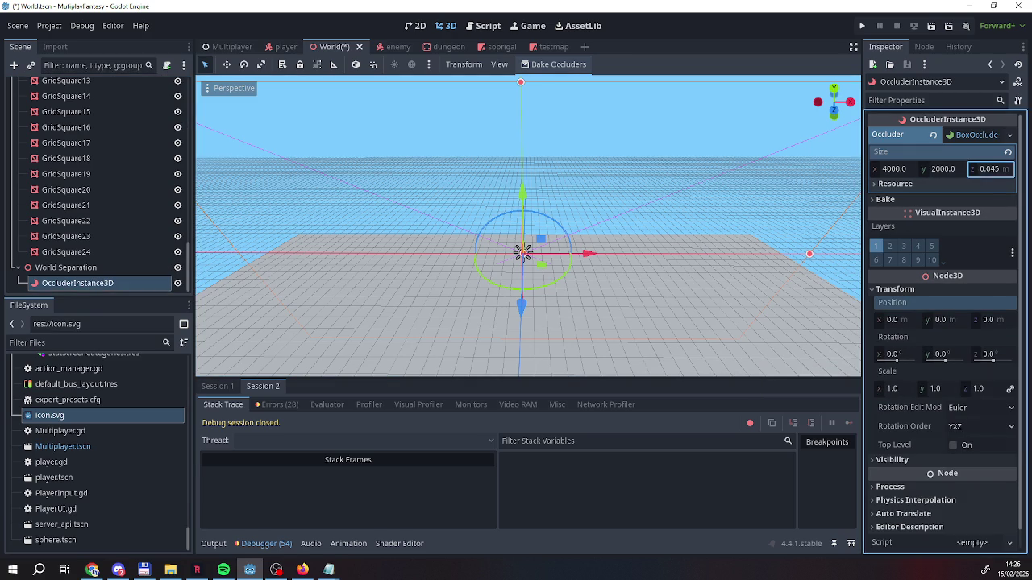
click(993, 168)
text(0)
key(Return)
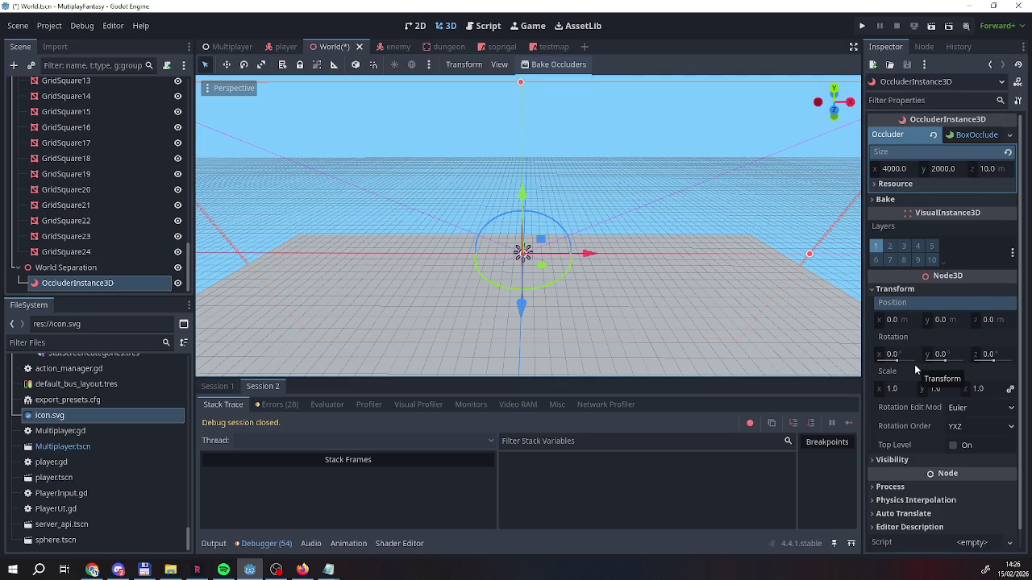
Move the occluder to Z position 400, undoing an accidental X position change
click(898, 321)
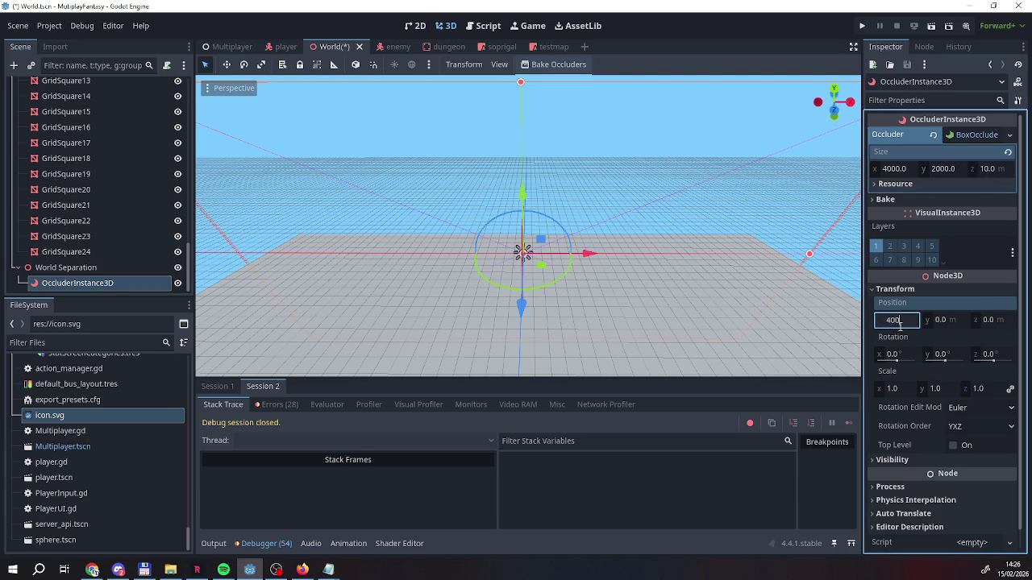
key(Return)
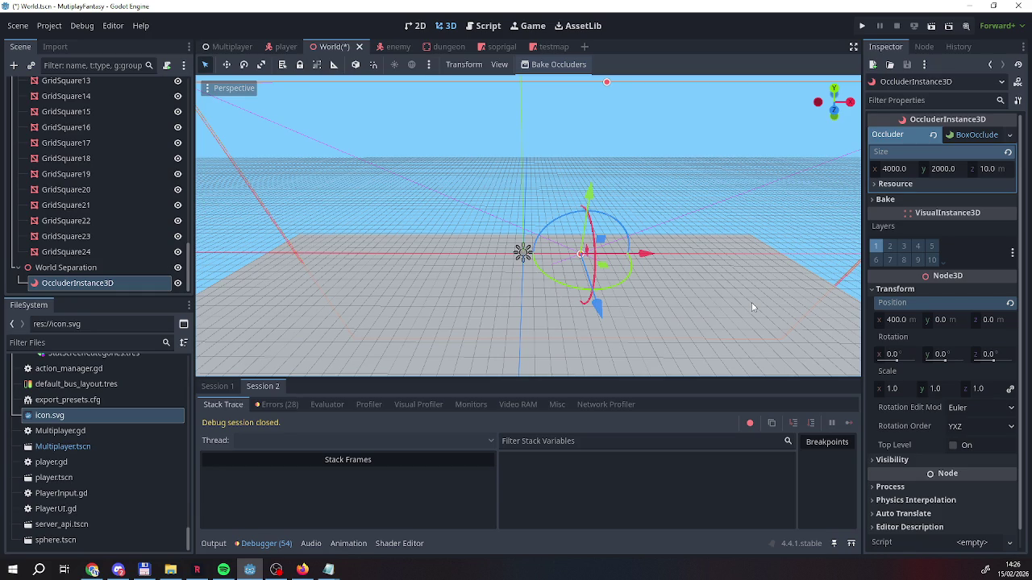
key(ctrl+z)
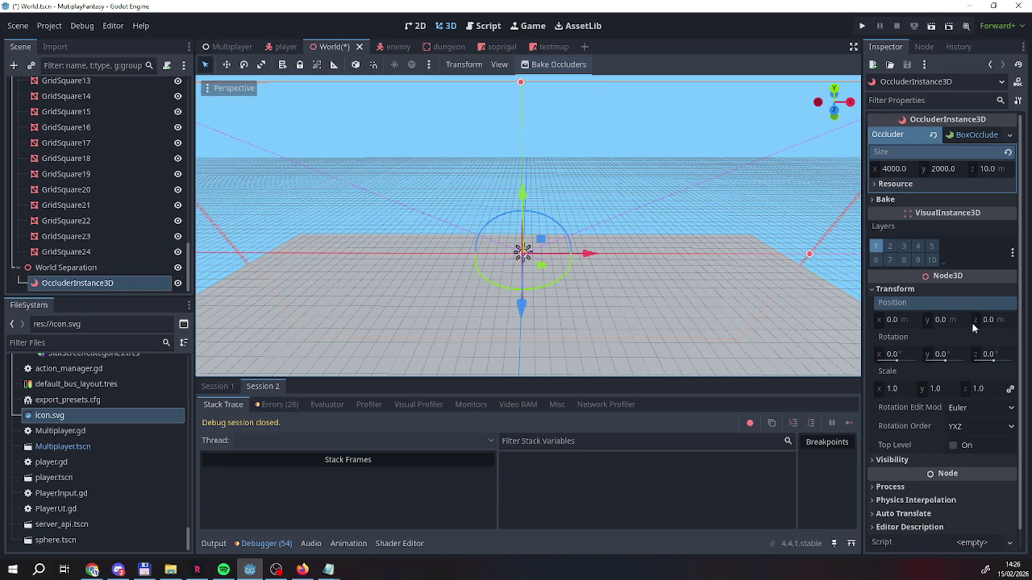
click(990, 323)
text(400)
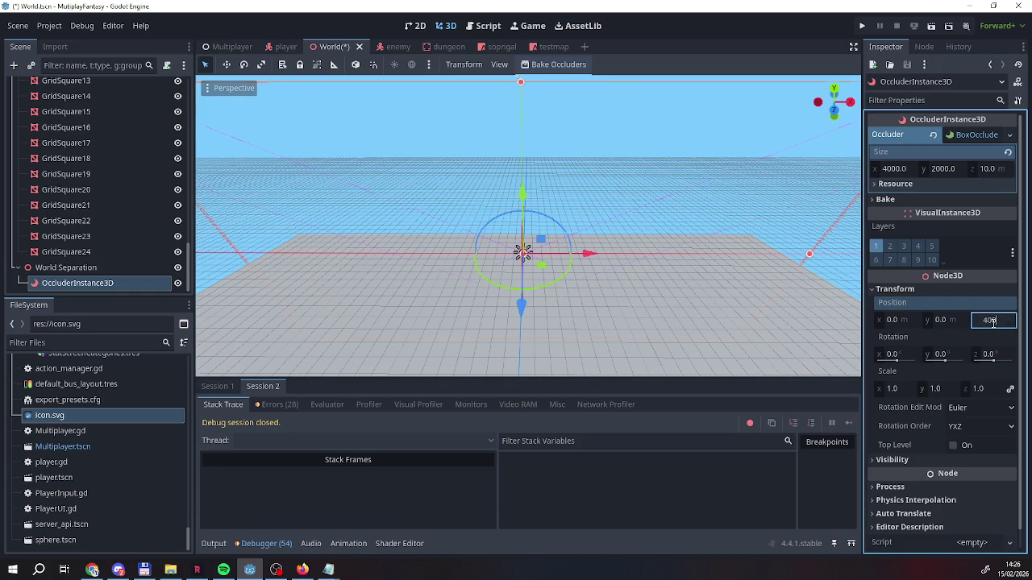
key(Return)
drag(656, 286, 564, 258)
drag(528, 225, 483, 242)
mouse_move(413, 330)
mouse_down()
mouse_move(516, 282)
mouse_move(534, 151)
mouse_move(675, 152)
mouse_move(500, 154)
mouse_move(621, 280)
mouse_up()
scroll(71, 161, up, 5)
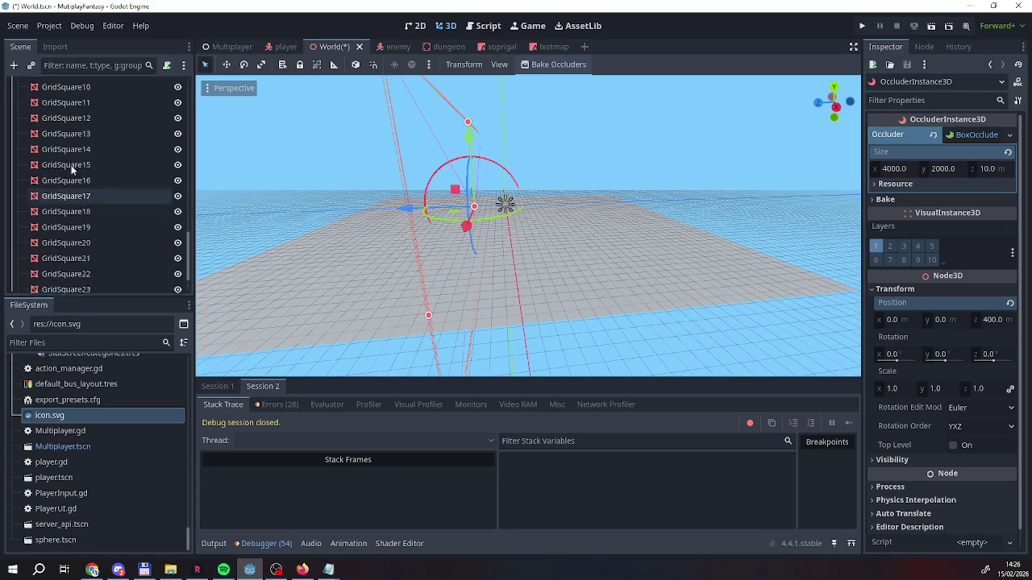
scroll(74, 152, up, 2)
double_click(75, 142)
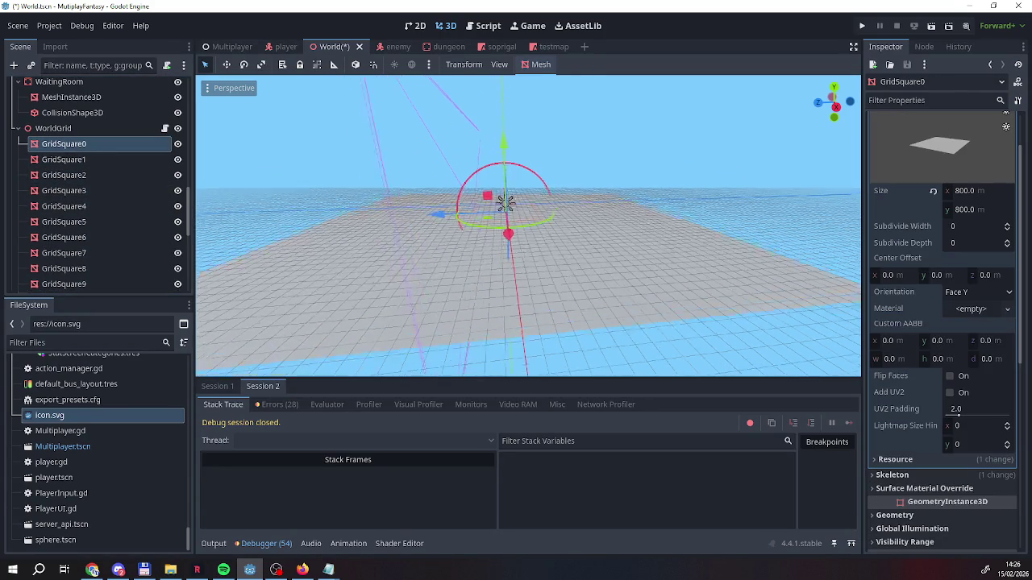
mouse_move(500, 240)
mouse_down()
mouse_move(619, 195)
mouse_move(637, 242)
mouse_move(625, 258)
mouse_move(604, 226)
mouse_move(588, 230)
mouse_up()
mouse_move(597, 337)
mouse_down()
mouse_move(595, 295)
mouse_move(519, 283)
mouse_move(502, 244)
mouse_move(535, 221)
mouse_move(537, 265)
mouse_move(481, 280)
mouse_move(422, 322)
mouse_move(422, 266)
mouse_move(266, 299)
mouse_move(422, 372)
mouse_up()
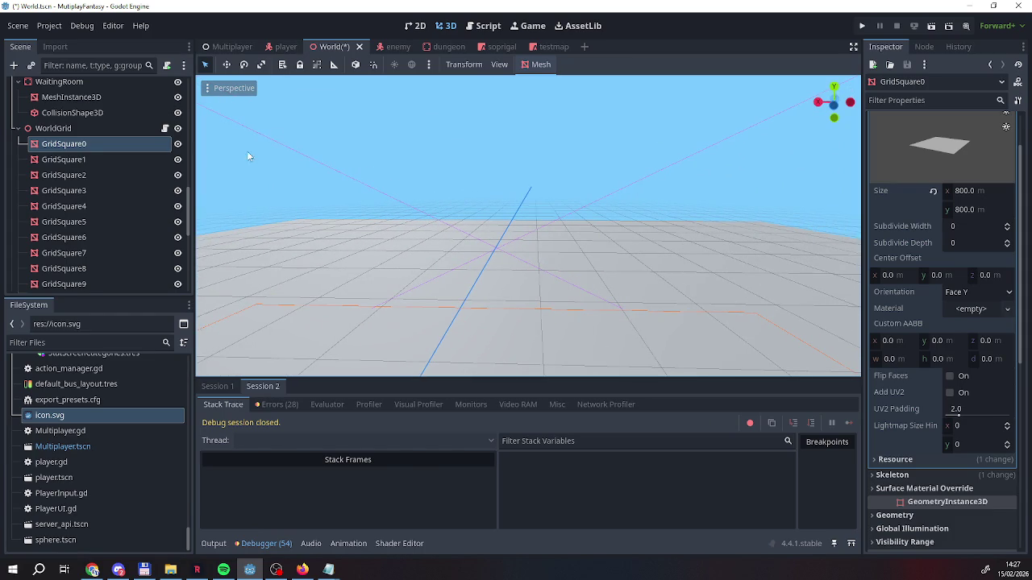
scroll(70, 274, down, 5)
click(62, 282)
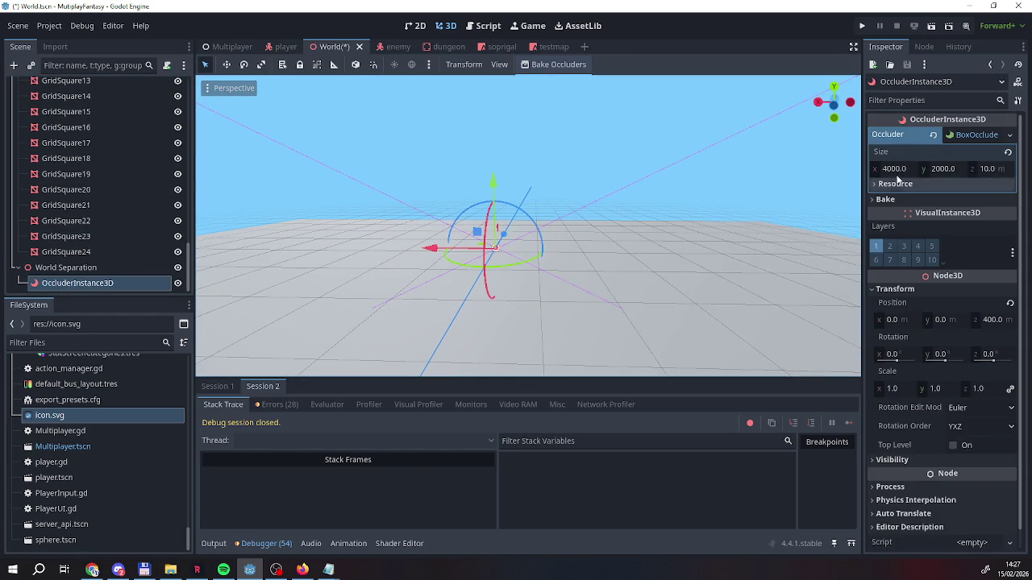
Set the wall depth to 100 and its Z position to 300
click(996, 169)
key(Return)
drag(769, 185, 683, 255)
drag(856, 322, 777, 289)
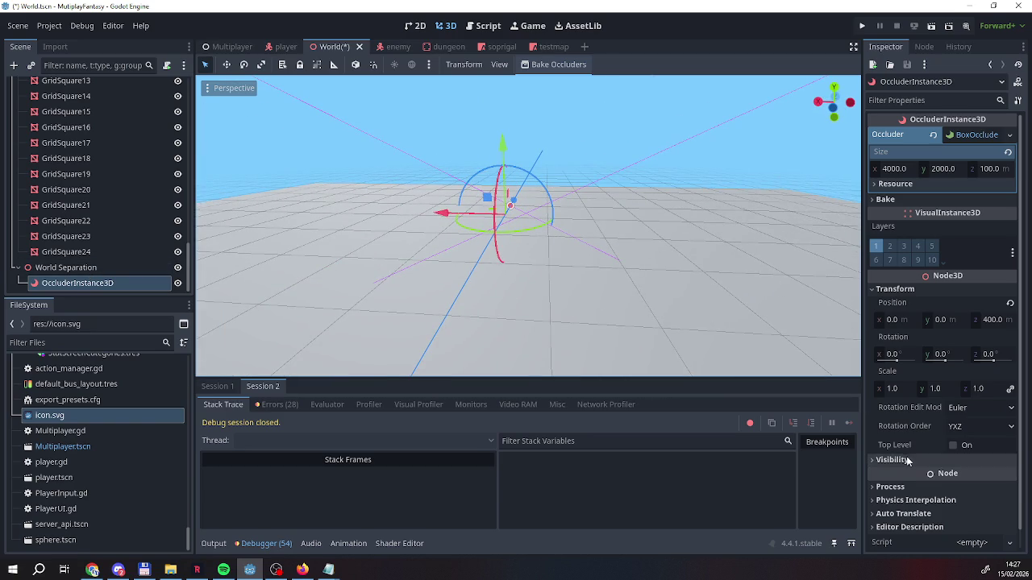
click(914, 288)
click(914, 288)
click(999, 320)
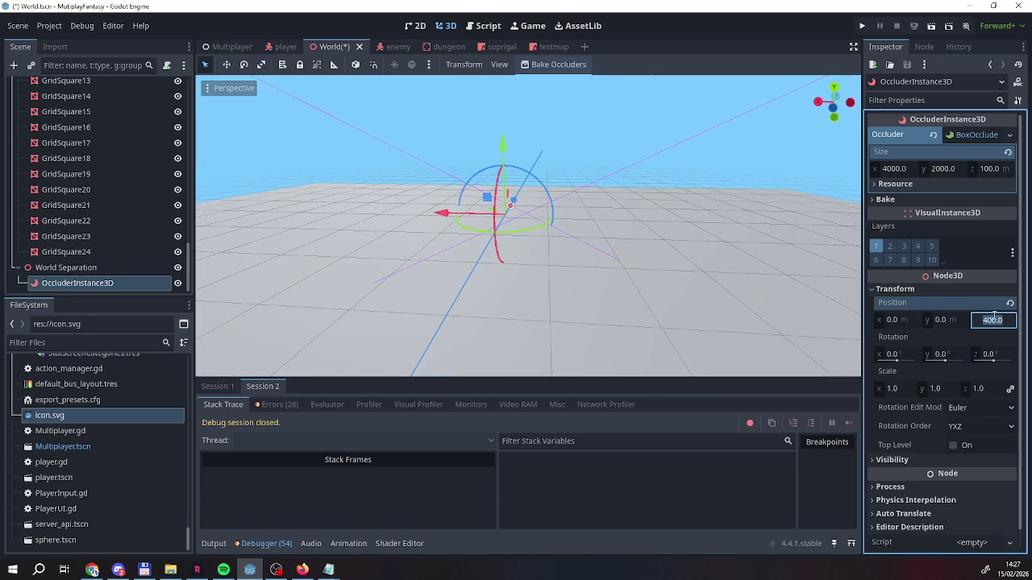
text(30)
key(Return)
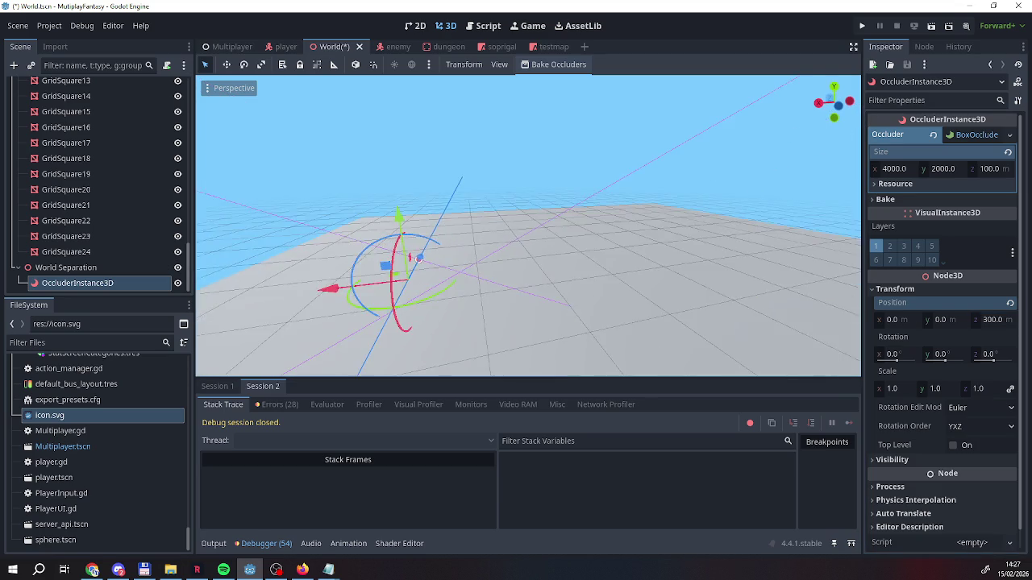
scroll(529, 226, up, 2)
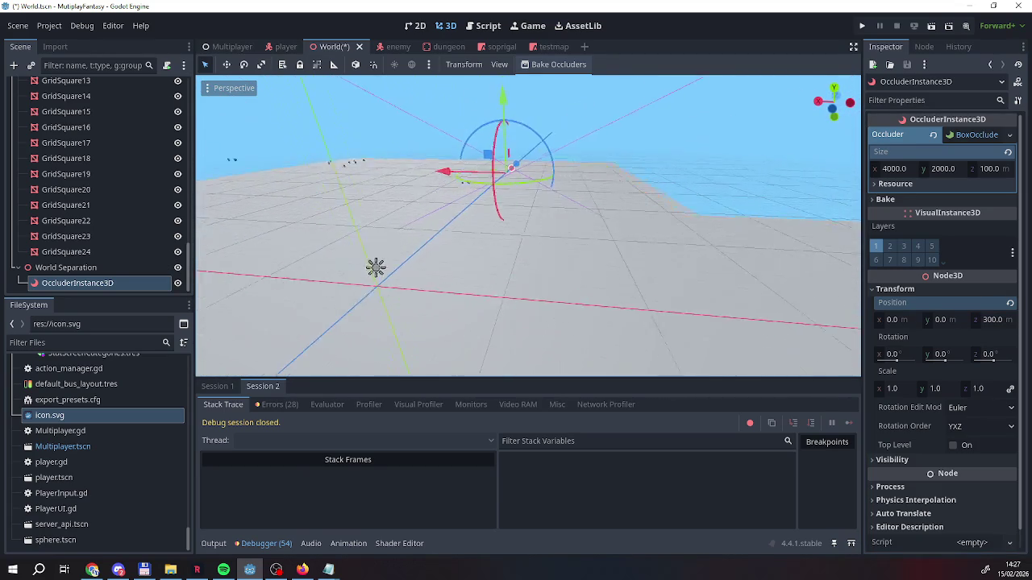
scroll(434, 372, down, 5)
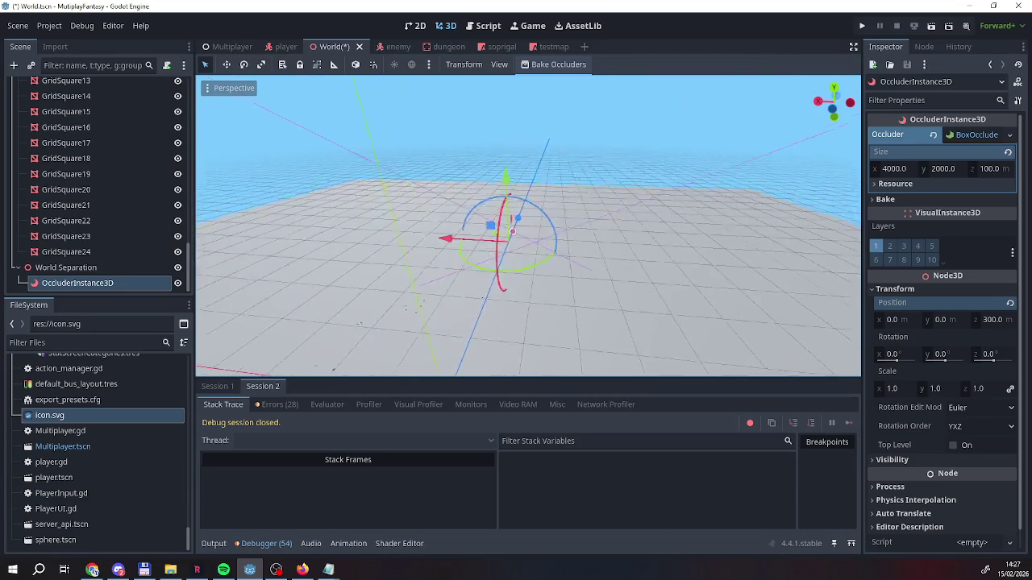
Increase the wall depth to 200 and narrow its X width to 800
click(986, 167)
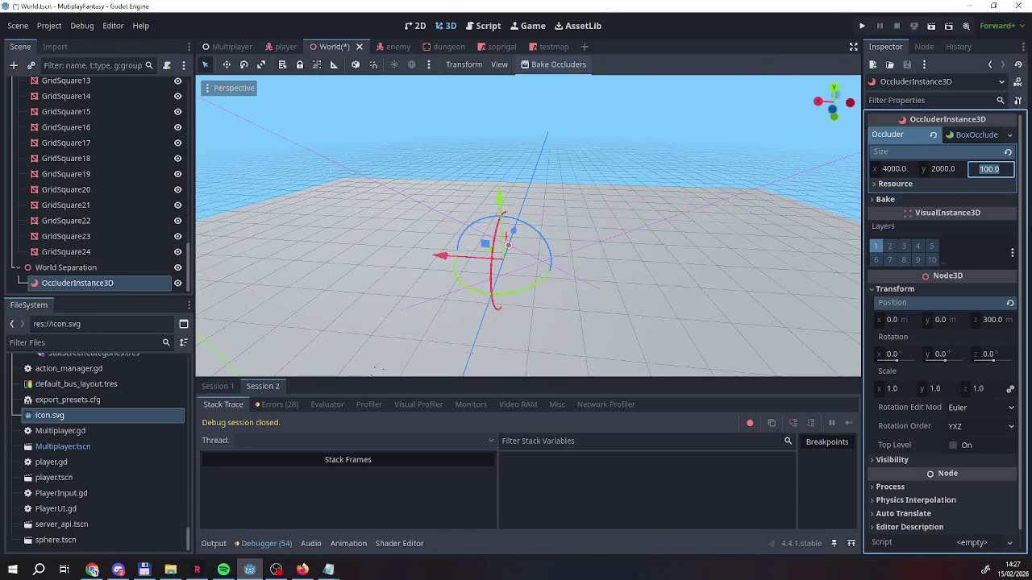
text(200)
key(Return)
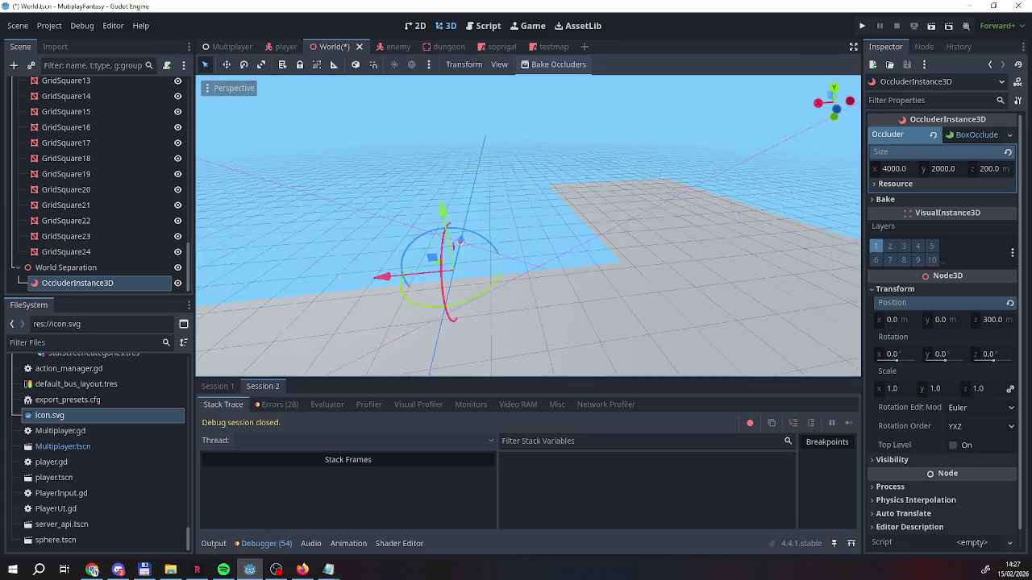
drag(462, 347, 457, 306)
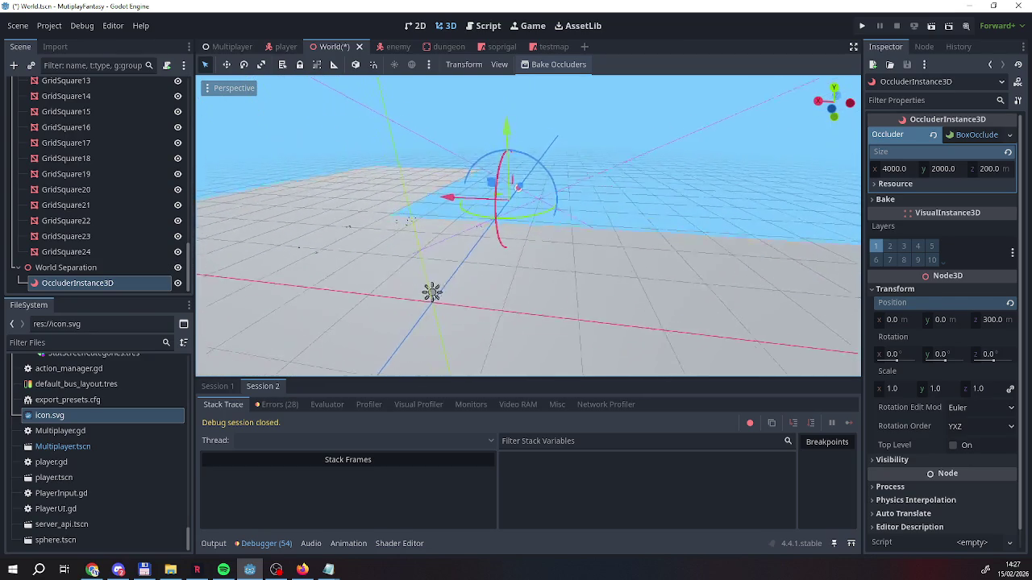
click(895, 169)
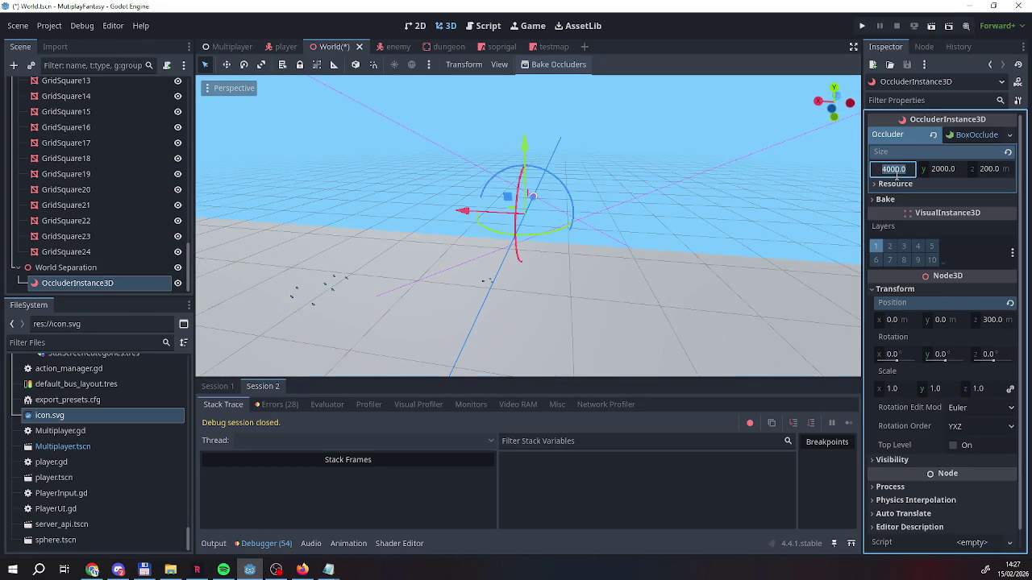
text(800)
key(Return)
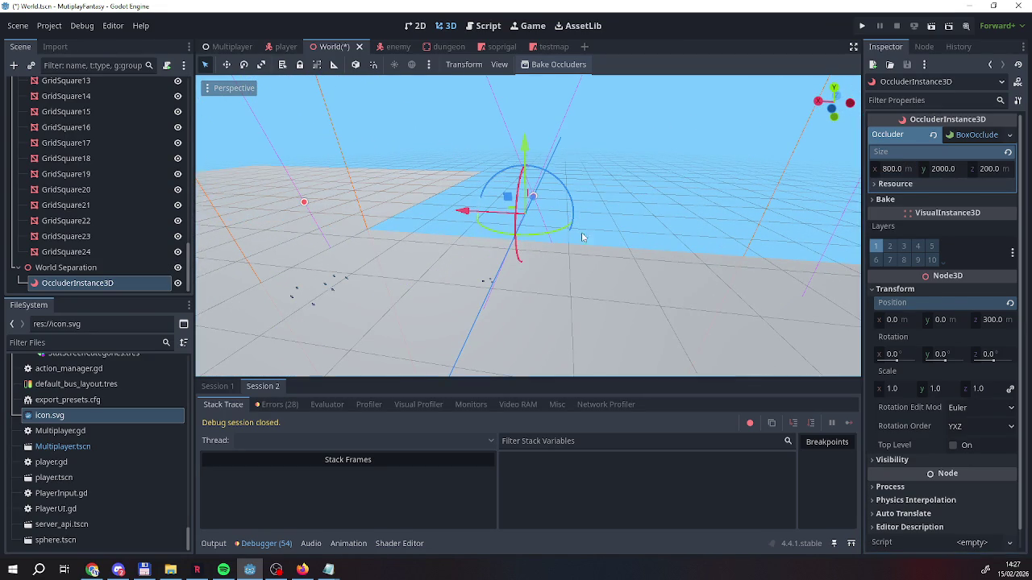
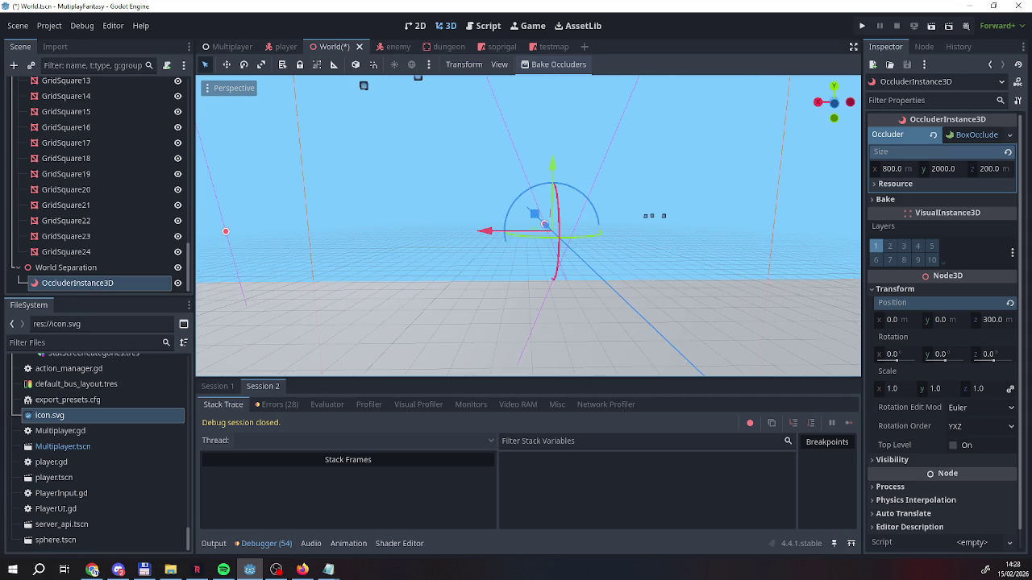
Set the box occluder's size to 1000 × 2000 × 100 m
click(903, 168)
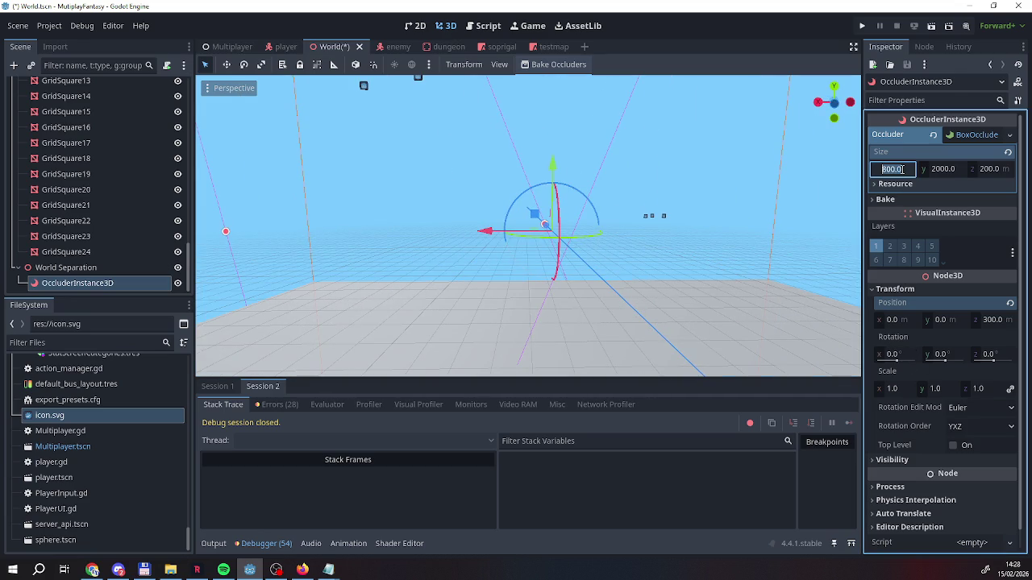
text(1000)
click(982, 170)
key(Return)
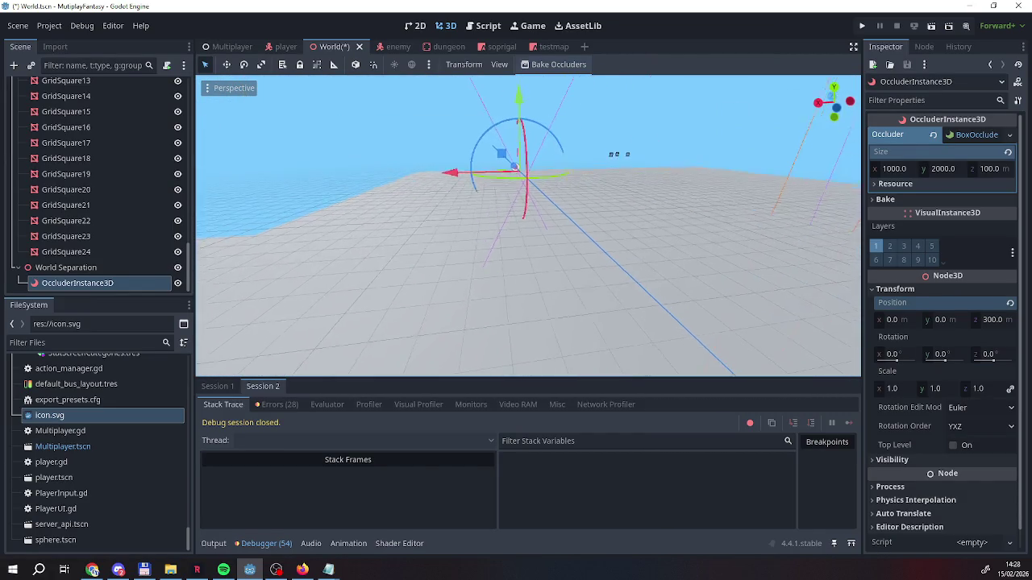
Set the occluder's Bake Simplification Dist to 0.1 m and view it head-on
scroll(528, 226, up, 2)
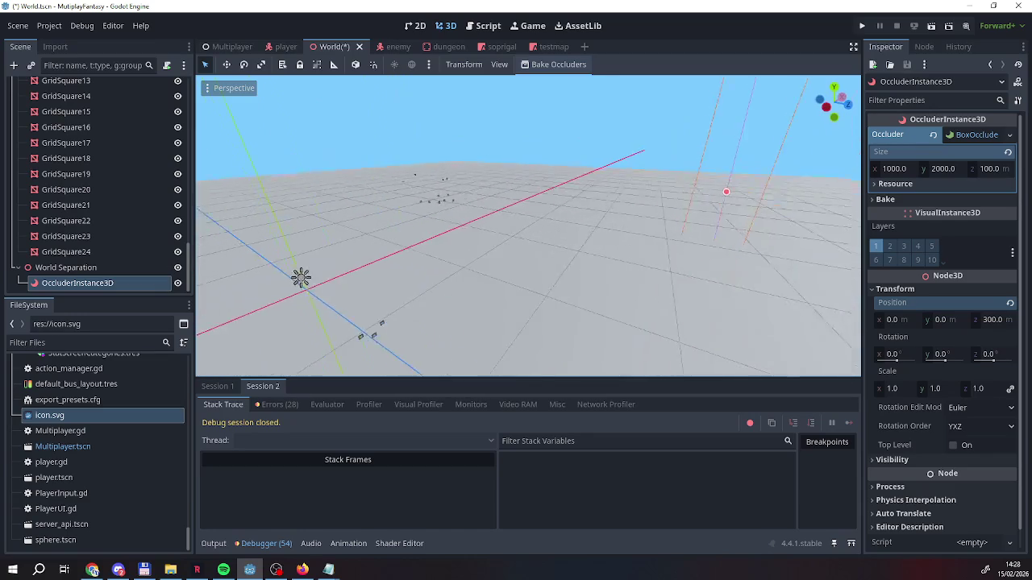
scroll(528, 226, up, 3)
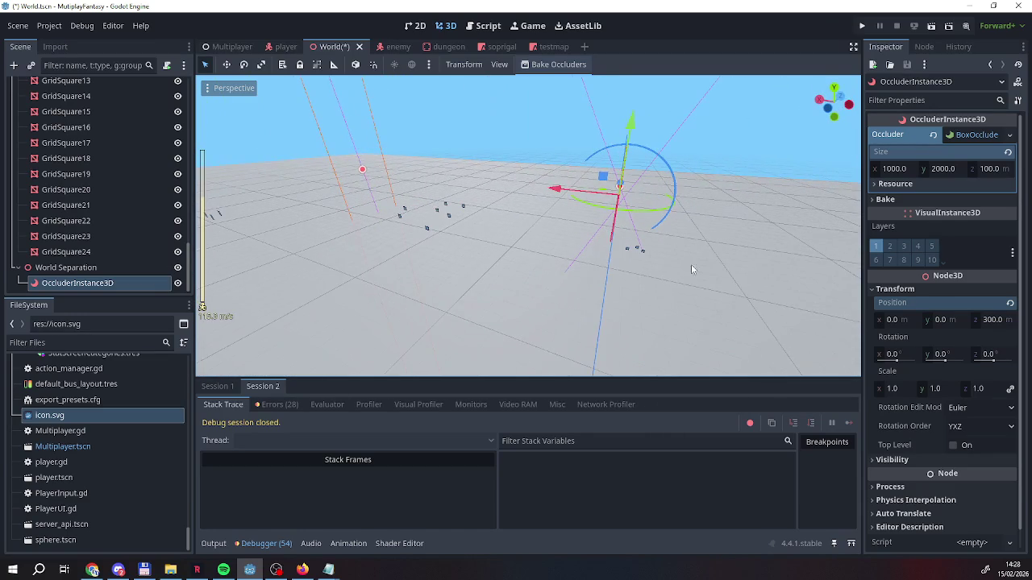
click(886, 199)
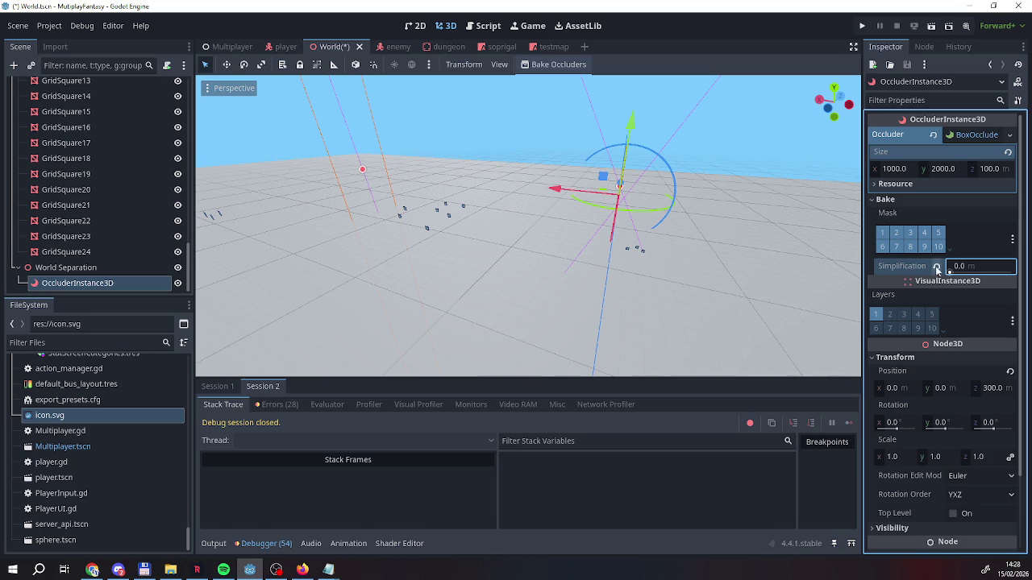
mouse_move(722, 235)
mouse_down()
mouse_move(612, 258)
mouse_move(597, 299)
mouse_move(564, 295)
mouse_move(638, 239)
mouse_up()
Save the World scene, start the game as host, and stop it right away
click(862, 26)
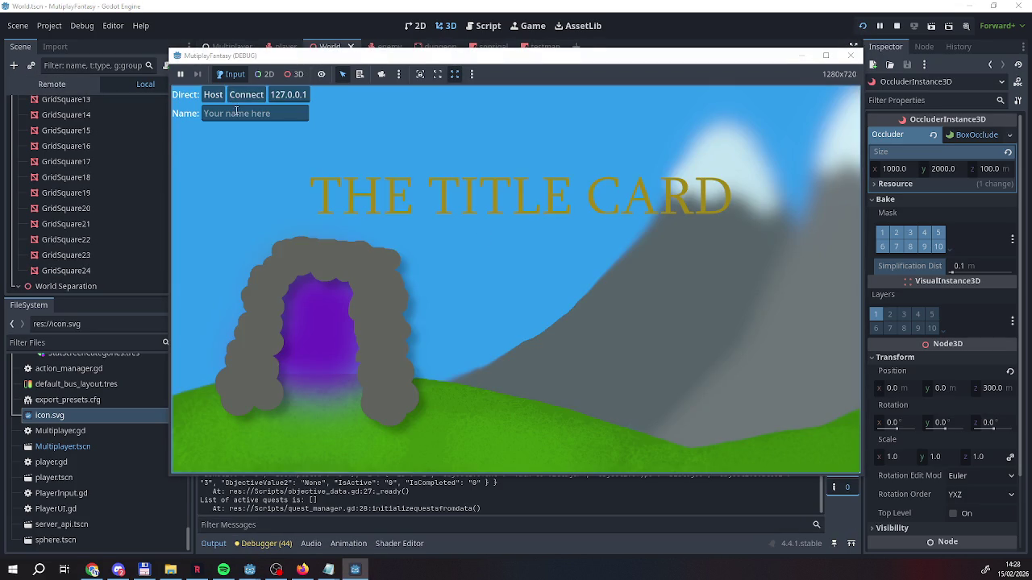
click(216, 94)
click(896, 25)
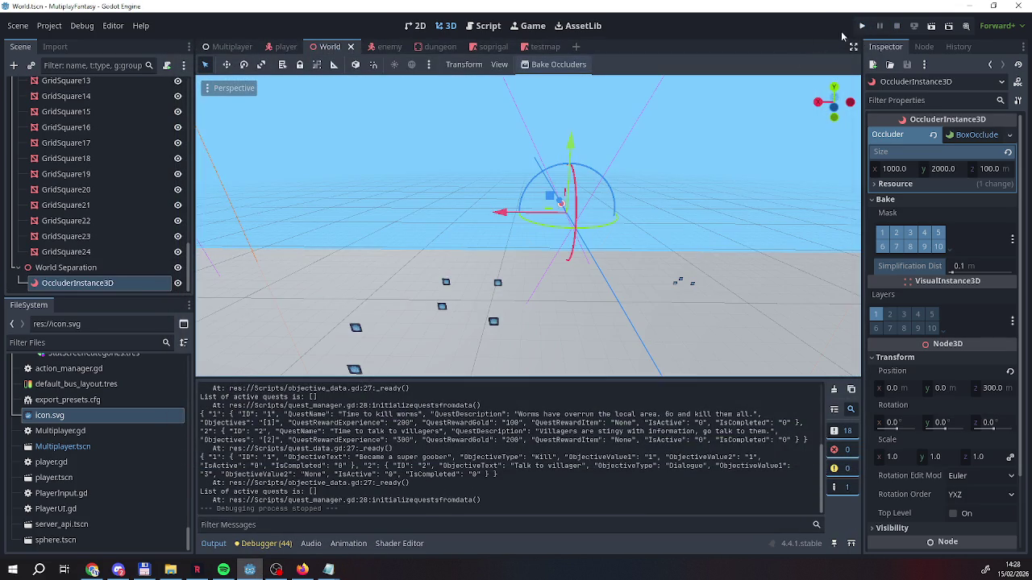
Relaunch the game as host and walk the player toward the tent
click(862, 27)
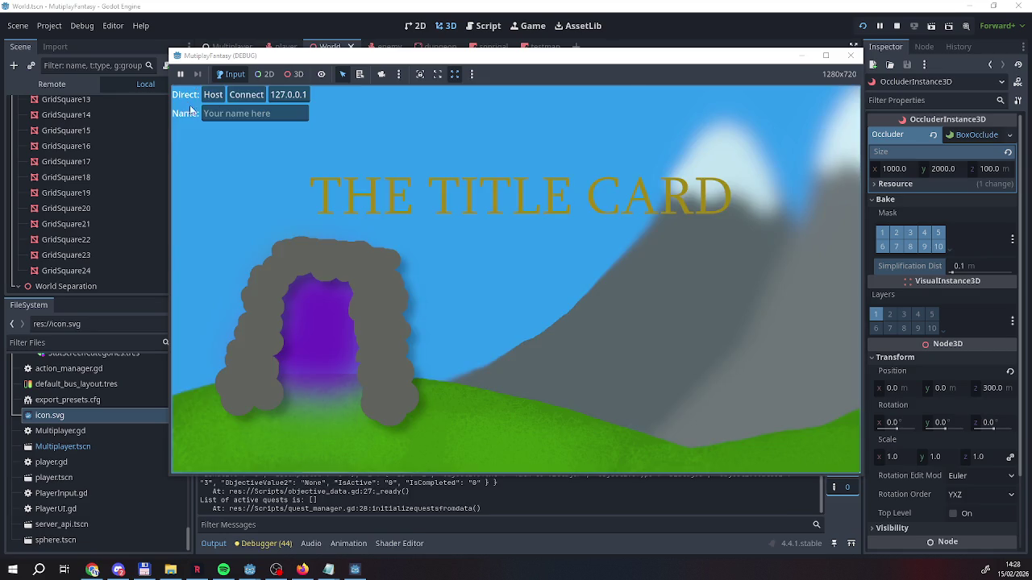
click(214, 95)
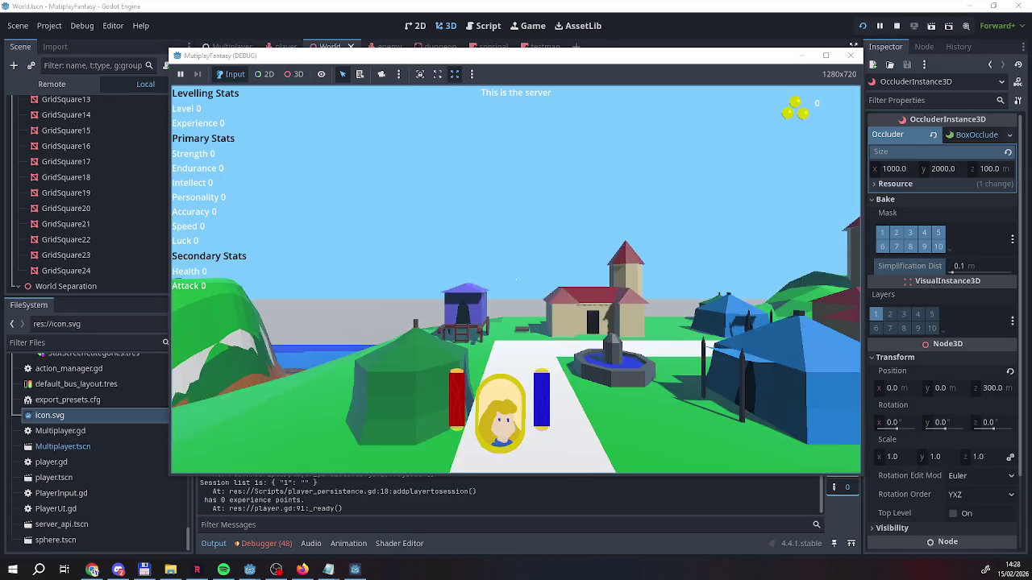
key(Right)
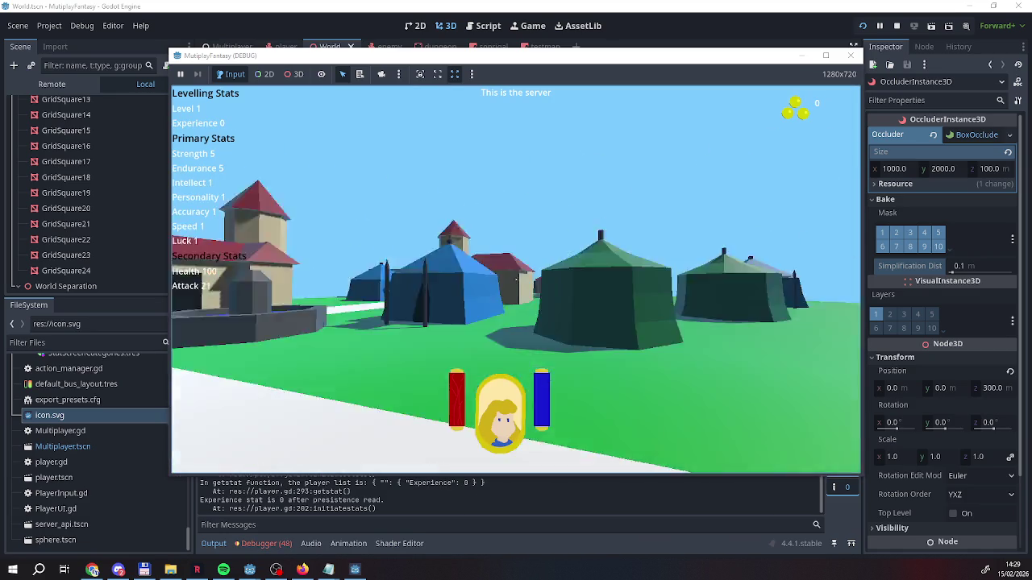
key(Right)
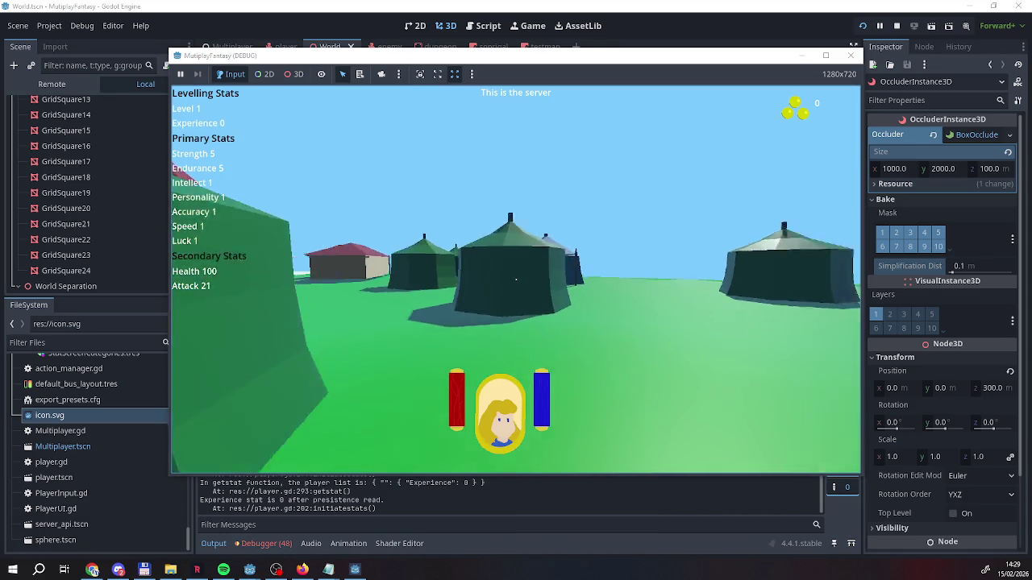
key(Up)
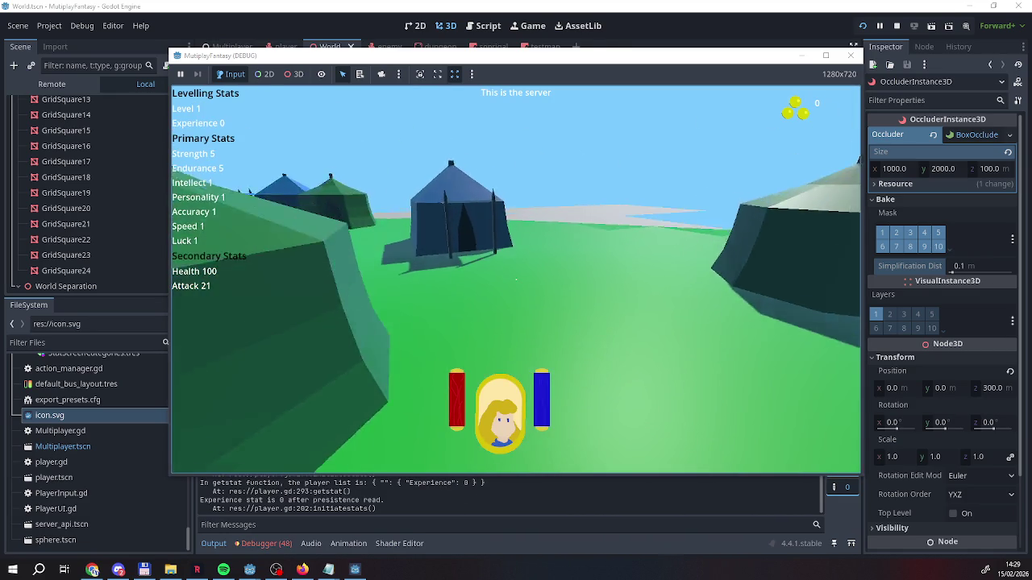
key(Up)
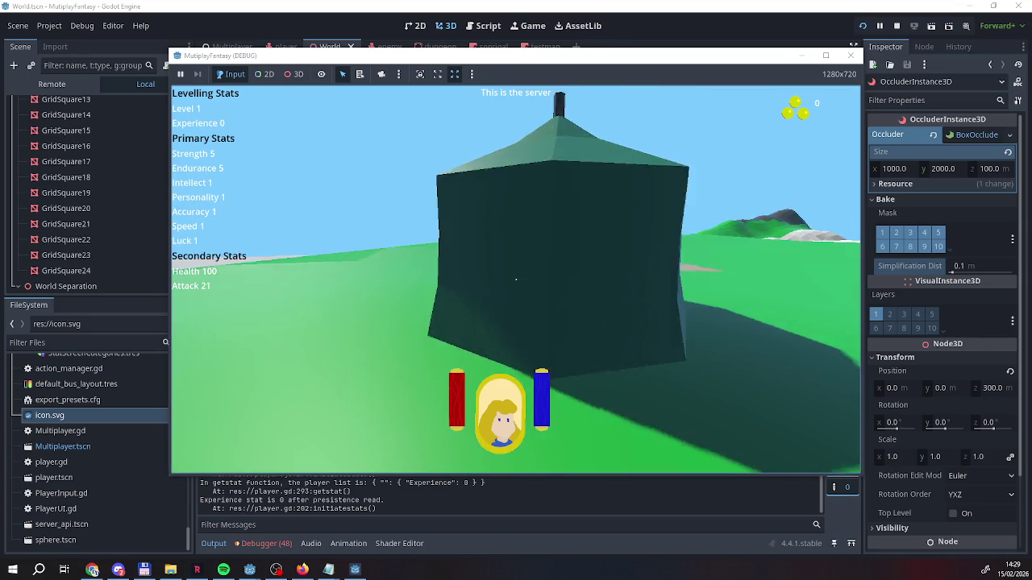
key(Left)
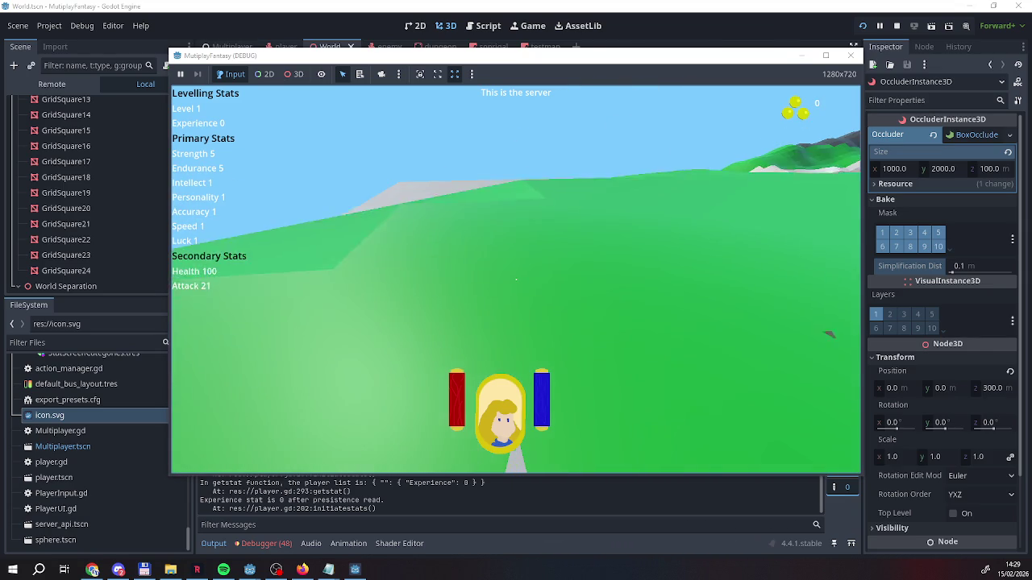
key(Right)
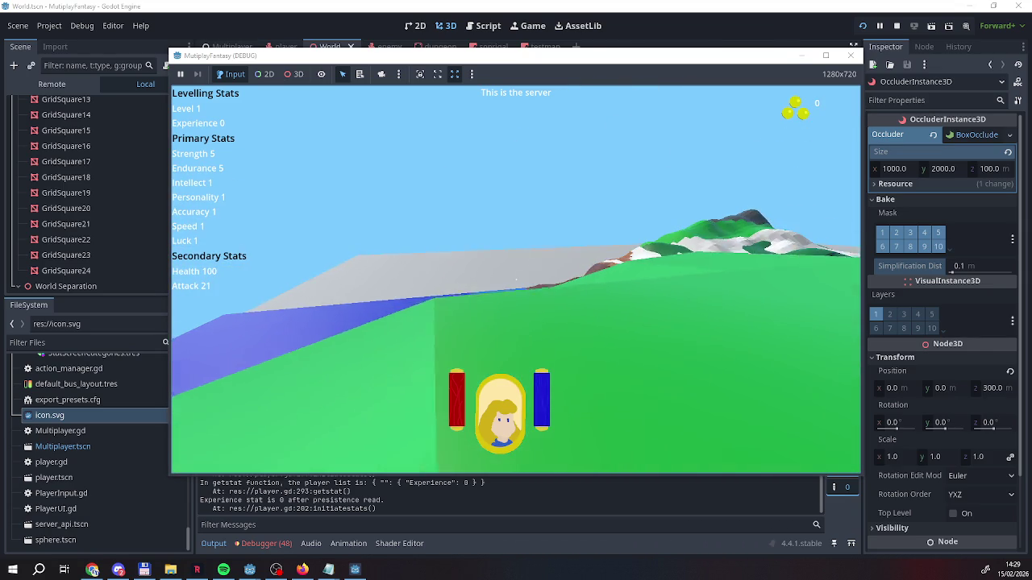
Walk up the slope toward the snowy mountains, then stop the game
key(Left)
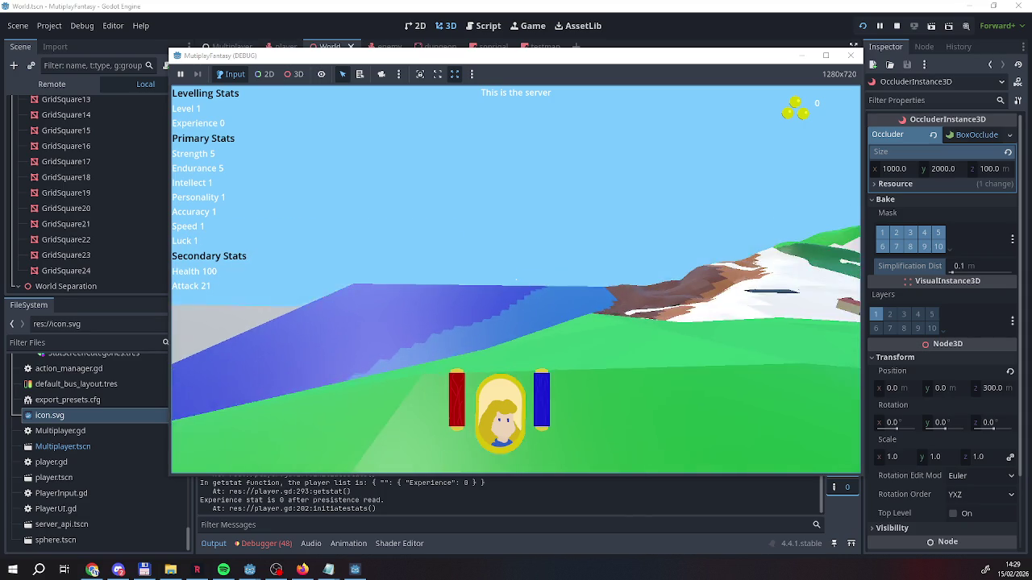
key(Left)
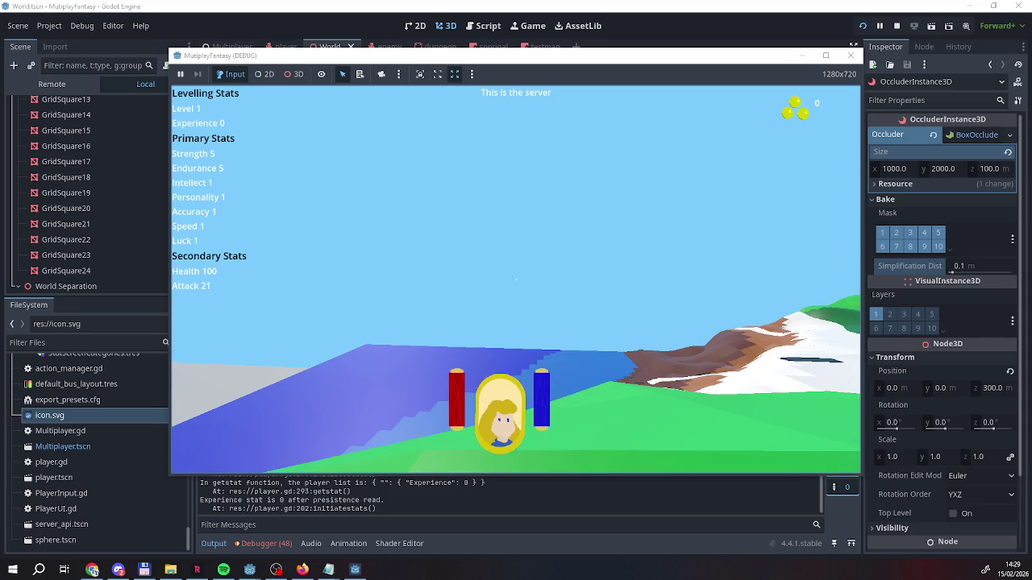
key(Up)
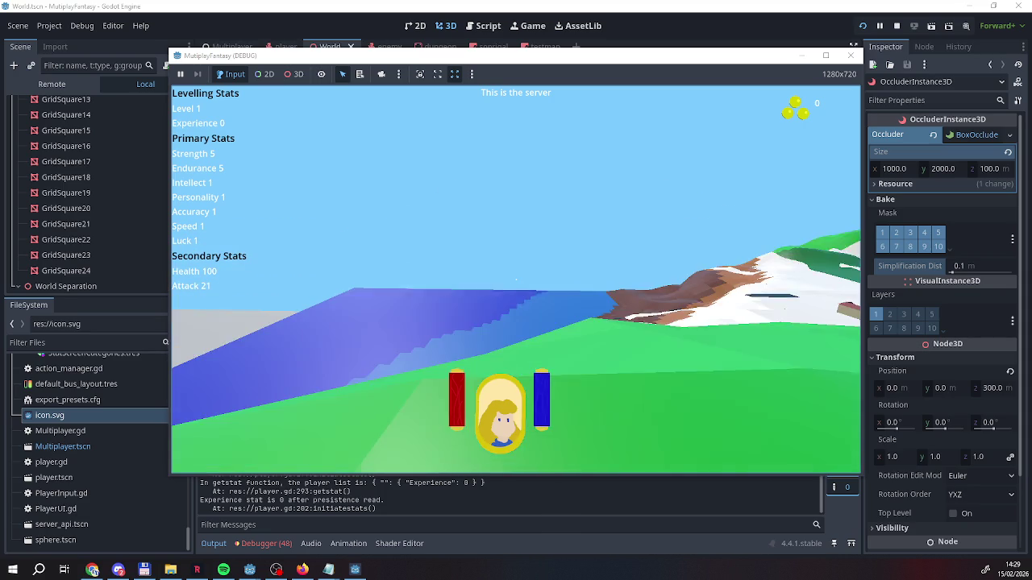
key(Up)
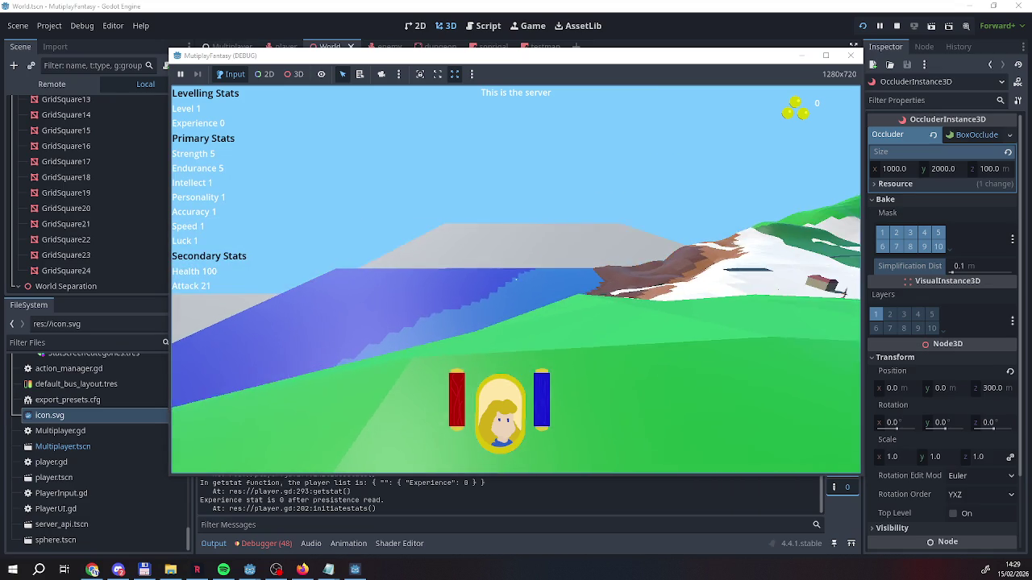
key(Up)
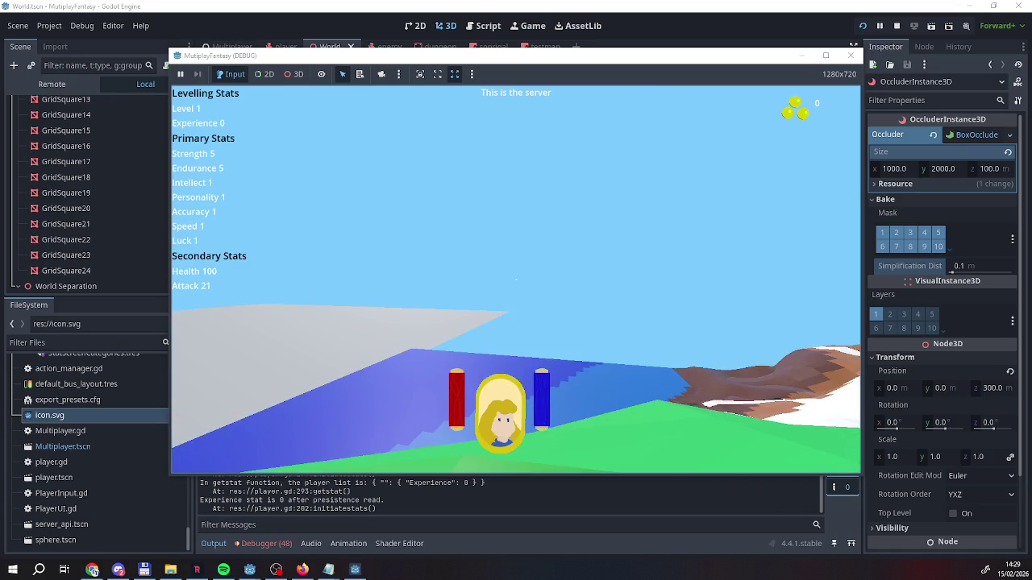
key(Left)
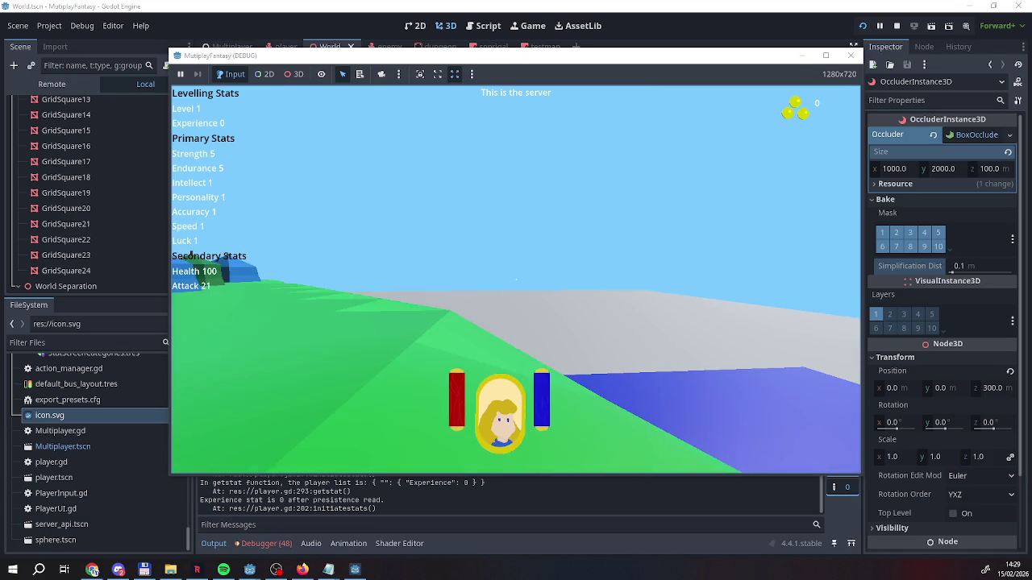
key(Left)
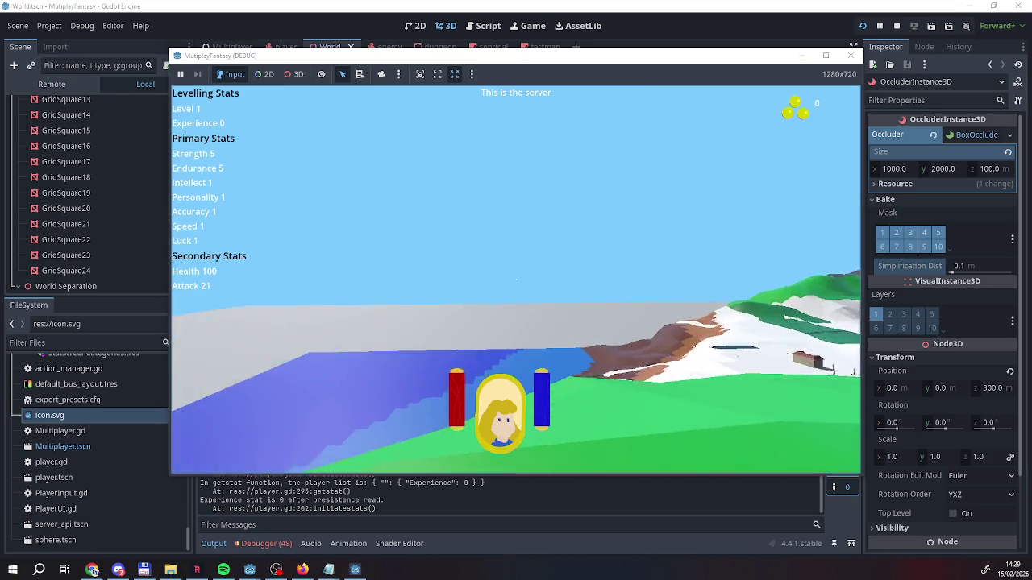
key(Up)
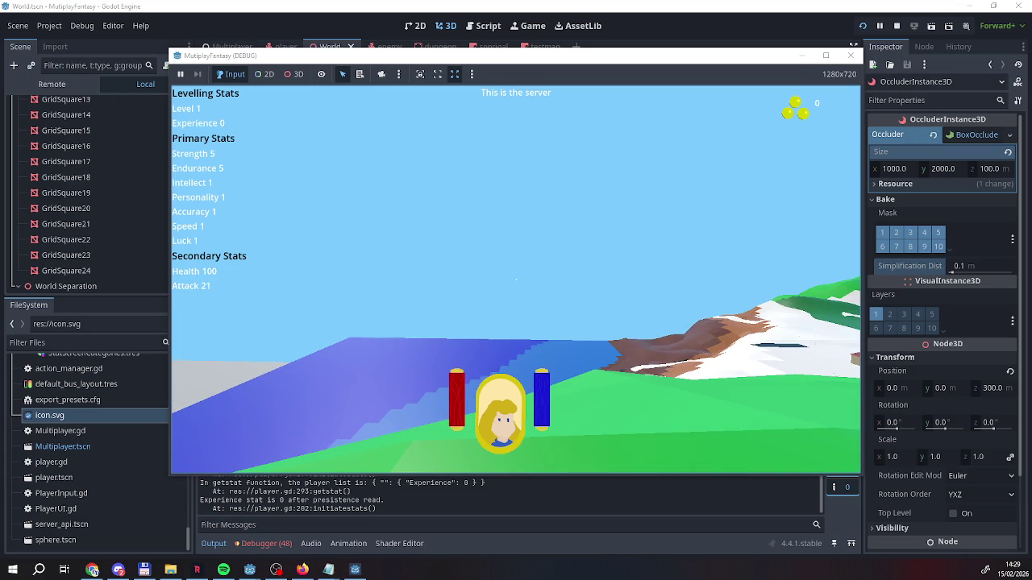
key(Left)
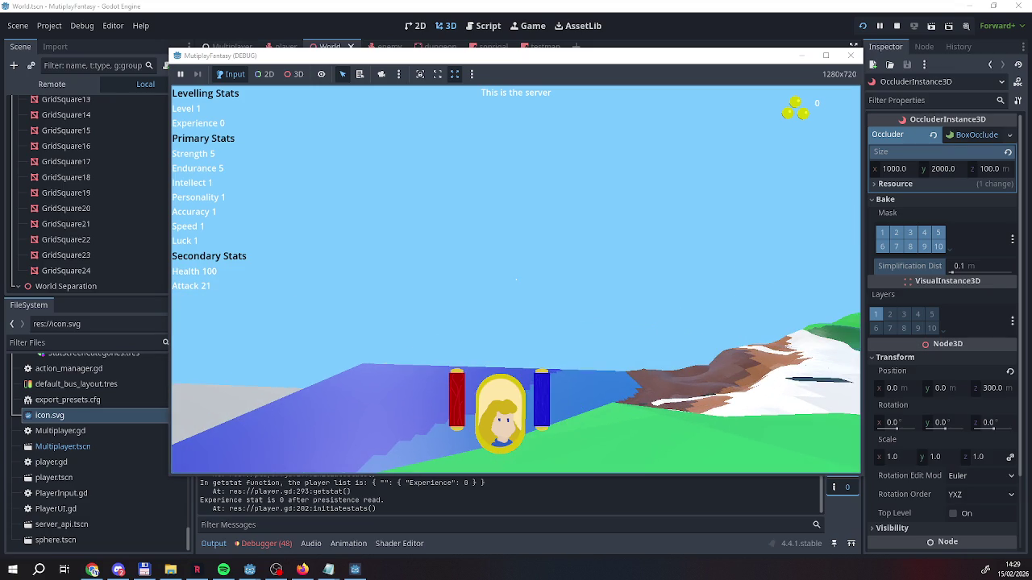
key(Right)
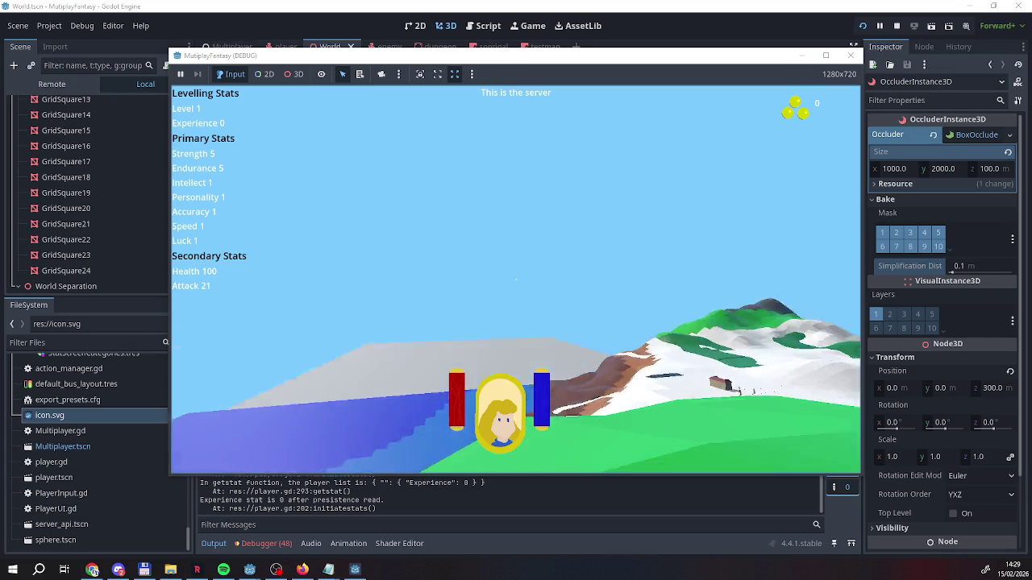
key(Left)
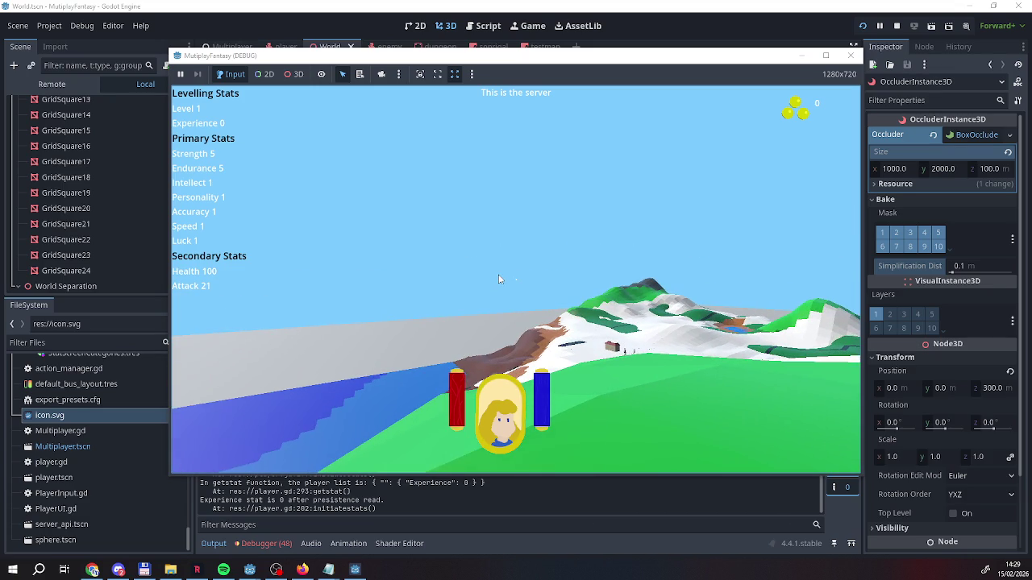
click(897, 25)
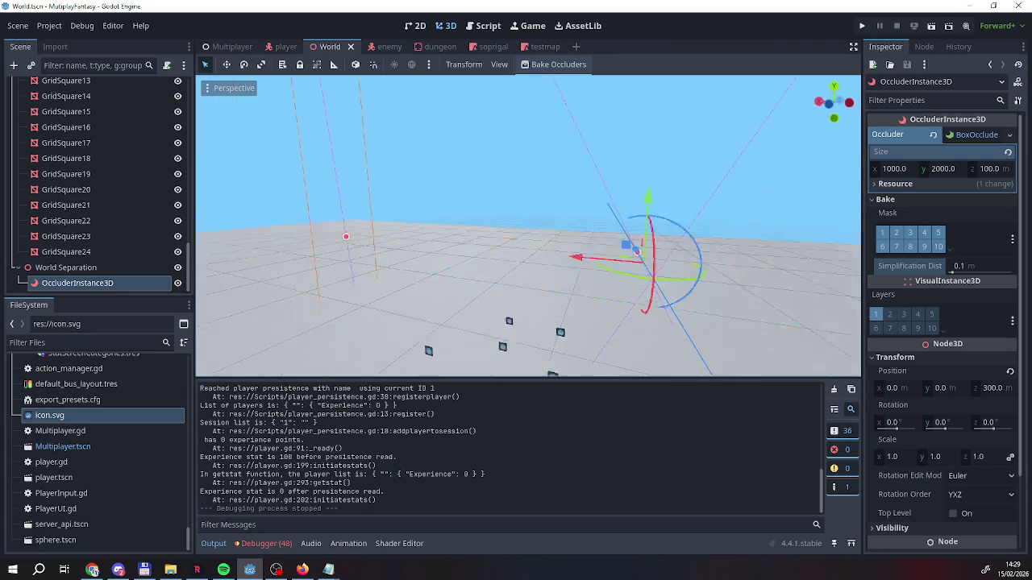
Delete the OccluderInstance3D node from under World Separation
scroll(529, 226, up, 5)
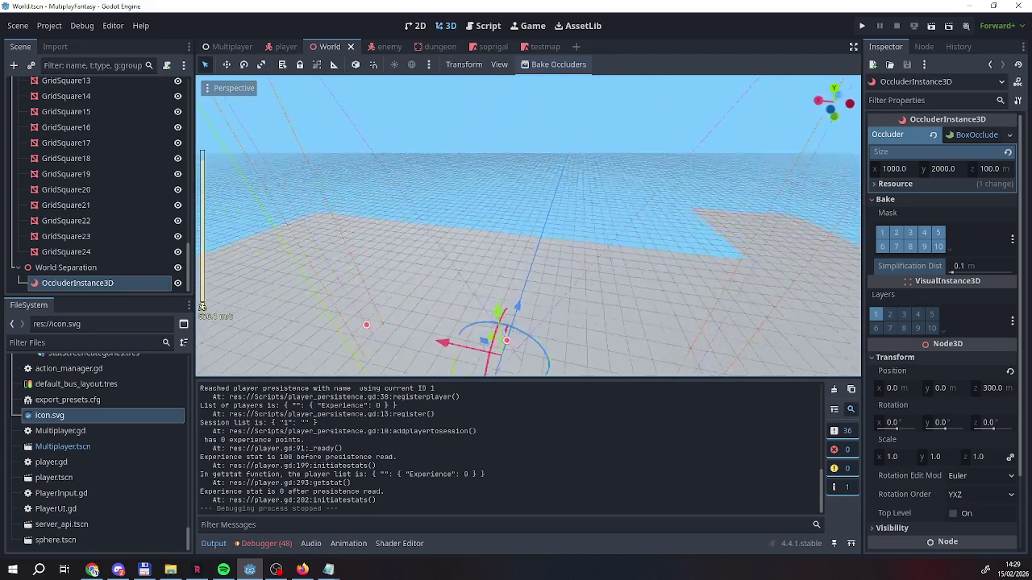
drag(691, 202, 691, 158)
right_click(77, 284)
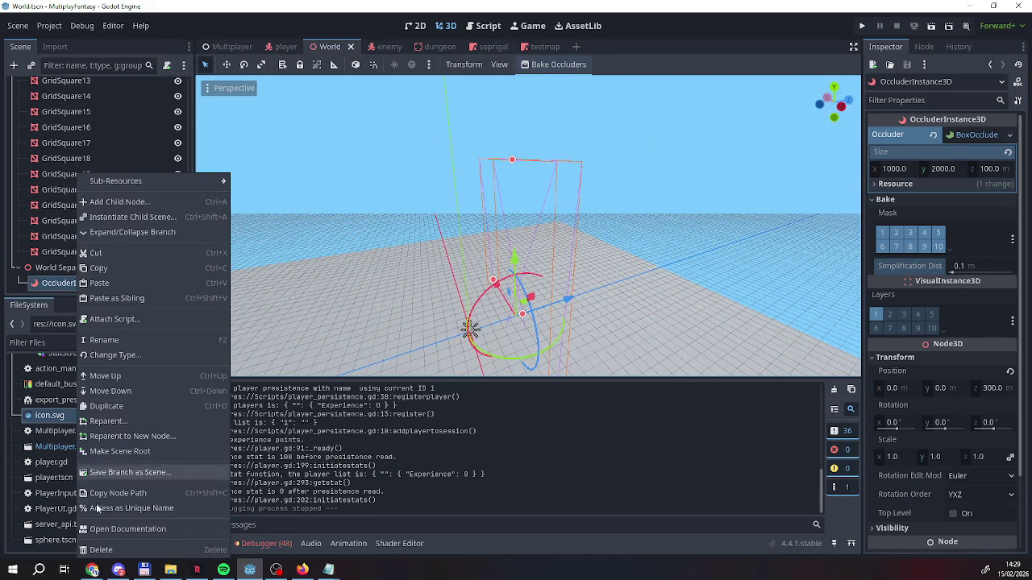
click(105, 551)
click(487, 300)
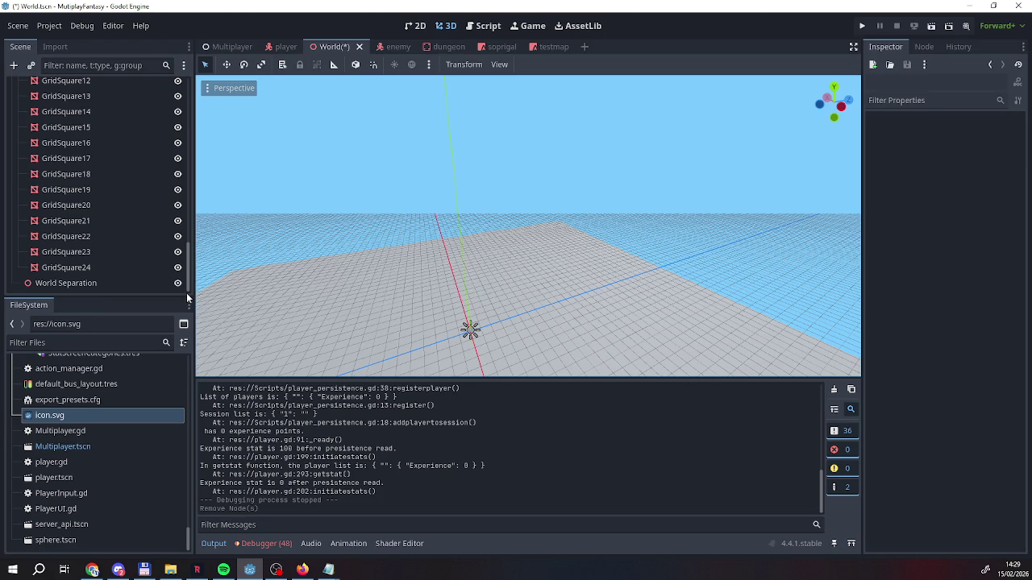
click(52, 285)
mouse_move(484, 320)
mouse_down()
mouse_move(346, 254)
mouse_move(298, 286)
mouse_move(298, 319)
mouse_up()
drag(517, 319, 282, 179)
Save the World scene from its tab's context menu
right_click(331, 48)
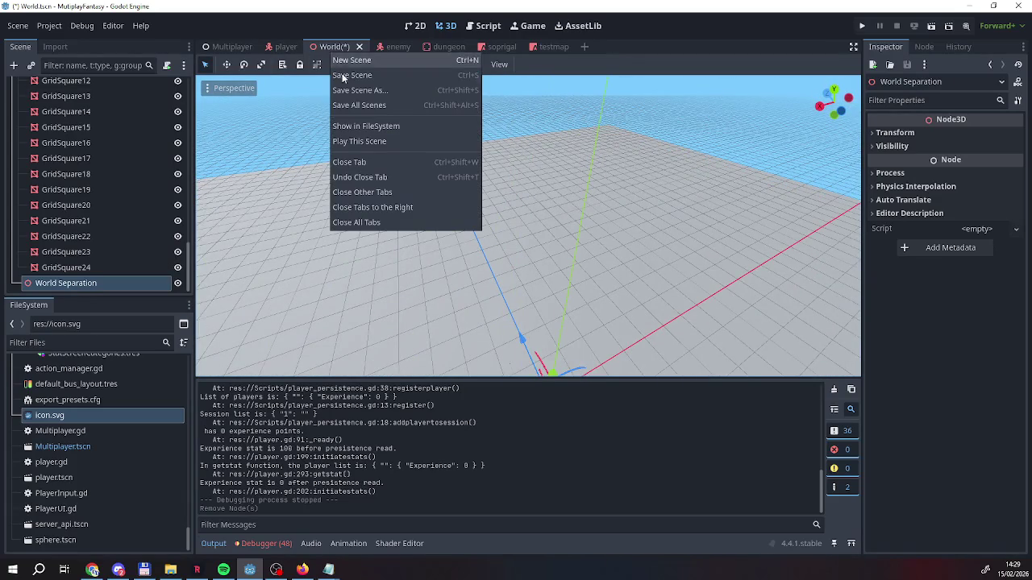
click(350, 76)
mouse_move(417, 118)
mouse_down()
mouse_move(536, 171)
mouse_move(535, 260)
mouse_move(491, 341)
mouse_move(417, 293)
mouse_move(477, 246)
mouse_move(453, 362)
mouse_move(477, 202)
mouse_move(445, 140)
mouse_up()
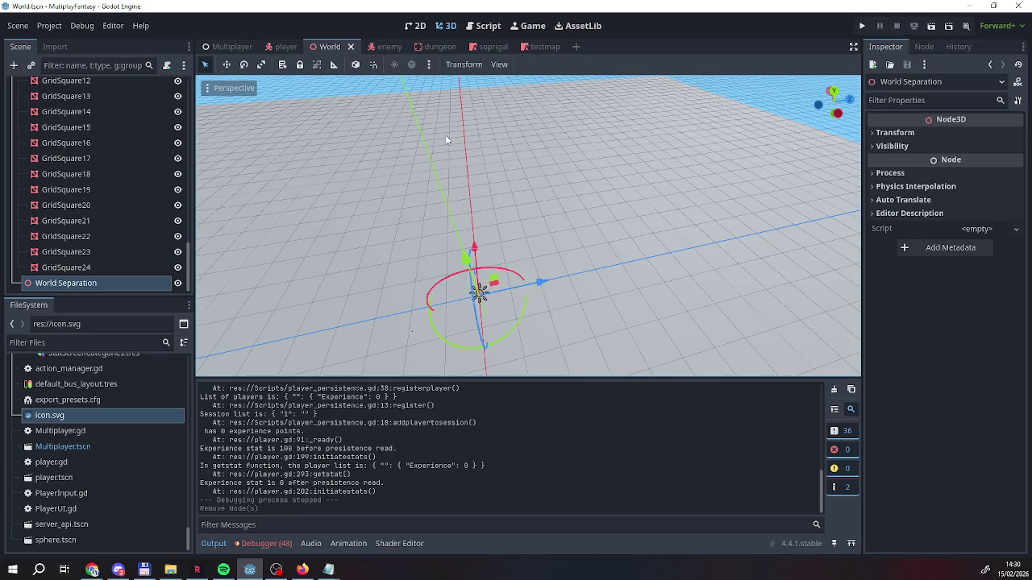
Add an OccluderInstance3D child under World Separation with a new SphereOccluder3D shape
right_click(98, 285)
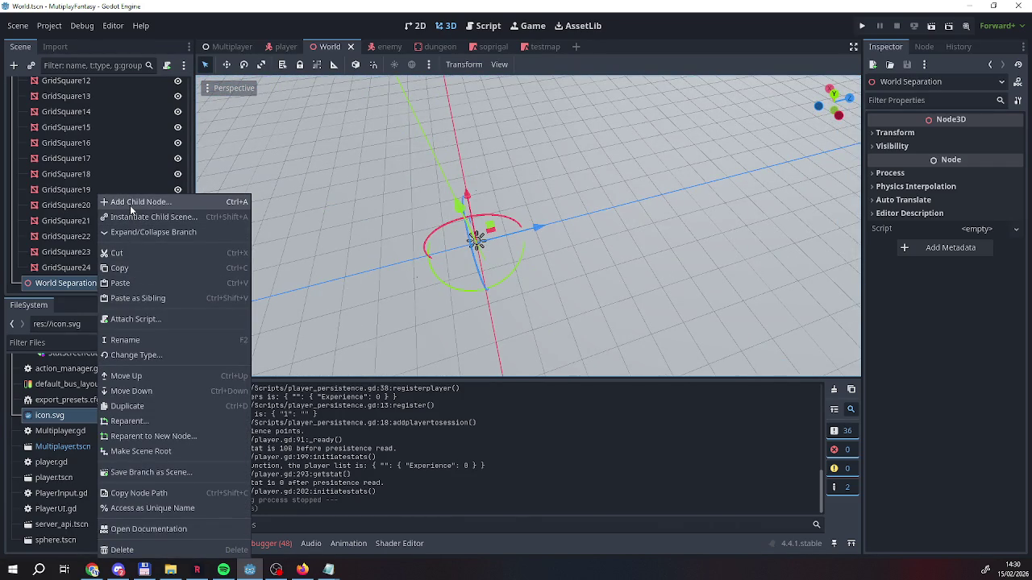
click(130, 204)
text(occ)
double_click(142, 177)
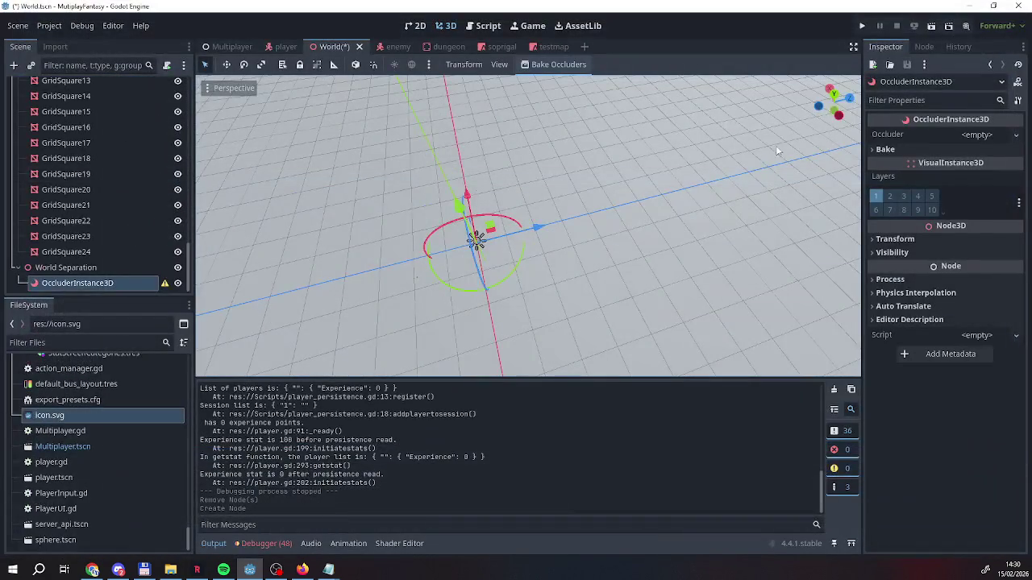
click(968, 136)
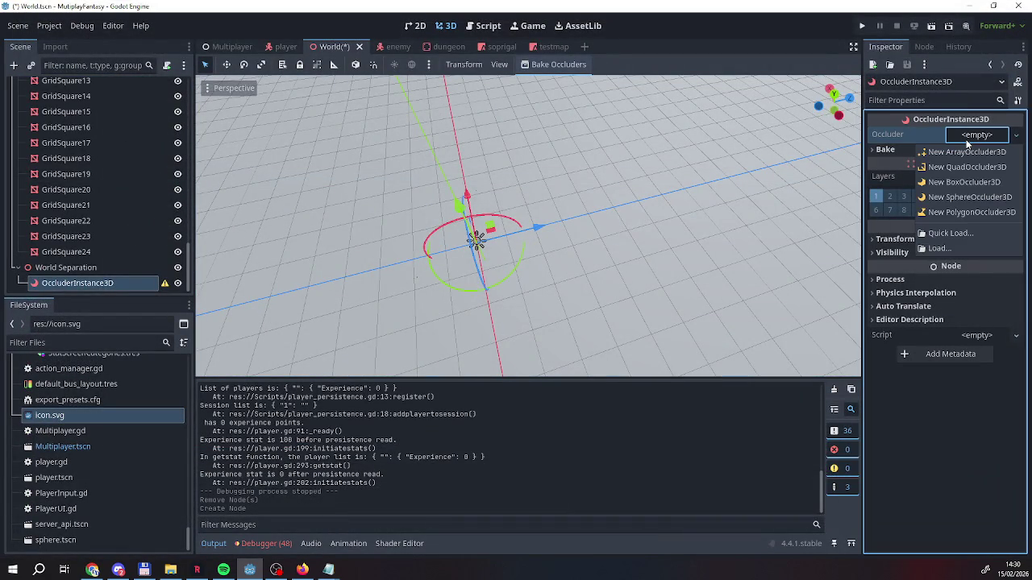
click(961, 197)
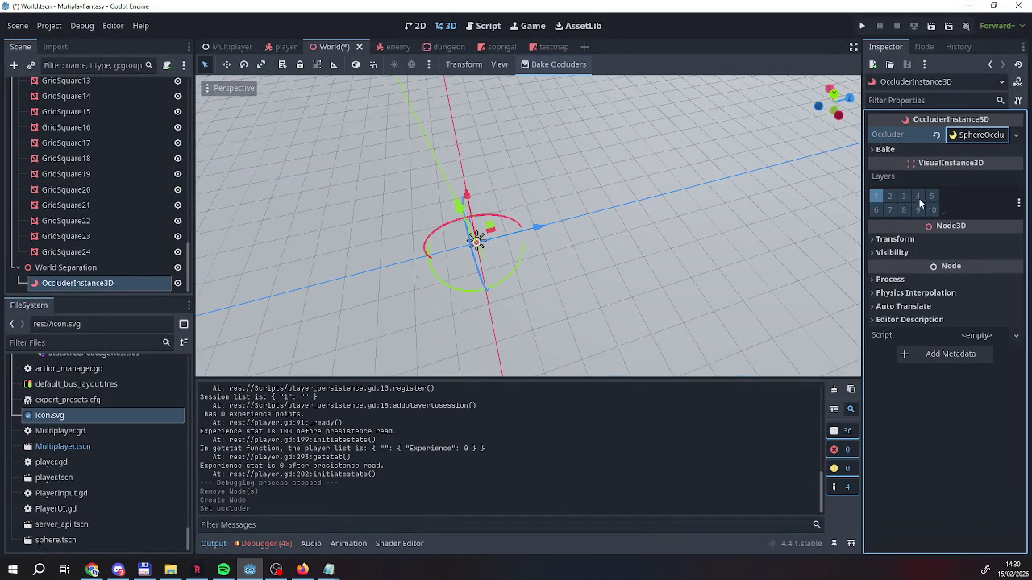
click(900, 150)
click(899, 150)
Set the sphere occluder's radius to 500 m
click(980, 135)
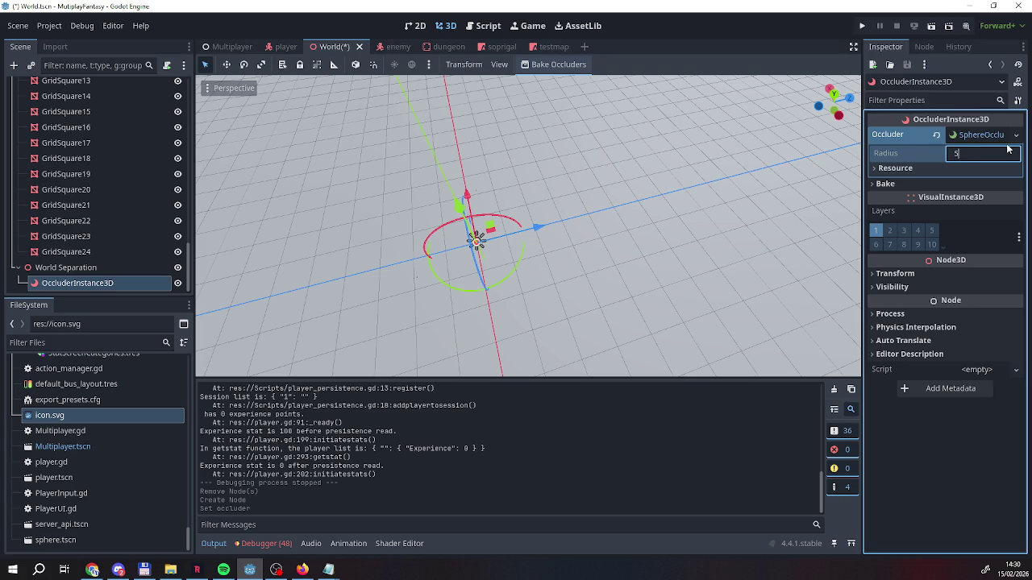
text(00)
key(Return)
mouse_move(660, 153)
mouse_down()
mouse_move(620, 253)
mouse_move(596, 266)
mouse_move(580, 258)
mouse_move(564, 242)
mouse_move(768, 142)
mouse_up()
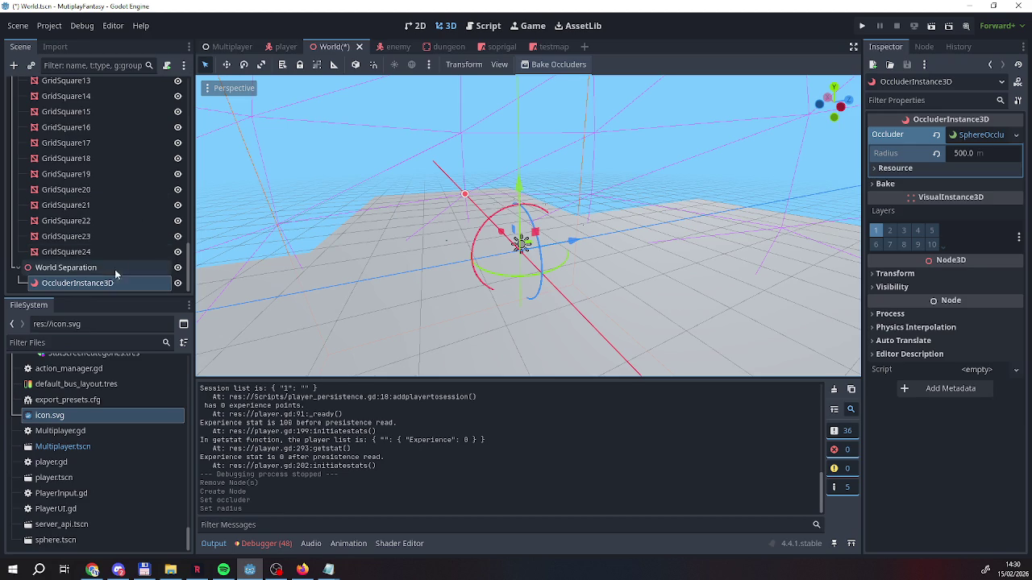
Try moving the occluder to z -100, then return it to z 0
click(897, 274)
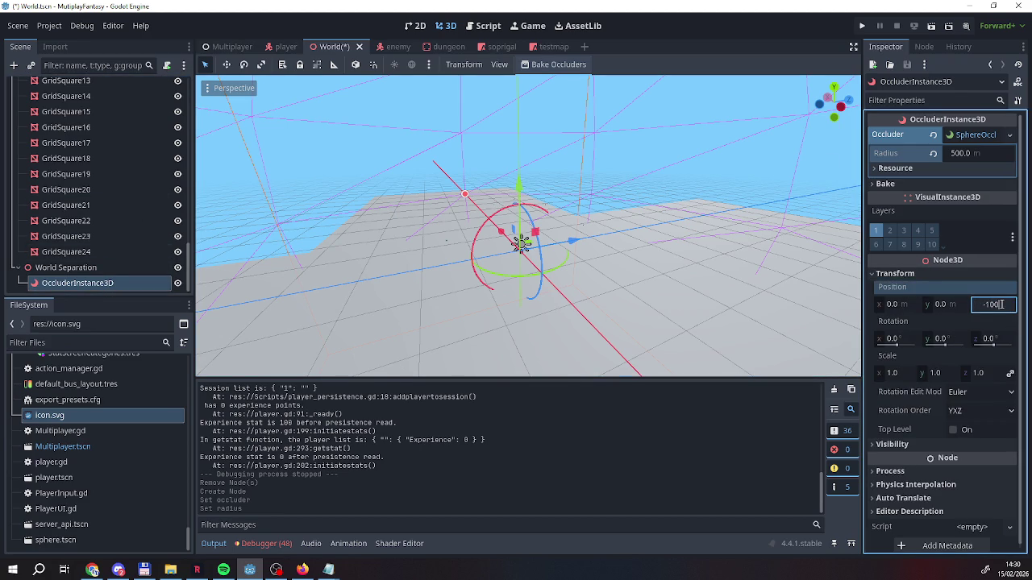
key(Return)
drag(478, 233, 802, 224)
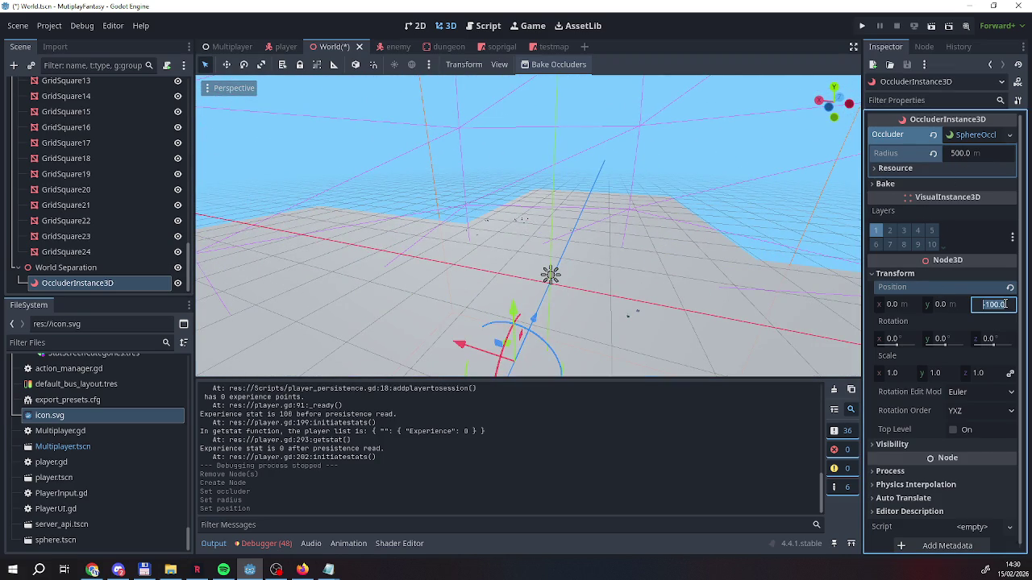
text(0)
key(Return)
drag(735, 288, 574, 206)
key(Tab)
text(400)
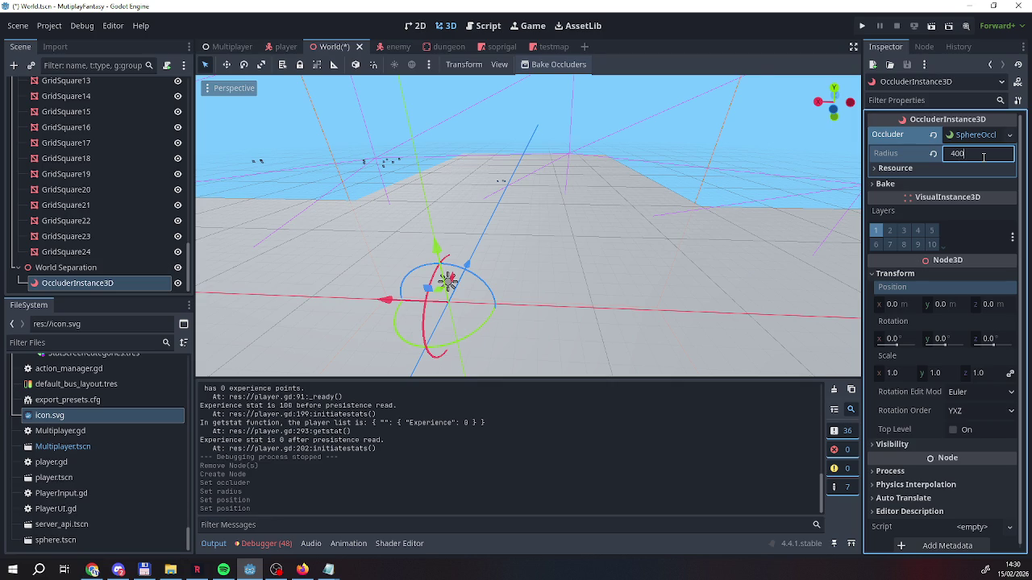
Shrink the sphere radius to 400 m, then 300 m, and run the game
key(Return)
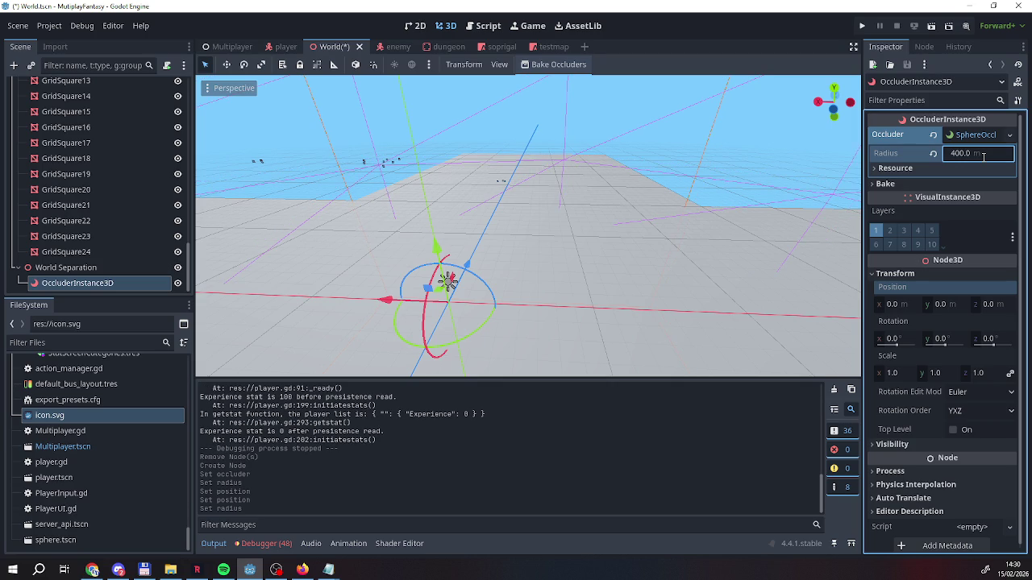
mouse_move(532, 242)
mouse_down()
mouse_move(468, 229)
mouse_move(467, 274)
mouse_move(468, 242)
mouse_move(856, 349)
mouse_up()
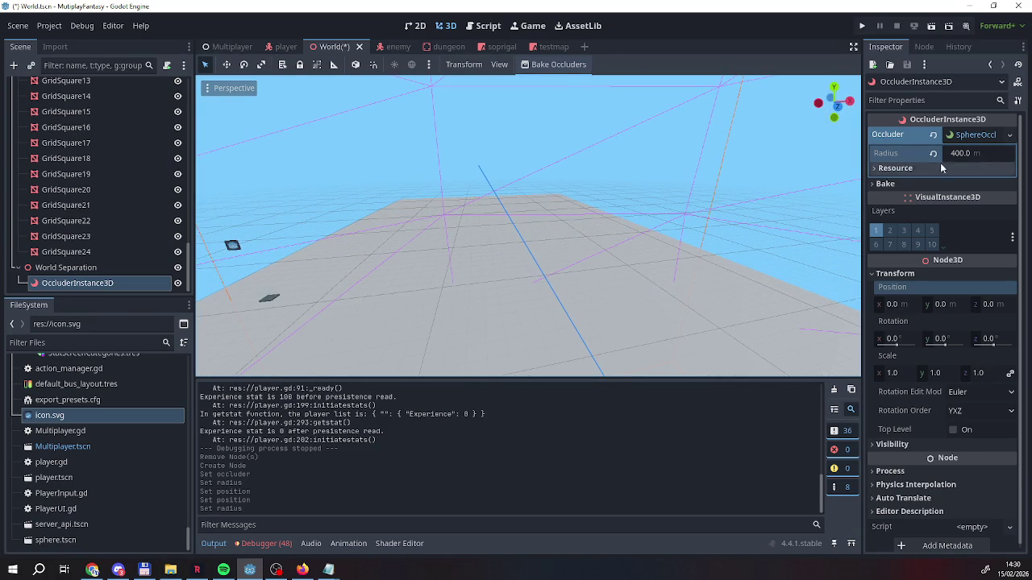
text(300)
key(Return)
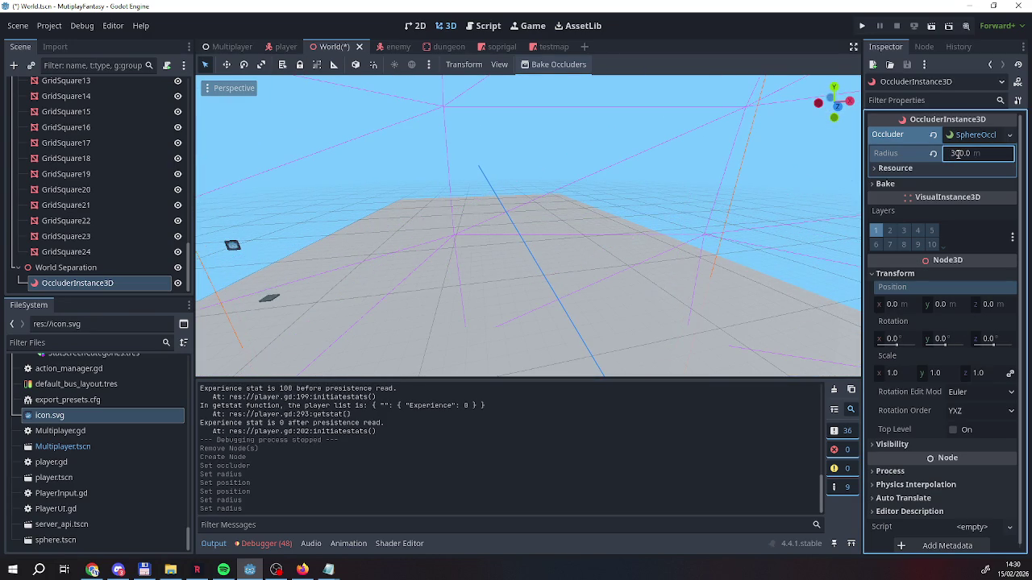
mouse_move(676, 299)
mouse_down()
mouse_move(676, 354)
mouse_move(675, 290)
mouse_move(613, 282)
mouse_up()
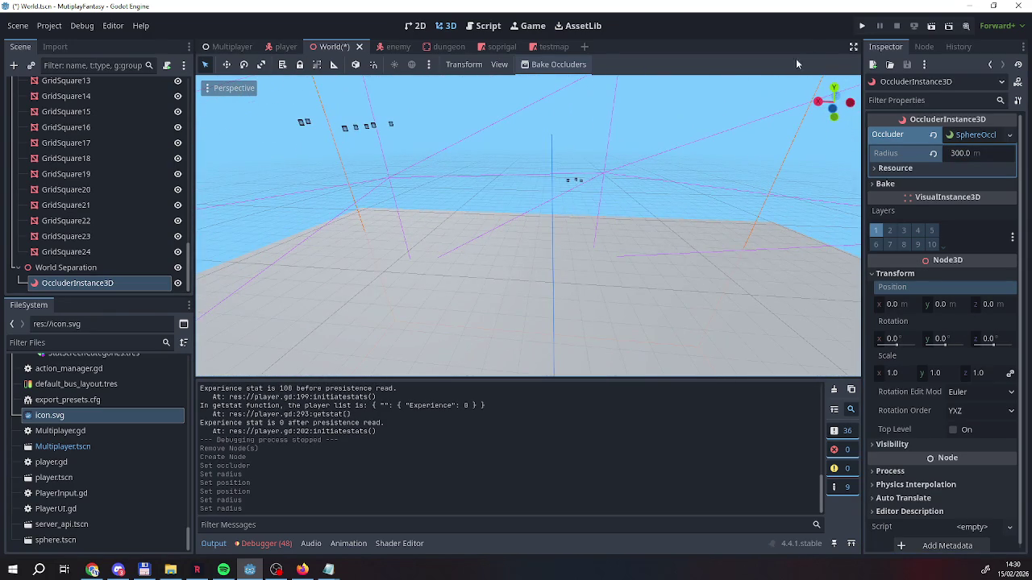
click(859, 26)
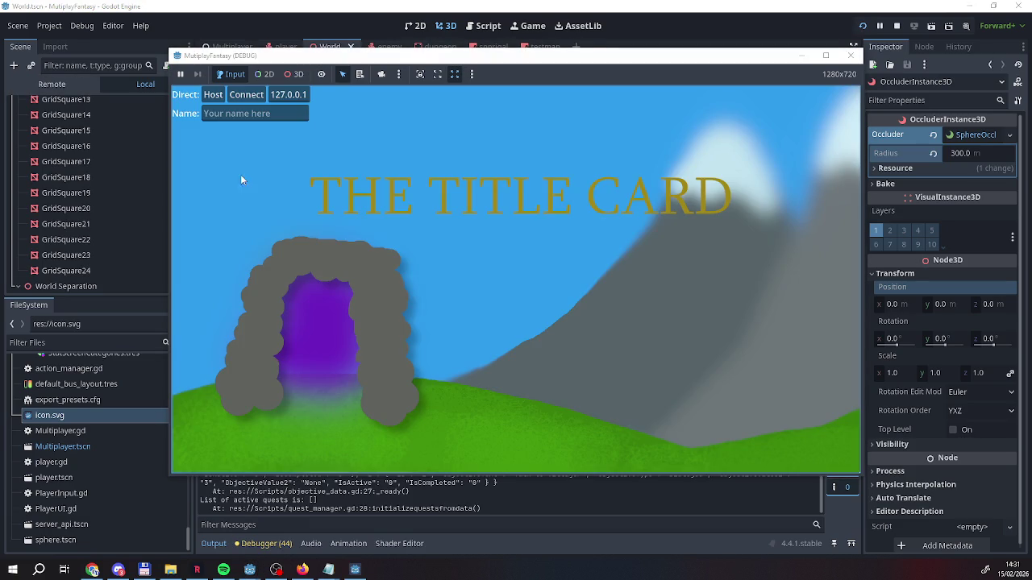
click(213, 94)
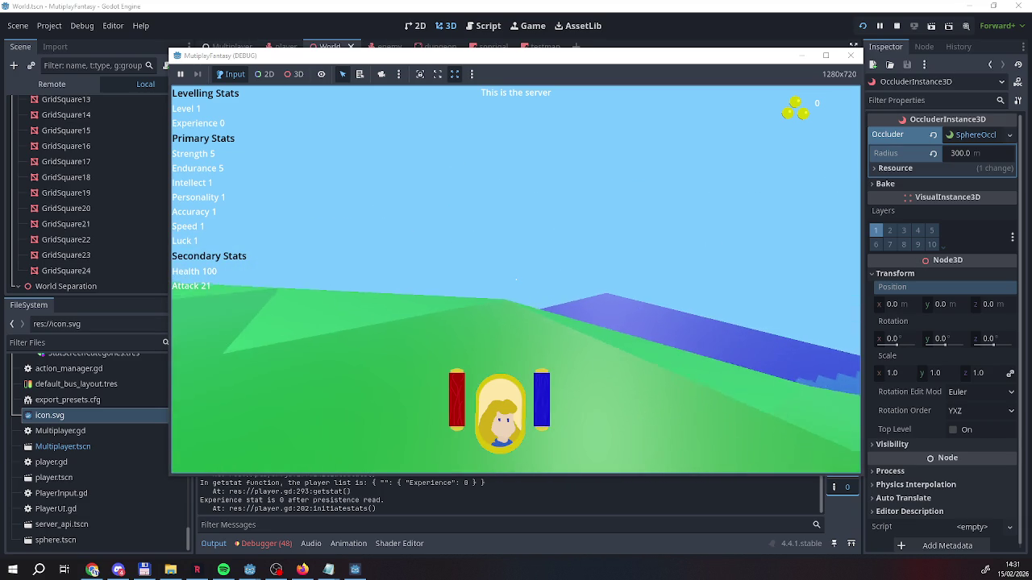
click(896, 27)
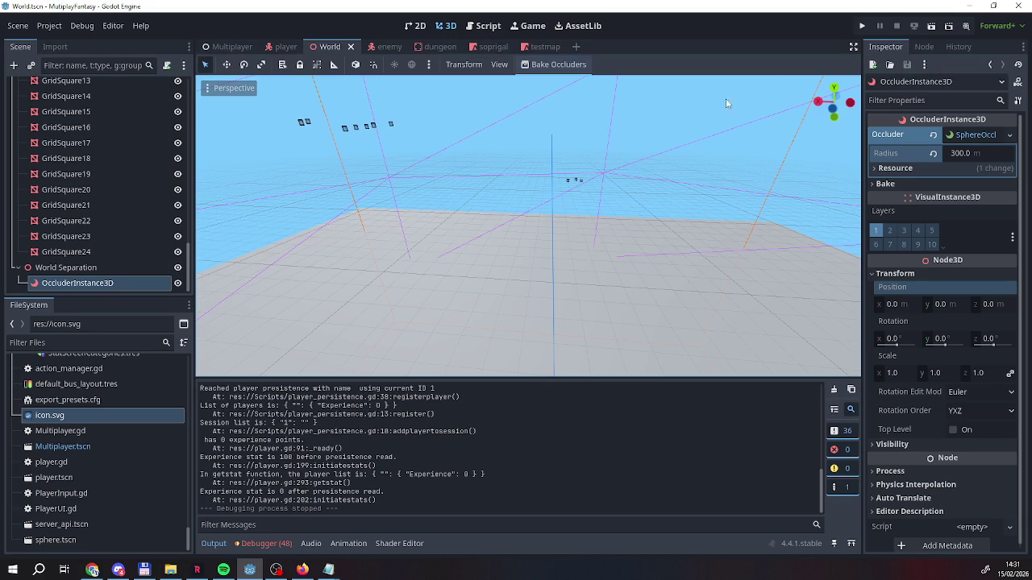
Hide WorldGrid with its eye icon, then run the game and host as server
mouse_move(337, 239)
mouse_down()
mouse_move(497, 132)
mouse_move(417, 265)
mouse_up()
scroll(95, 237, up, 5)
scroll(95, 236, up, 5)
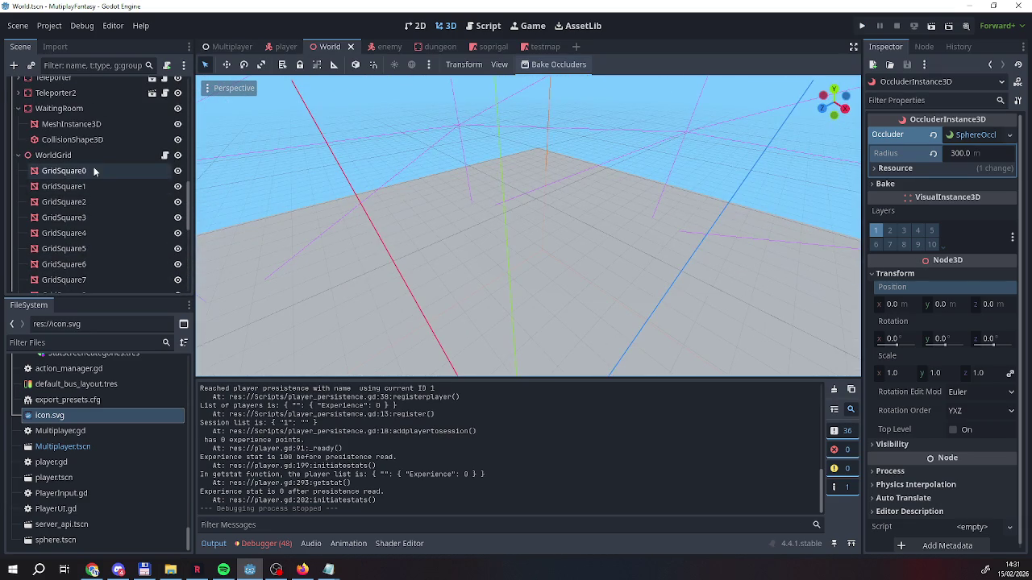
click(177, 155)
scroll(116, 192, down, 3)
scroll(116, 192, up, 5)
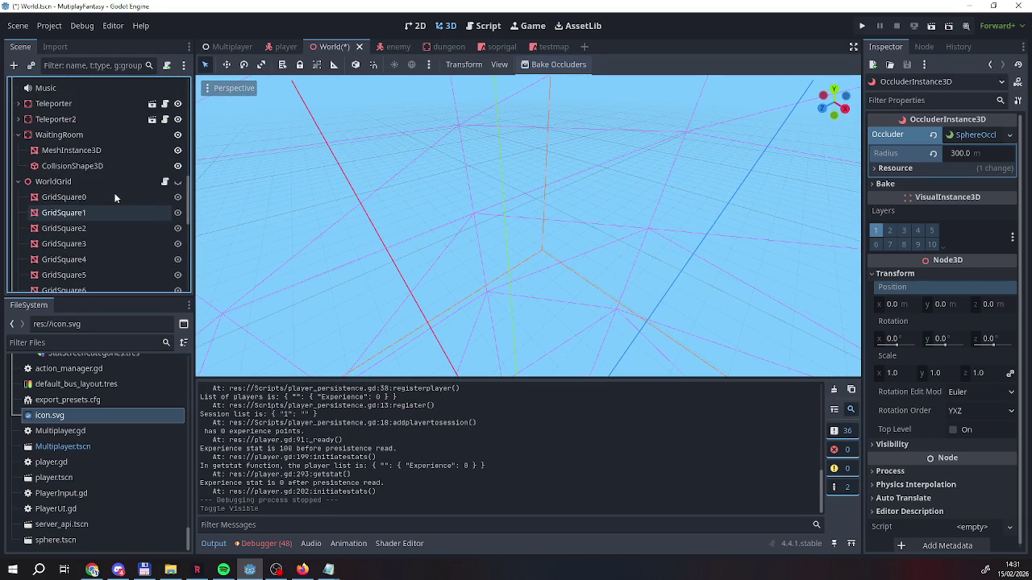
scroll(116, 197, down, 1)
click(862, 26)
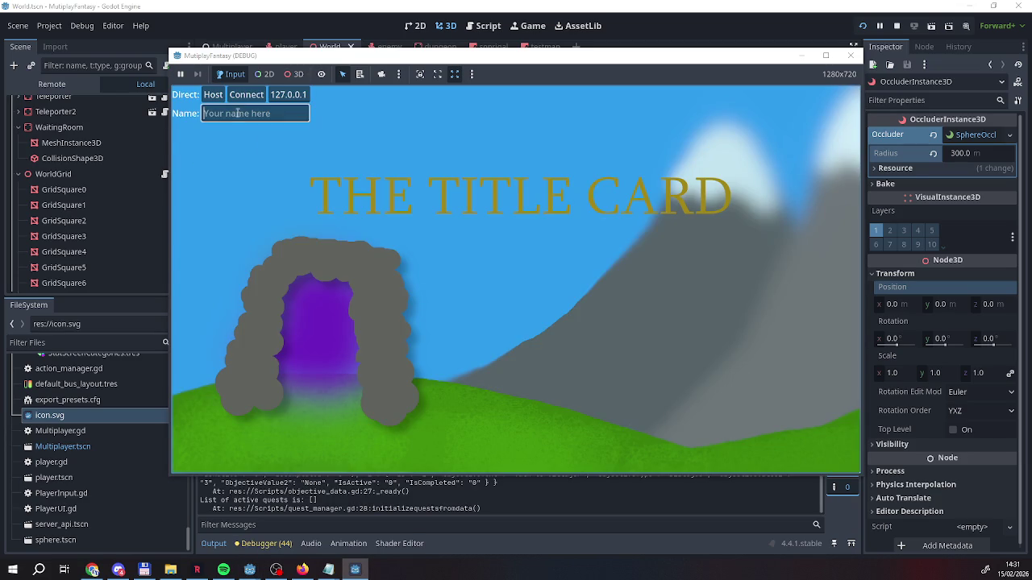
click(212, 91)
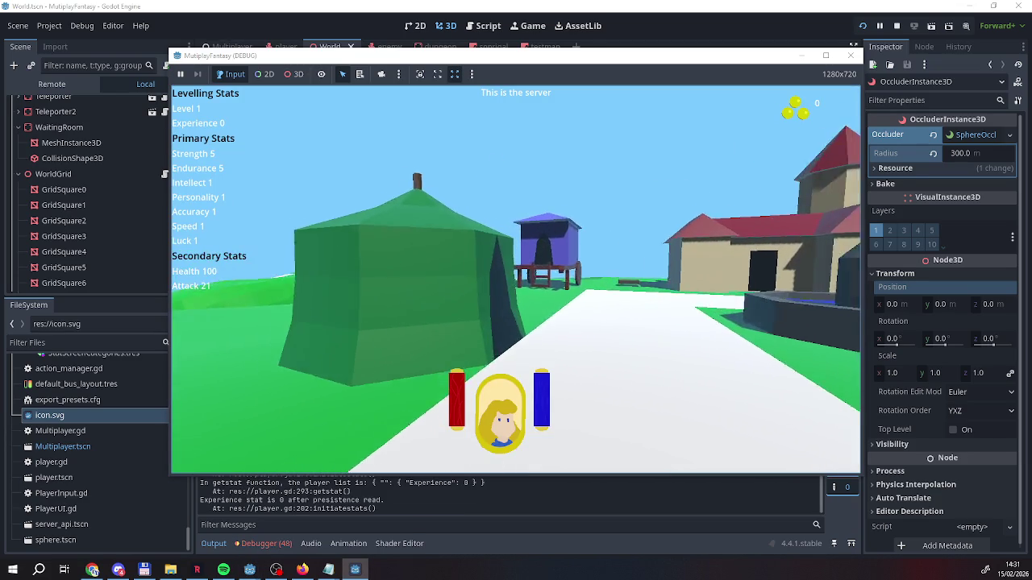
Walk into the green tent, enter the Dungeon Entrance and return, then switch windows
key(w)
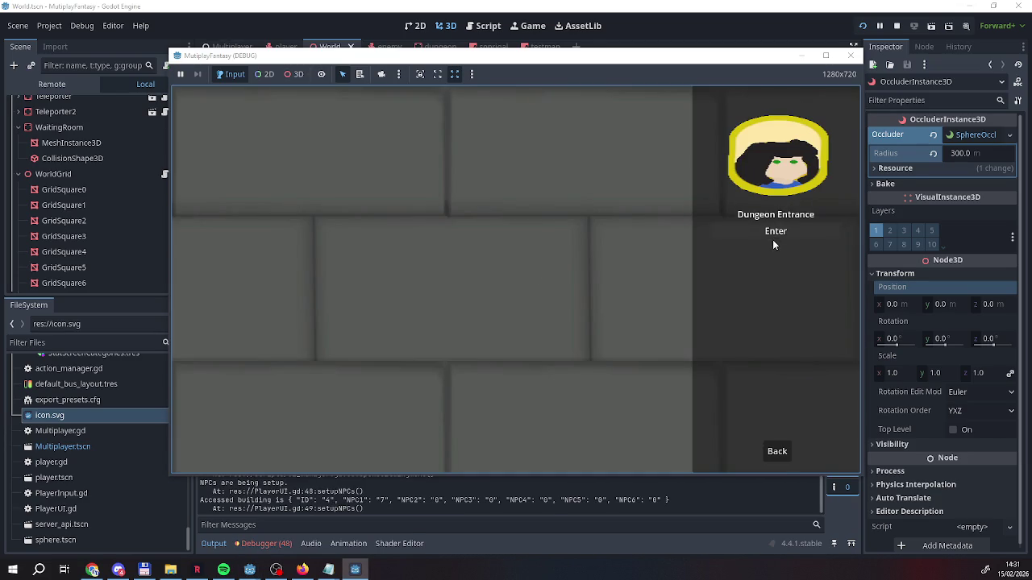
click(773, 236)
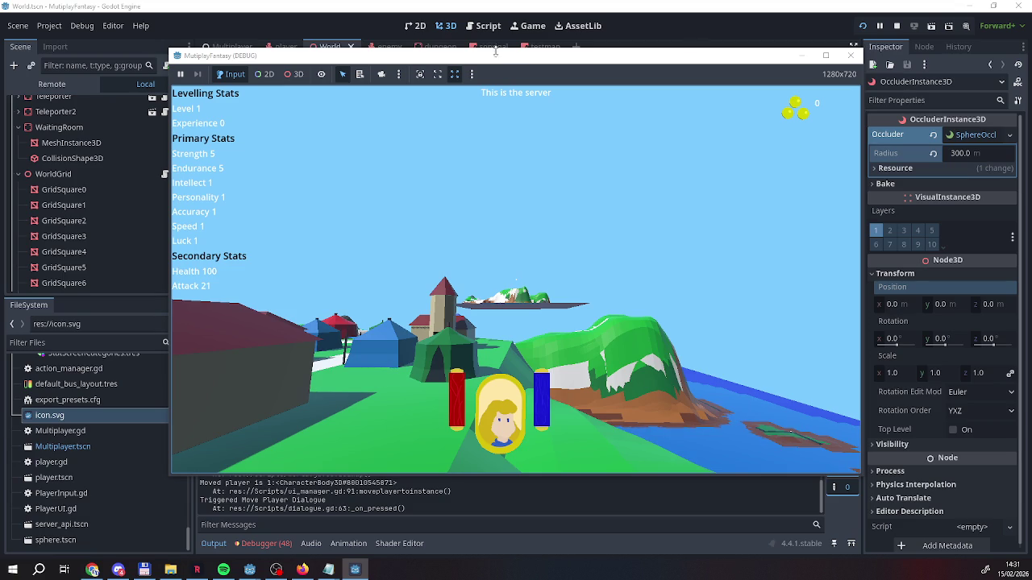
click(356, 569)
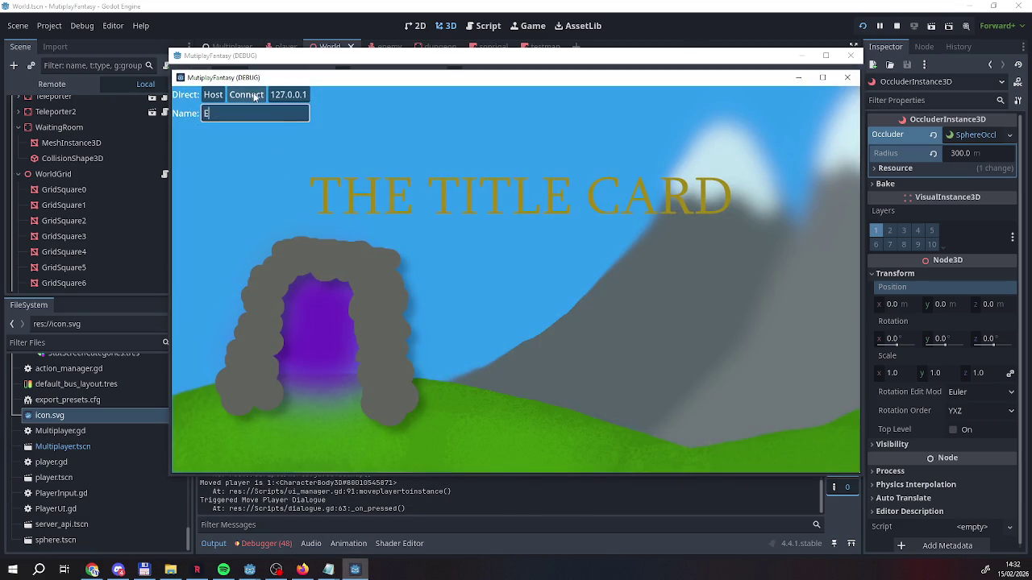
Join the hosted game as a client and walk past the tents up the hill
click(246, 94)
key(w)
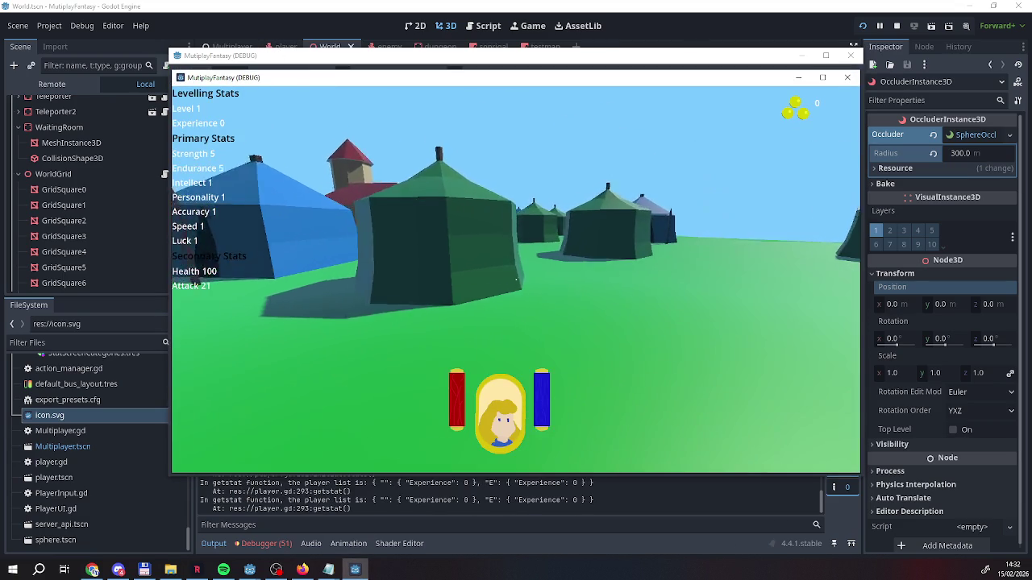
key(w)
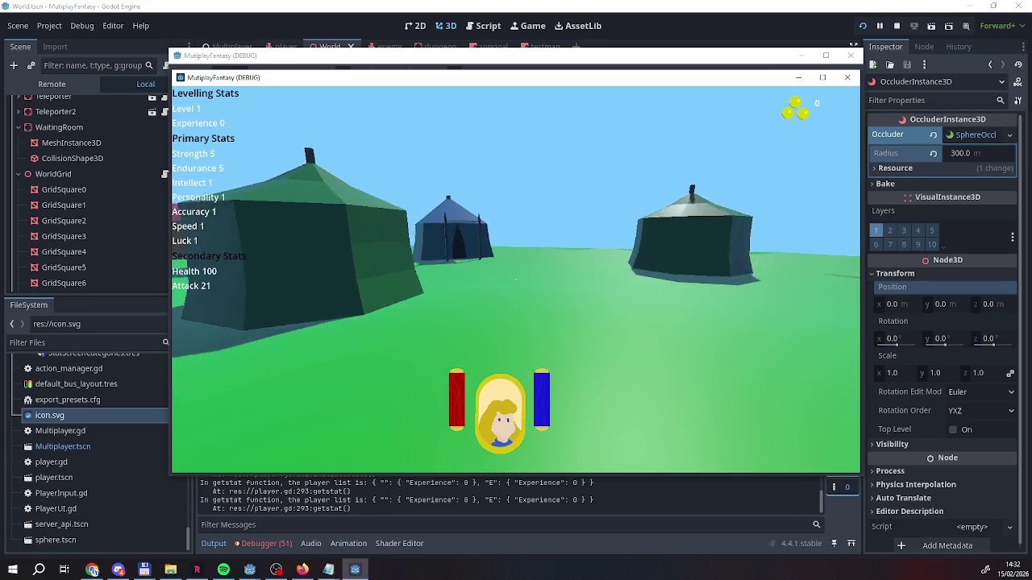
key(w)
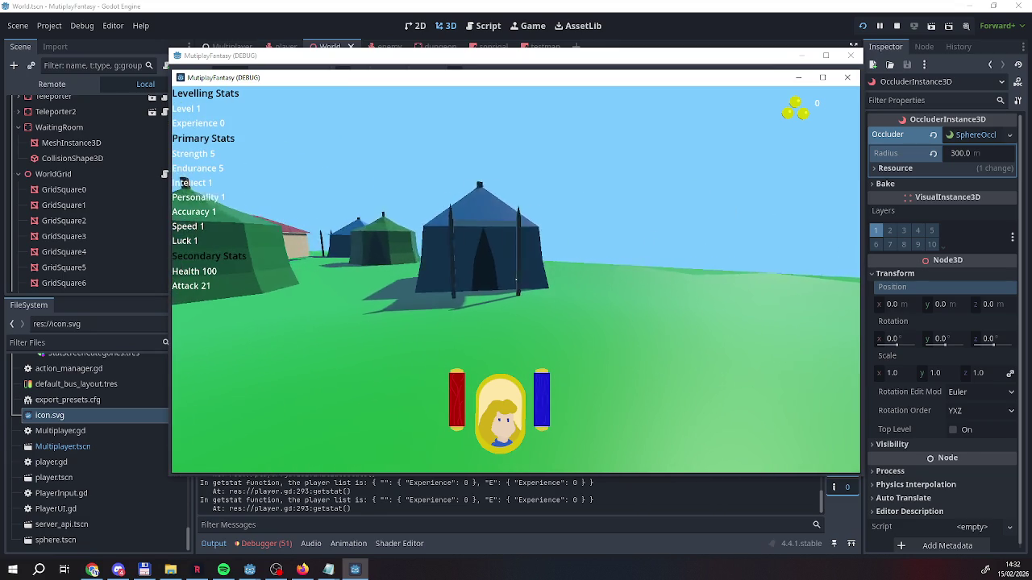
key(w)
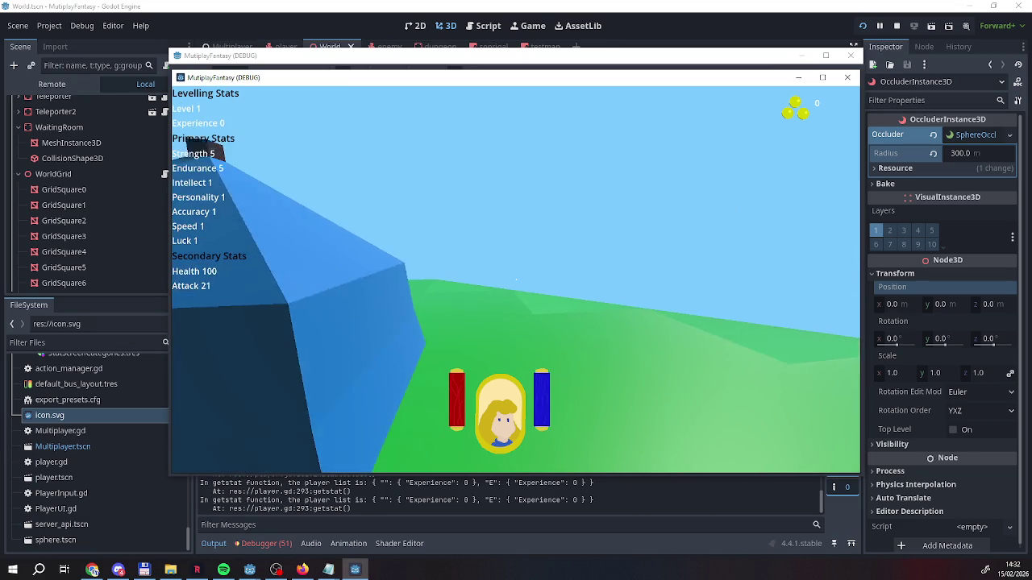
key(w)
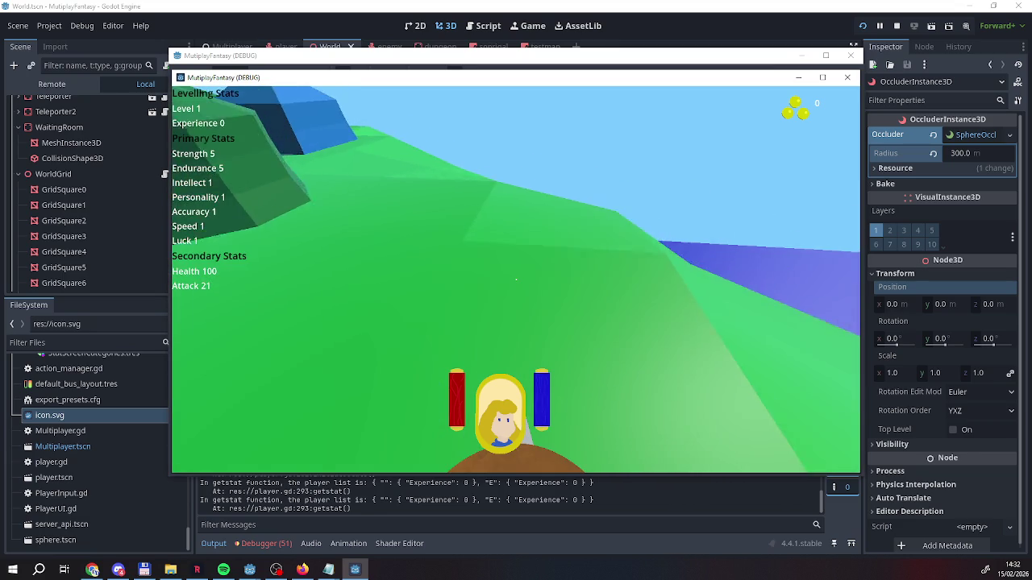
key(w)
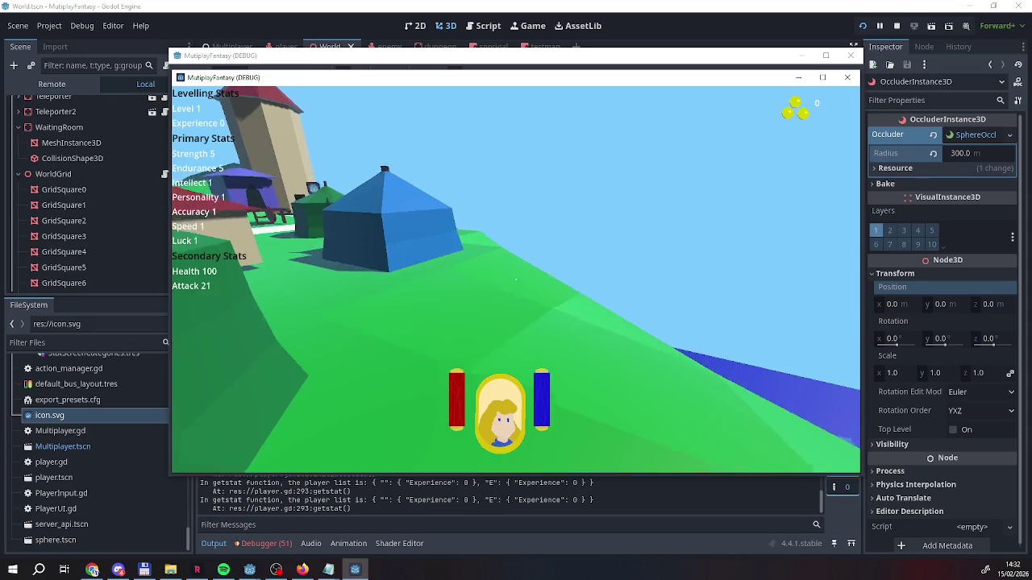
key(w)
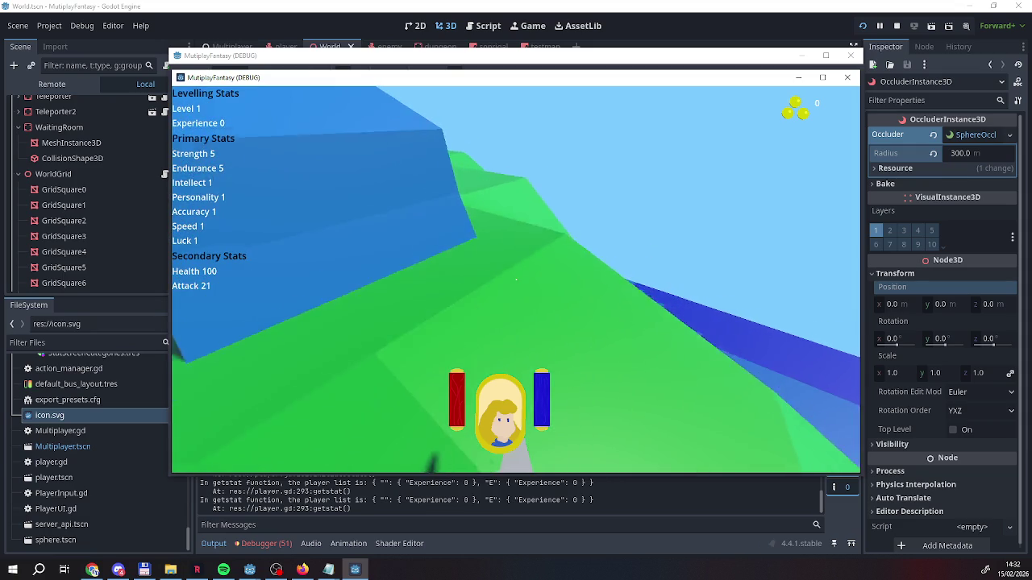
key(w)
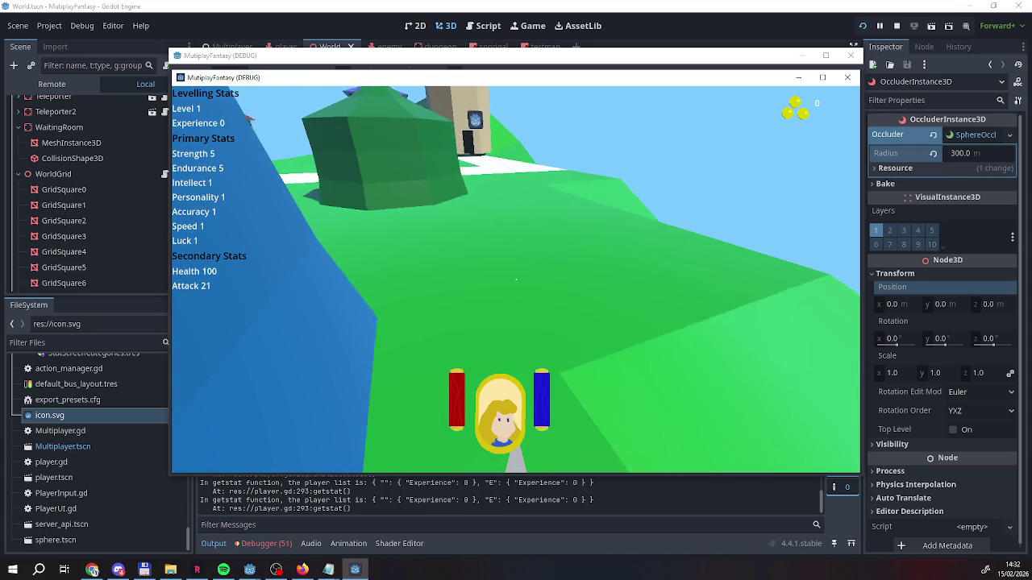
key(w)
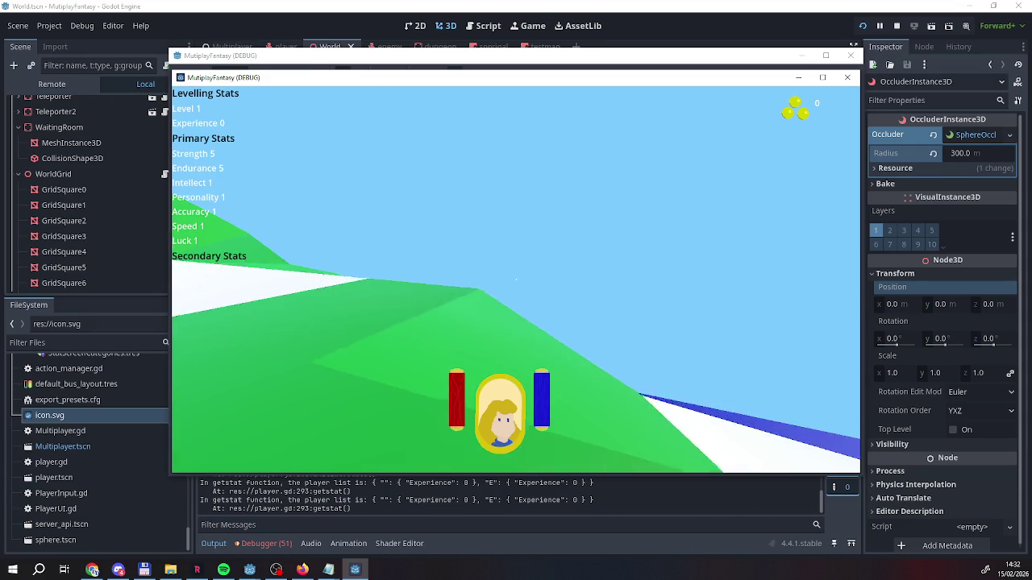
key(w)
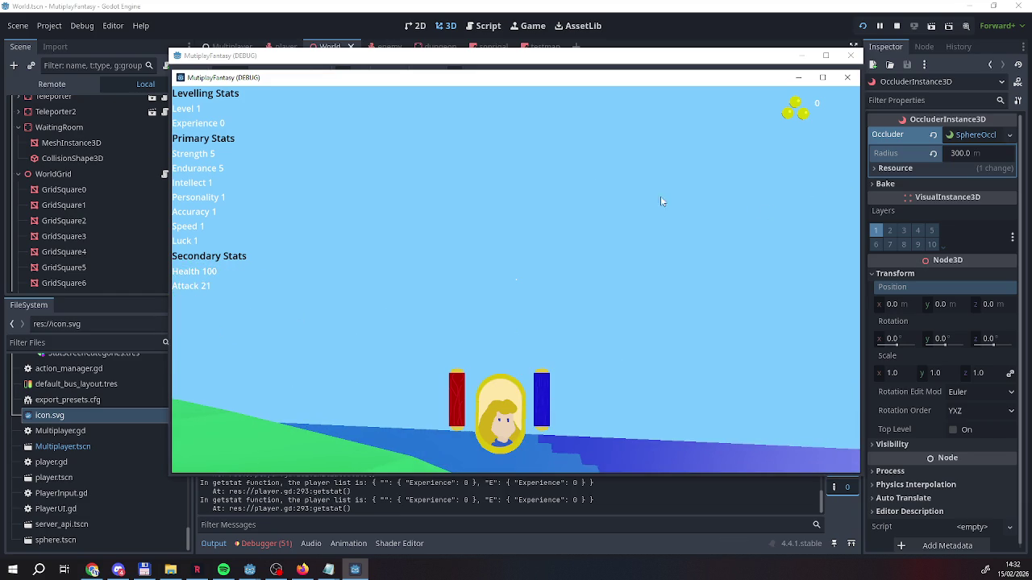
Switch to the server window, test the raycast action twice, then stop the game
click(455, 64)
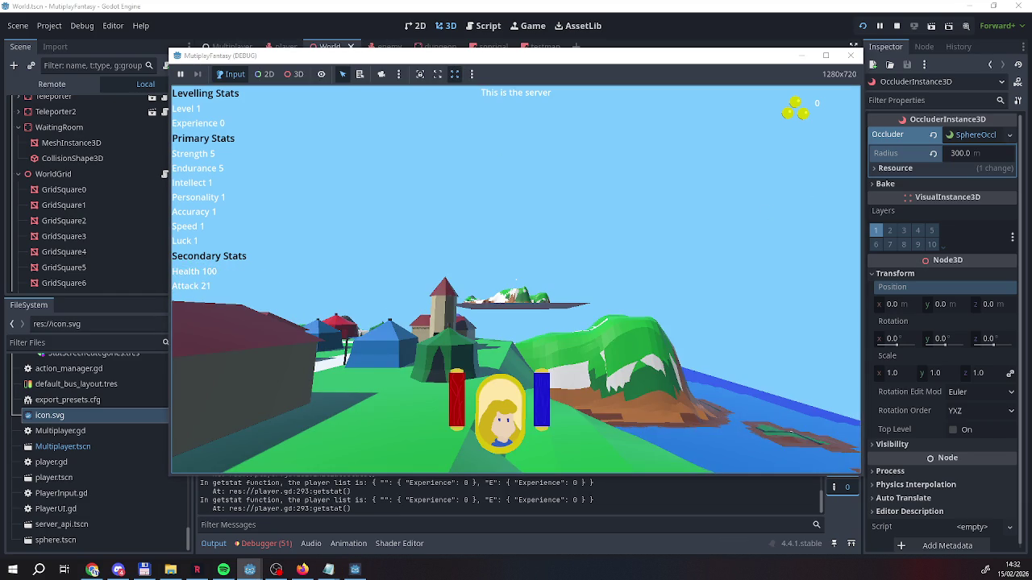
click(518, 288)
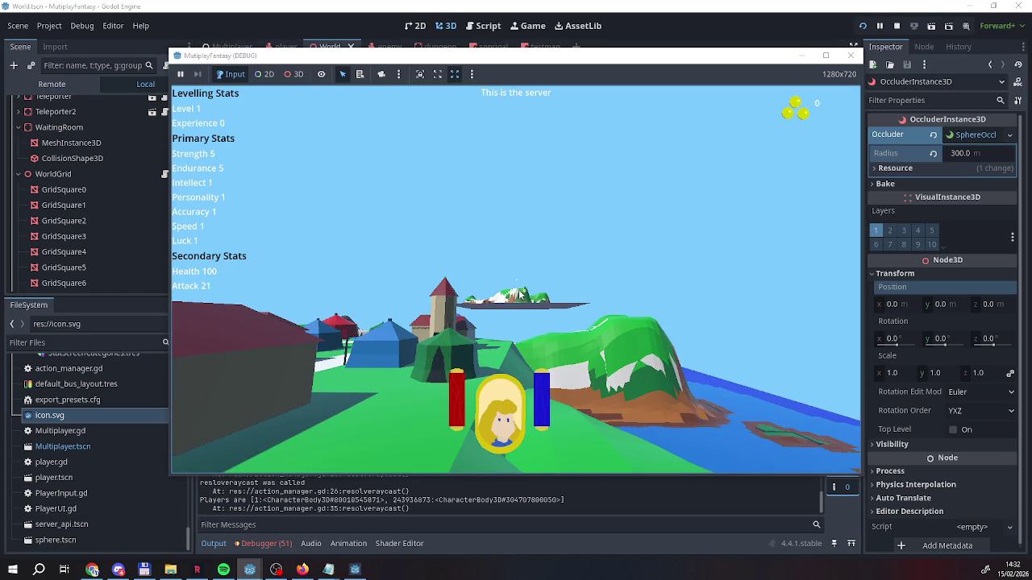
click(524, 296)
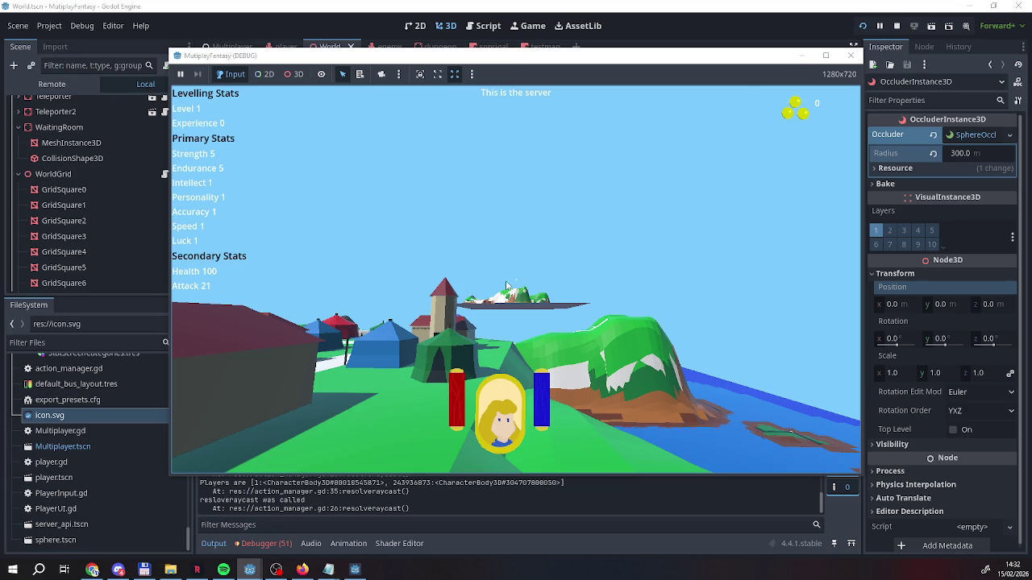
click(897, 26)
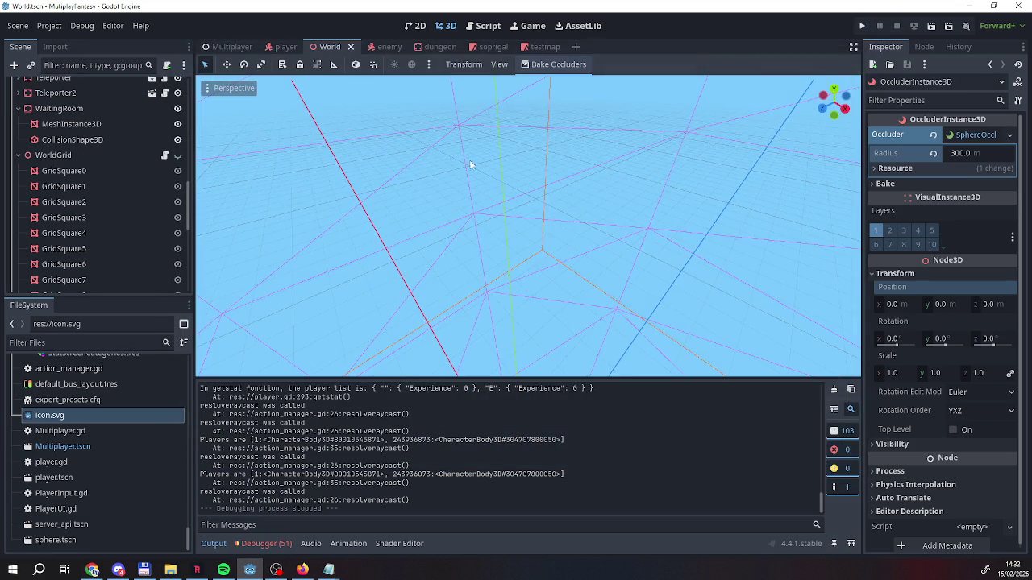
Make the WorldGrid floor visible again and frame the occluder sphere in view
scroll(104, 194, down, 2)
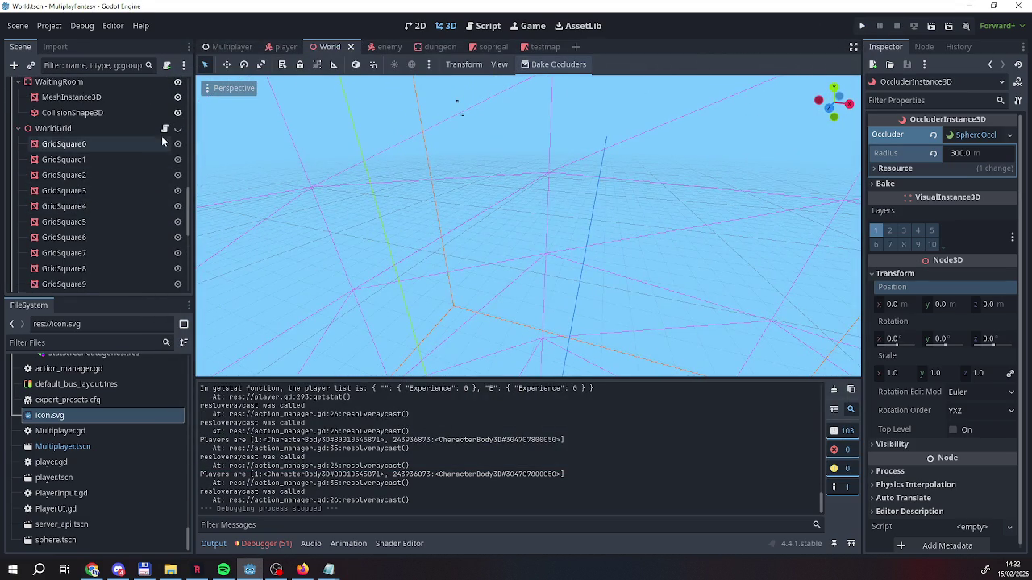
click(177, 128)
key(f)
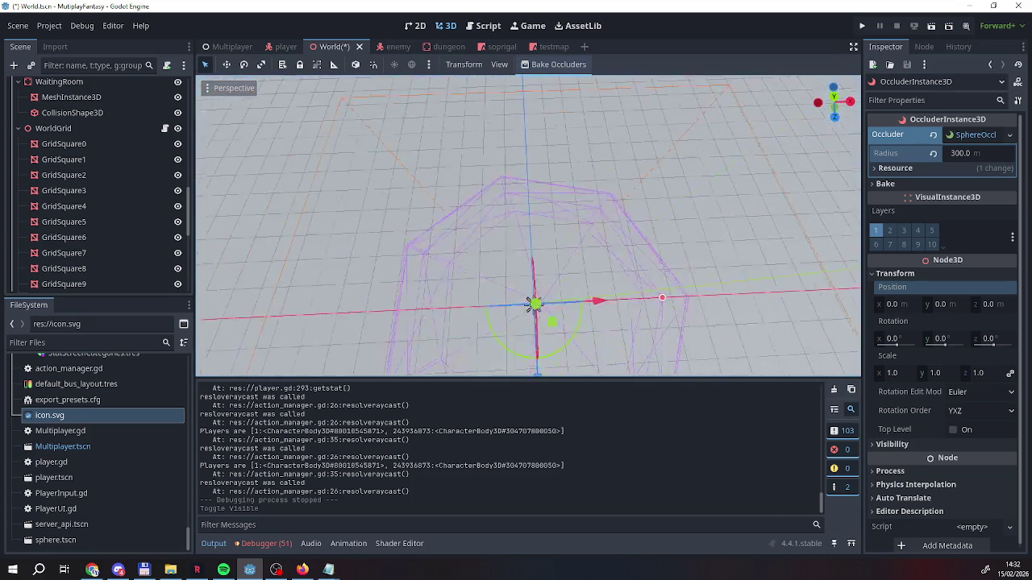
scroll(528, 226, up, 3)
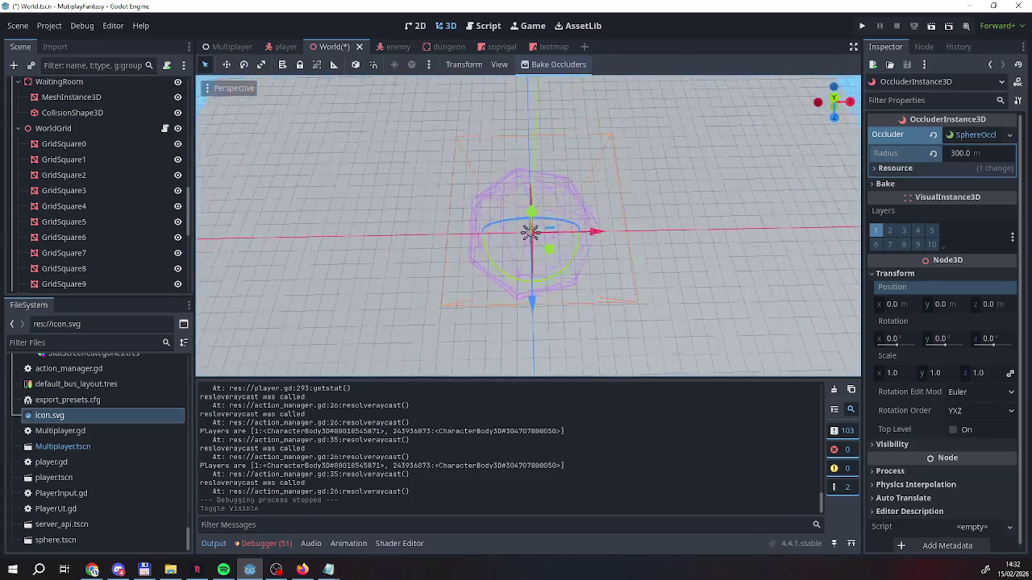
drag(532, 258, 40, 165)
scroll(40, 167, down, 5)
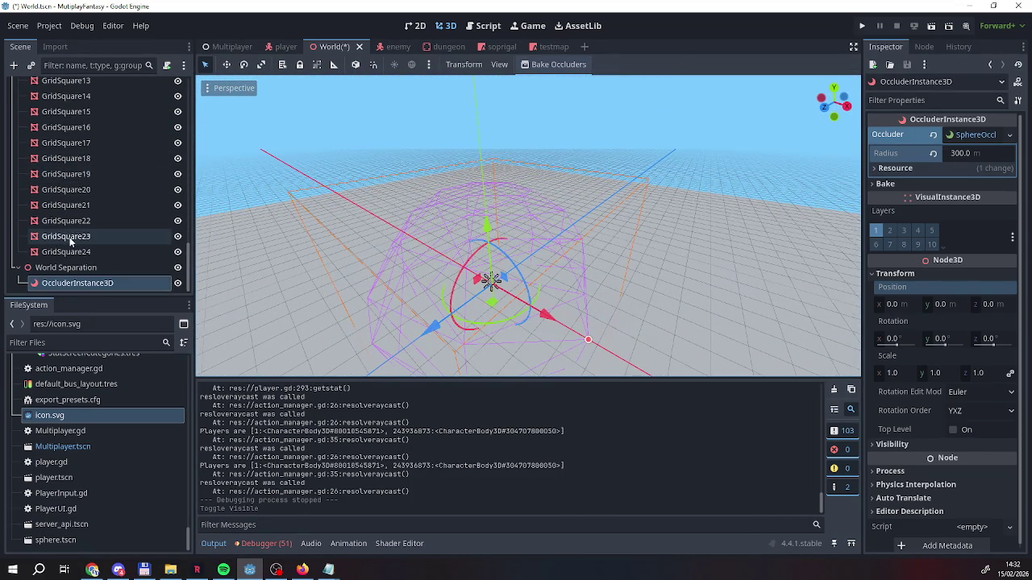
Select the OccluderInstance3D node, orbit around the sphere, and open its node actions
double_click(80, 283)
drag(528, 226, 428, 238)
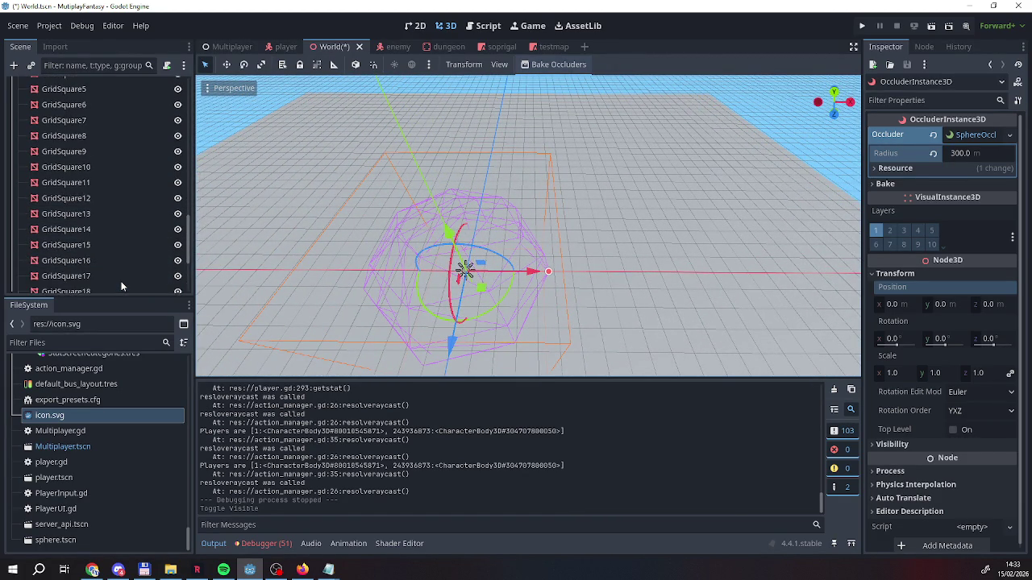
scroll(121, 286, up, 3)
scroll(122, 287, down, 3)
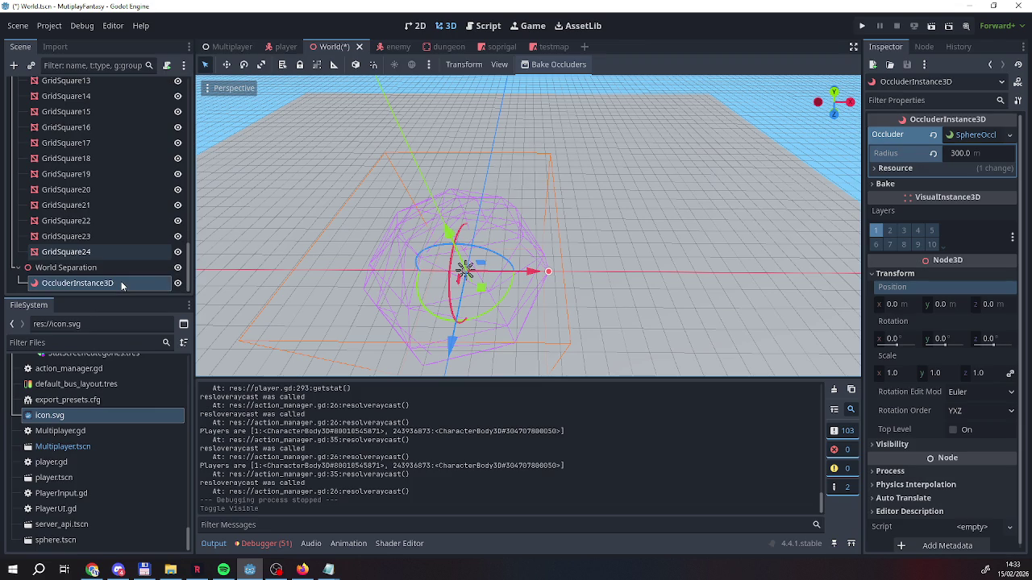
scroll(121, 286, up, 10)
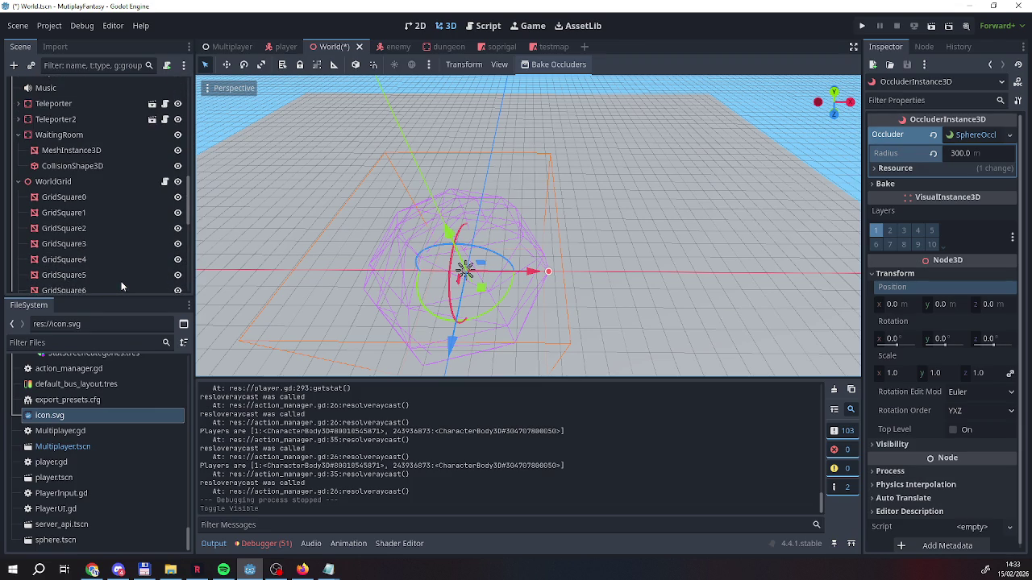
scroll(121, 287, down, 10)
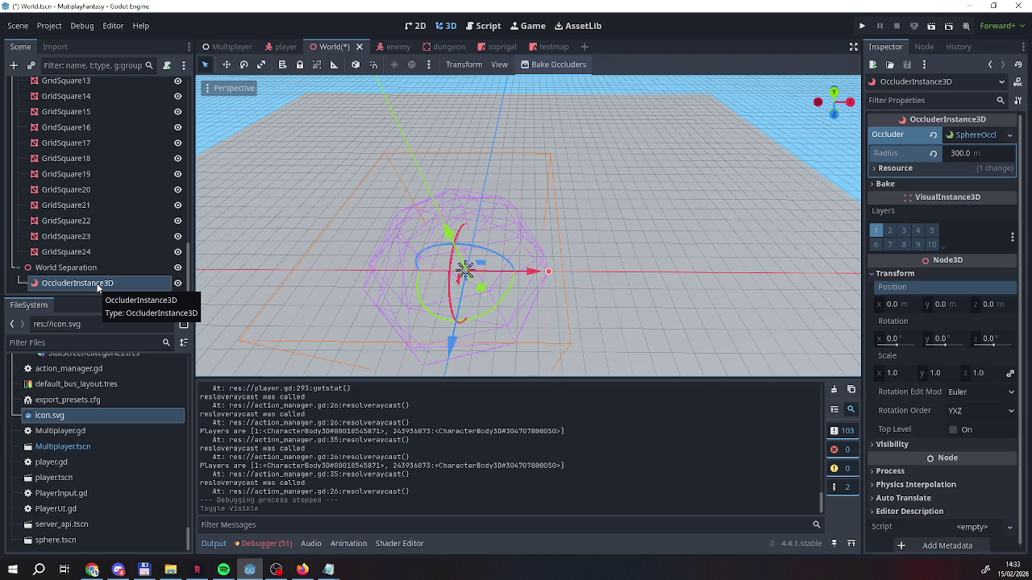
right_click(99, 288)
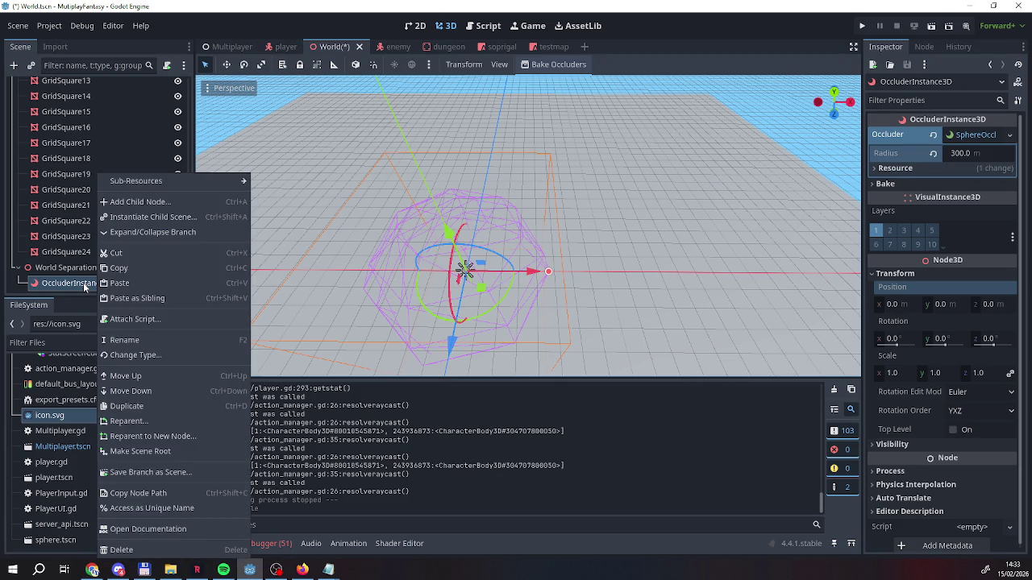
right_click(63, 287)
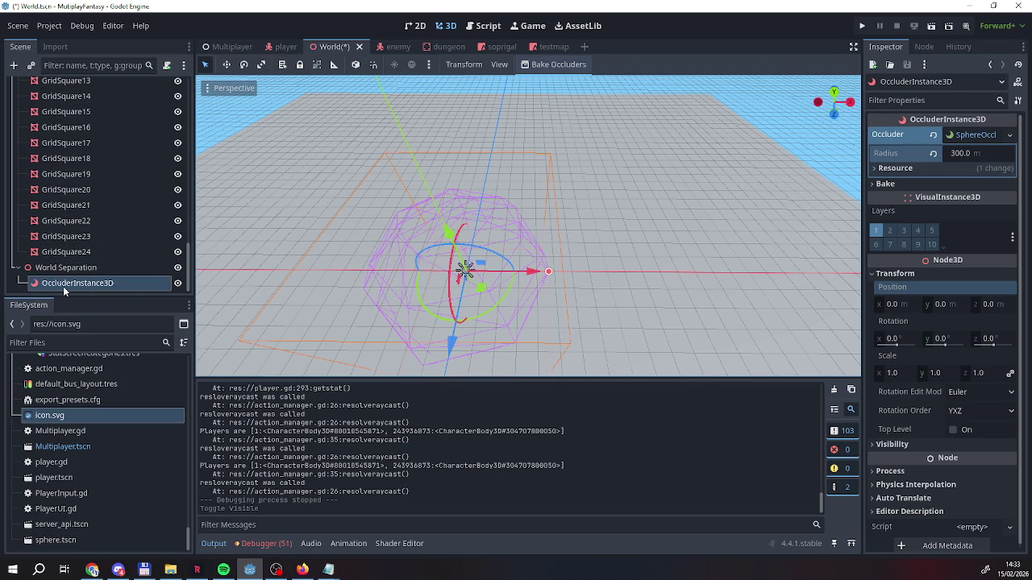
right_click(62, 286)
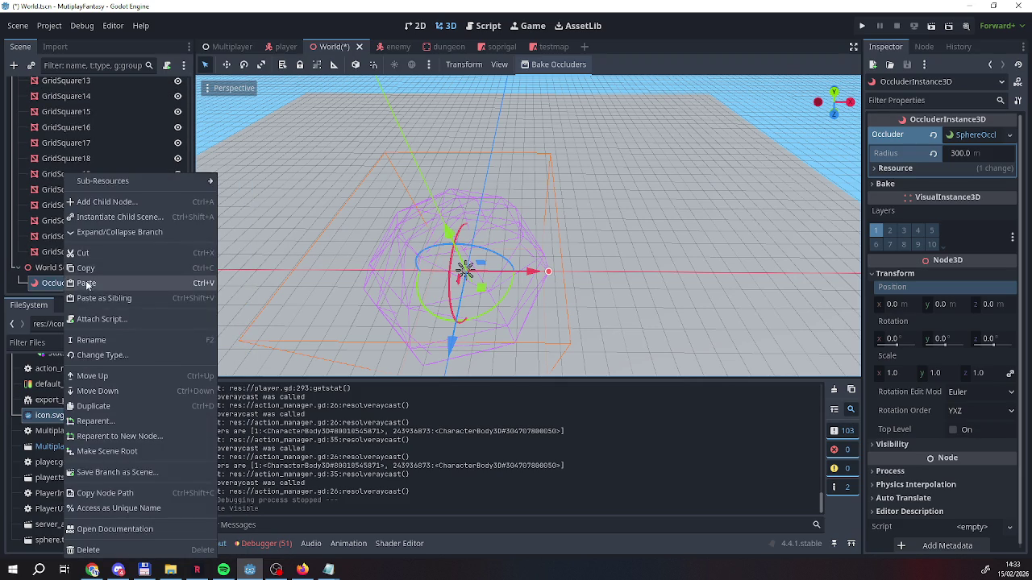
click(87, 283)
key(ctrl+z)
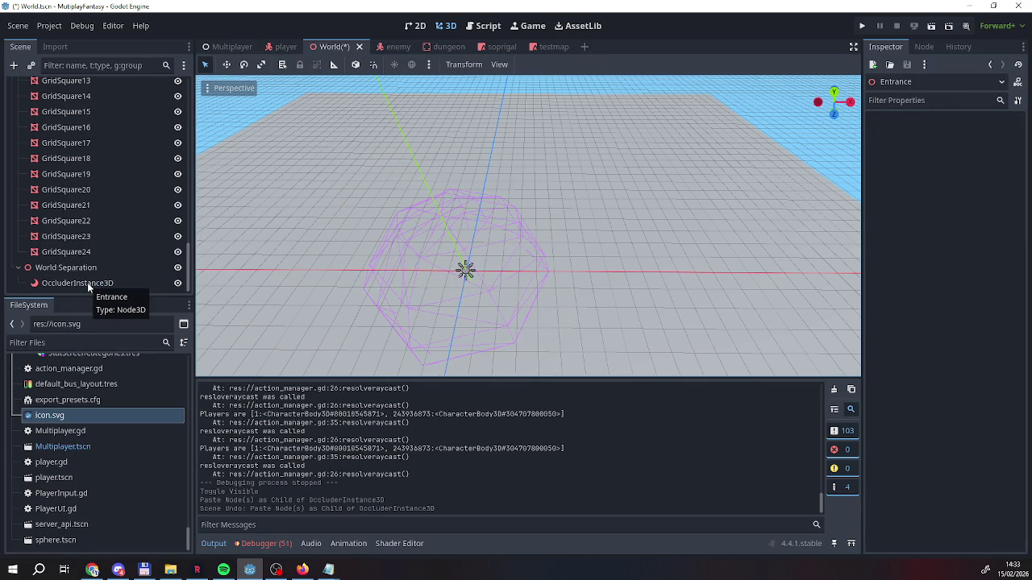
right_click(86, 283)
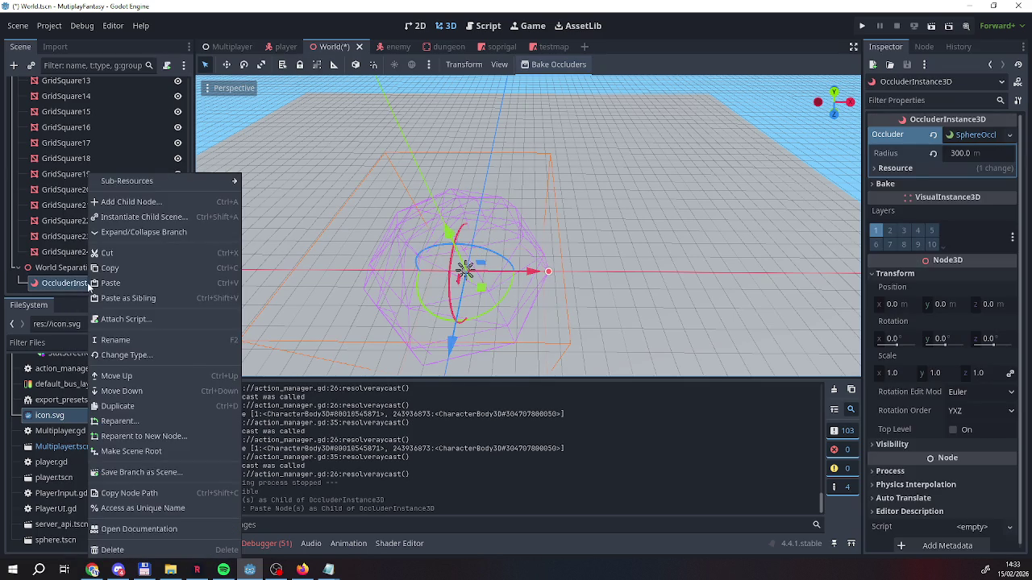
click(113, 551)
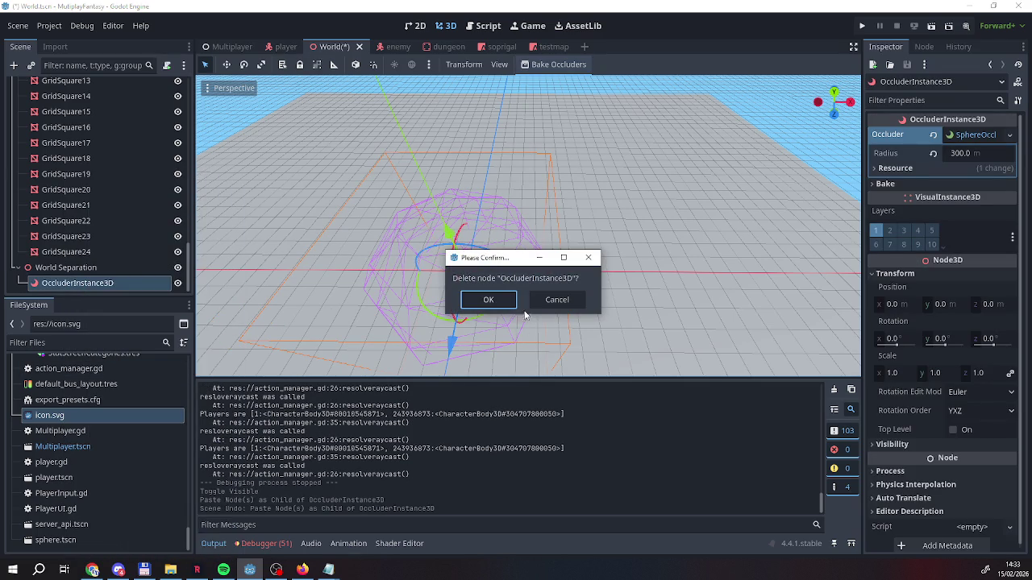
click(487, 300)
scroll(71, 219, up, 3)
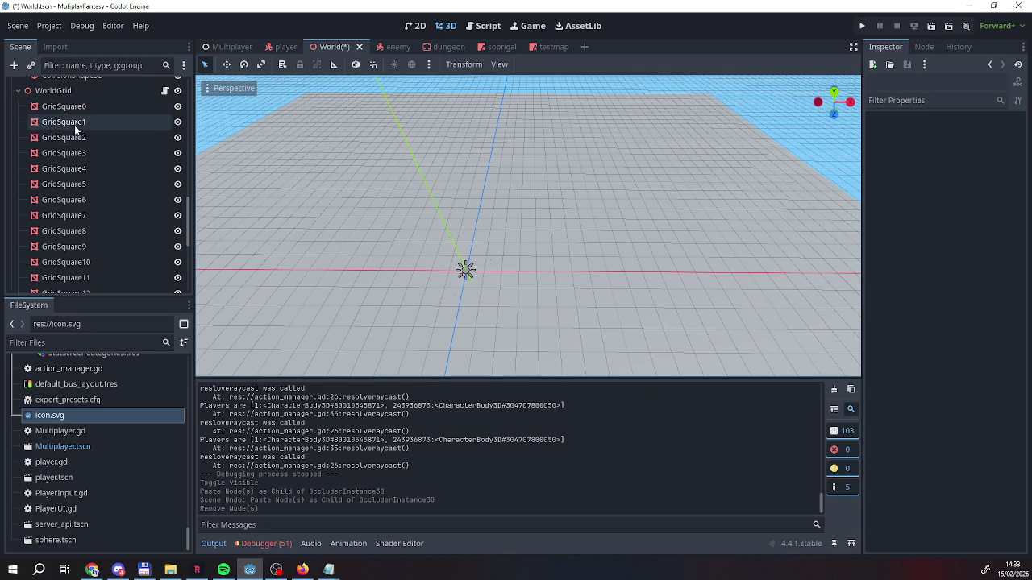
scroll(70, 197, down, 5)
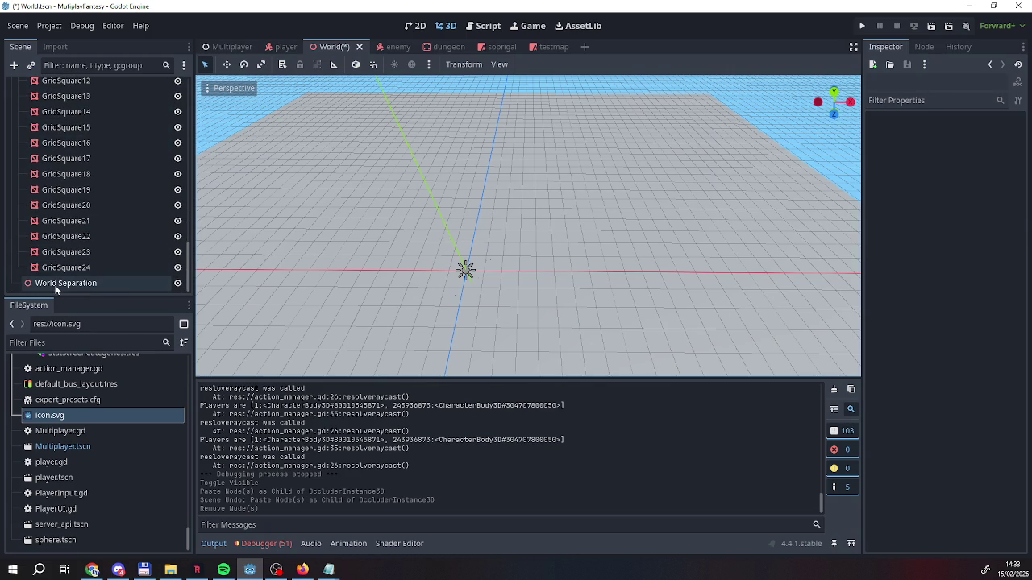
click(56, 286)
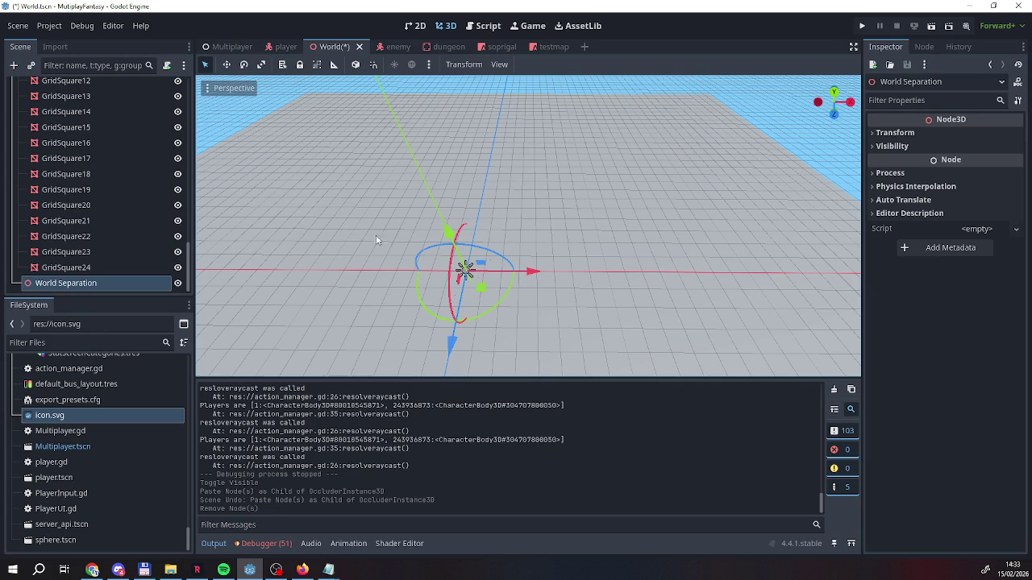
scroll(79, 216, up, 1)
scroll(80, 216, down, 1)
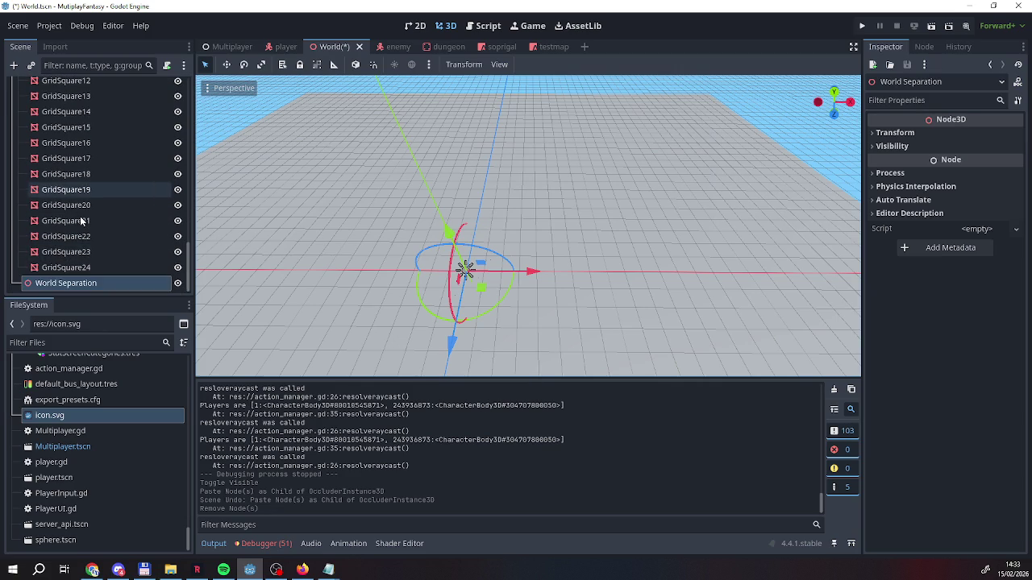
right_click(75, 286)
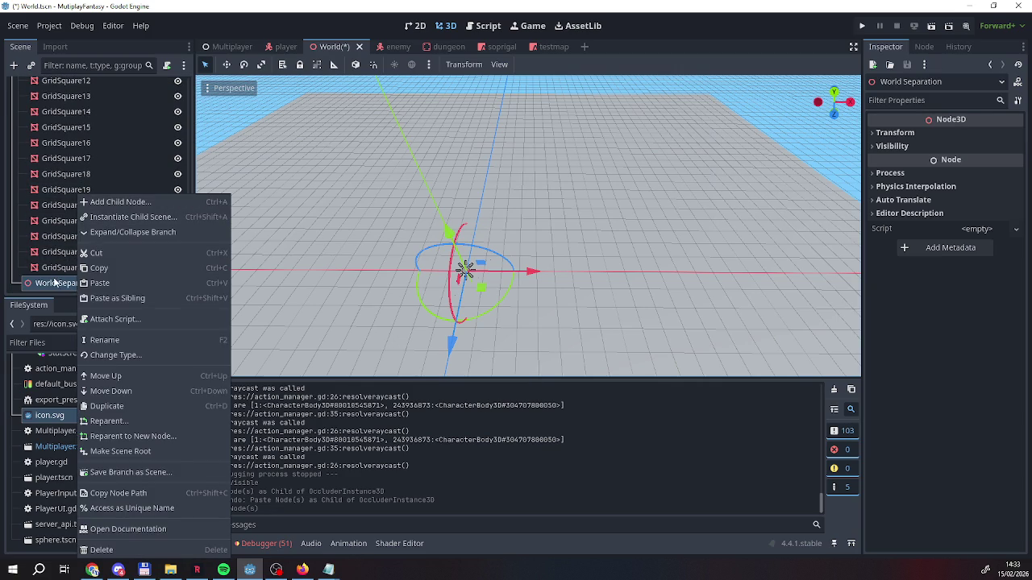
key(Escape)
key(ctrl+z)
scroll(120, 283, down, 1)
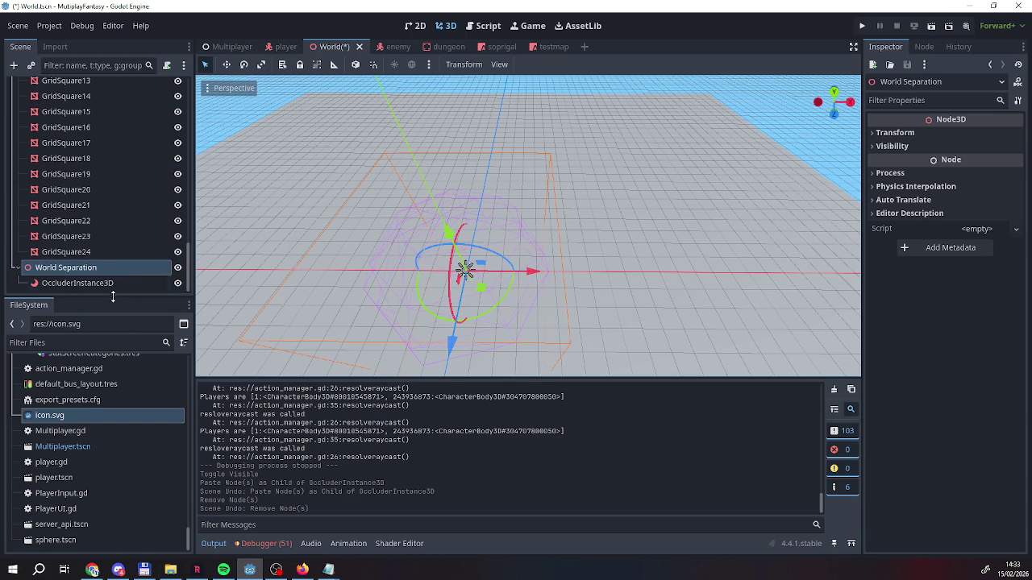
click(104, 284)
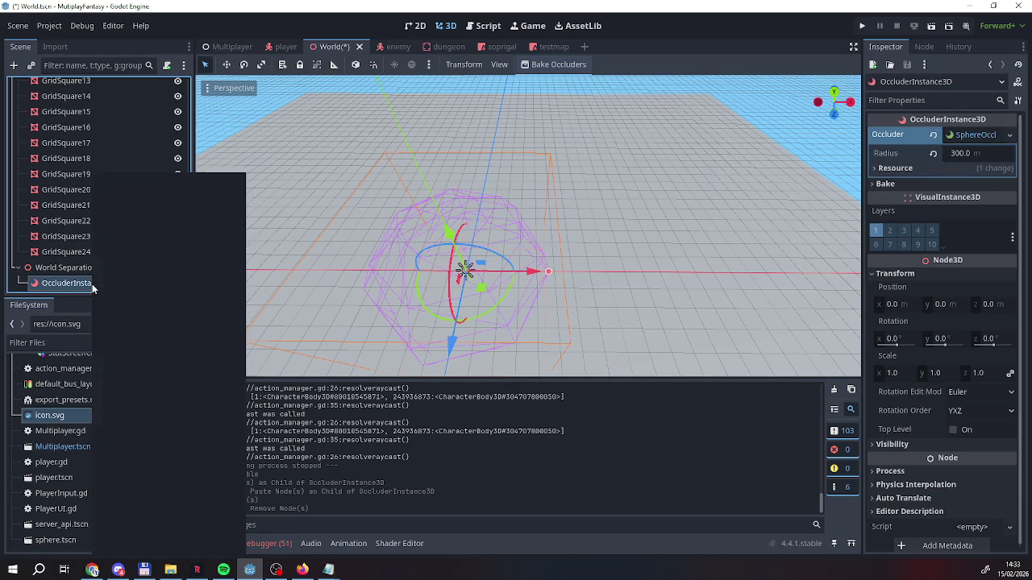
Rename the OccluderInstance3D node to OcclusionSphere0
key(F2)
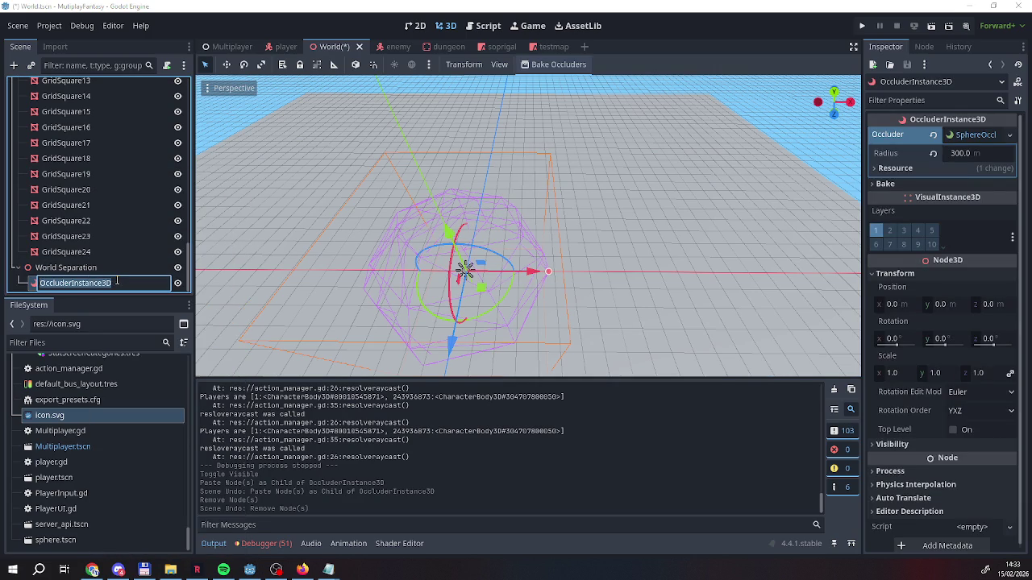
text(OcclusionO)
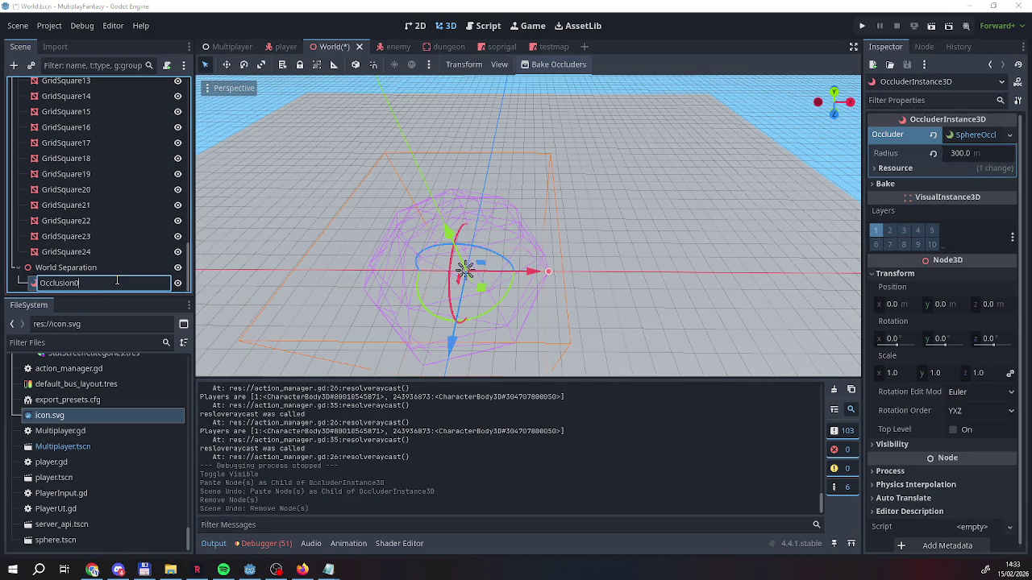
key(Return)
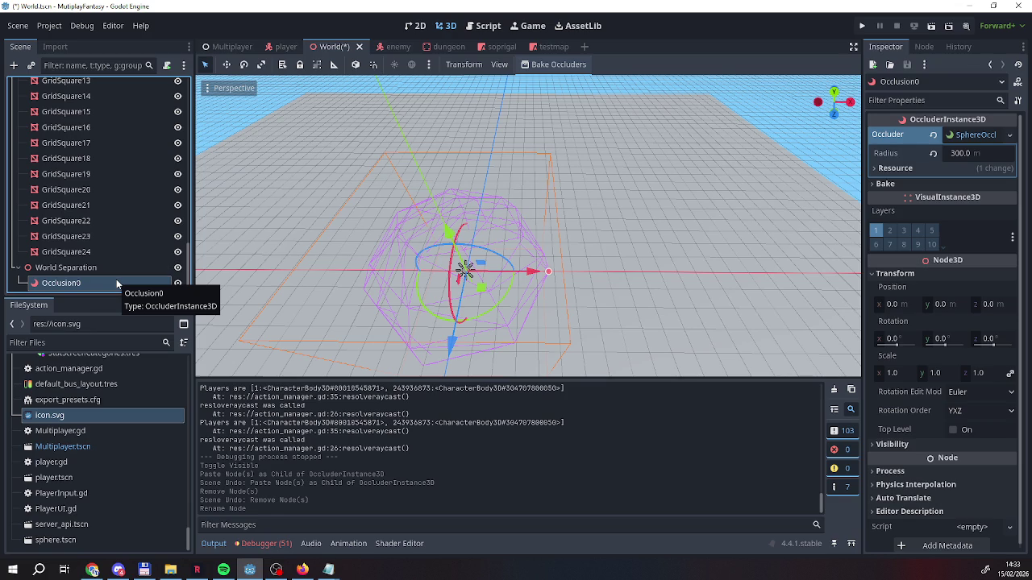
double_click(79, 284)
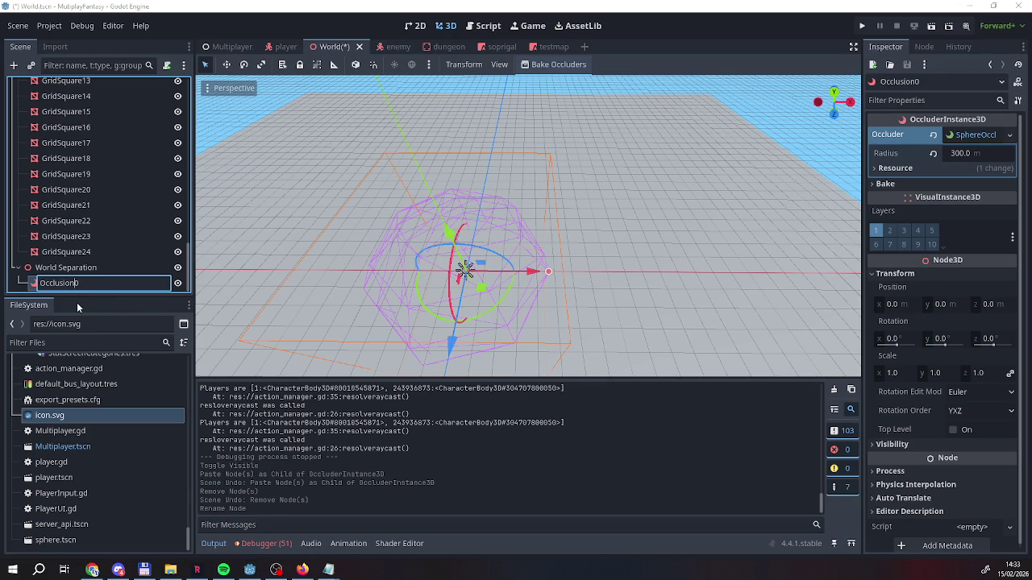
text(Sphere)
key(Return)
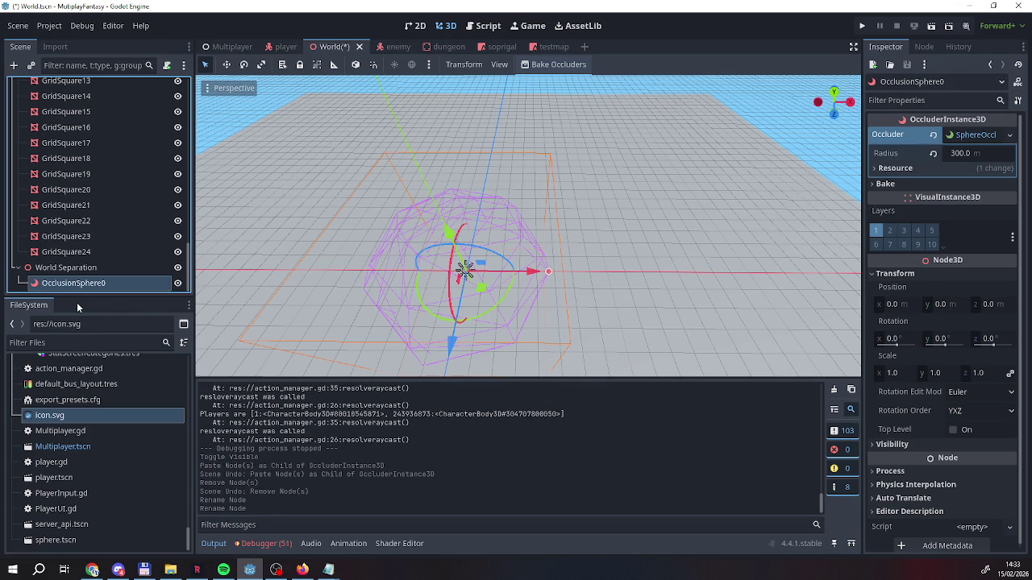
double_click(59, 284)
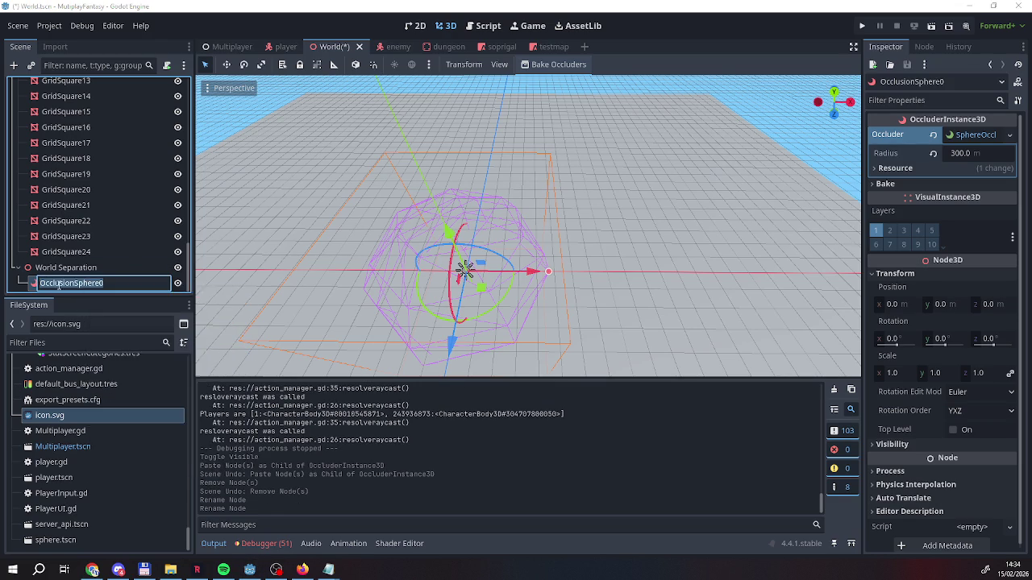
right_click(55, 285)
click(34, 284)
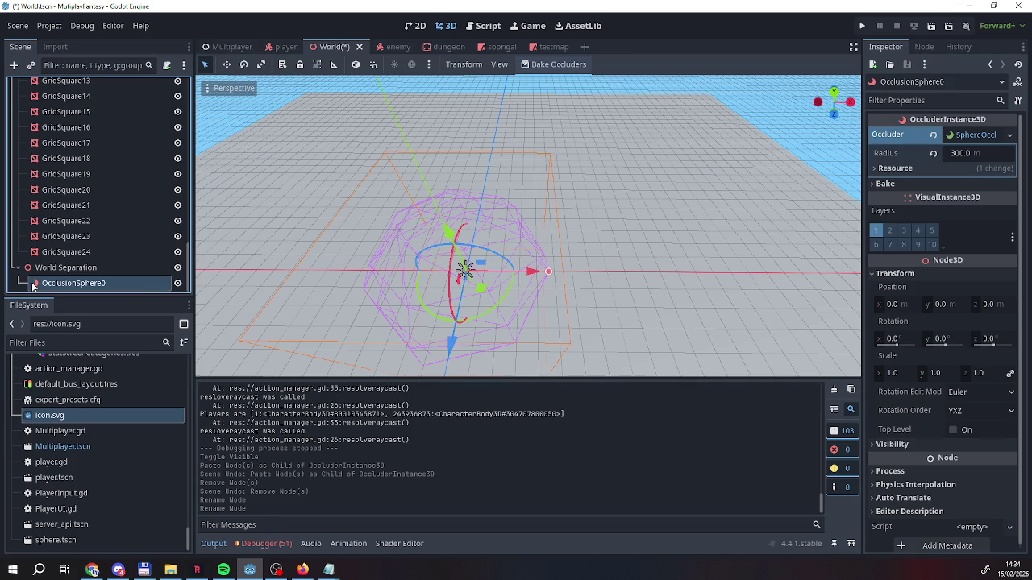
Paste sibling copies up to OcclusionSphere24, then select GridSquare1
right_click(57, 285)
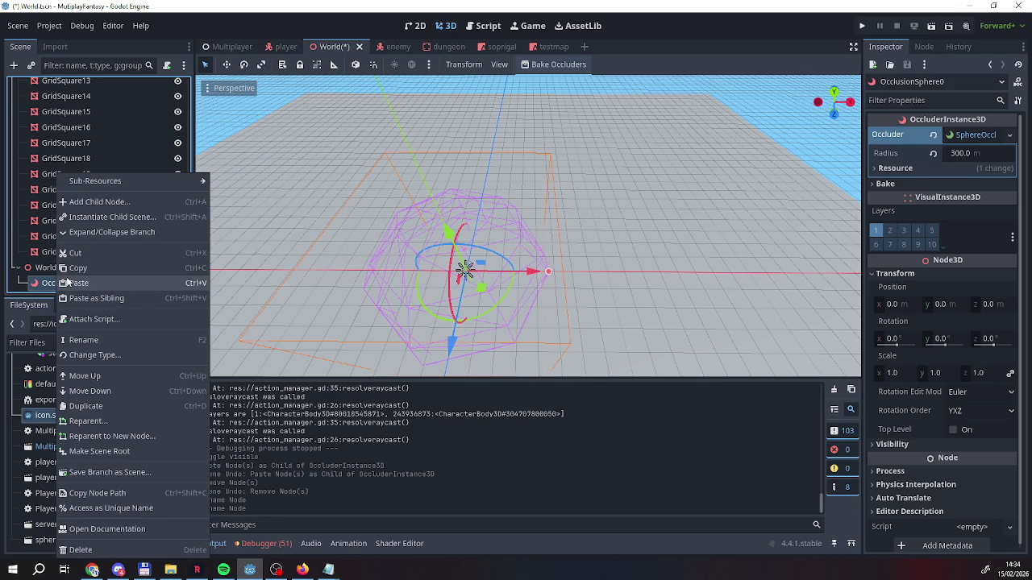
click(89, 298)
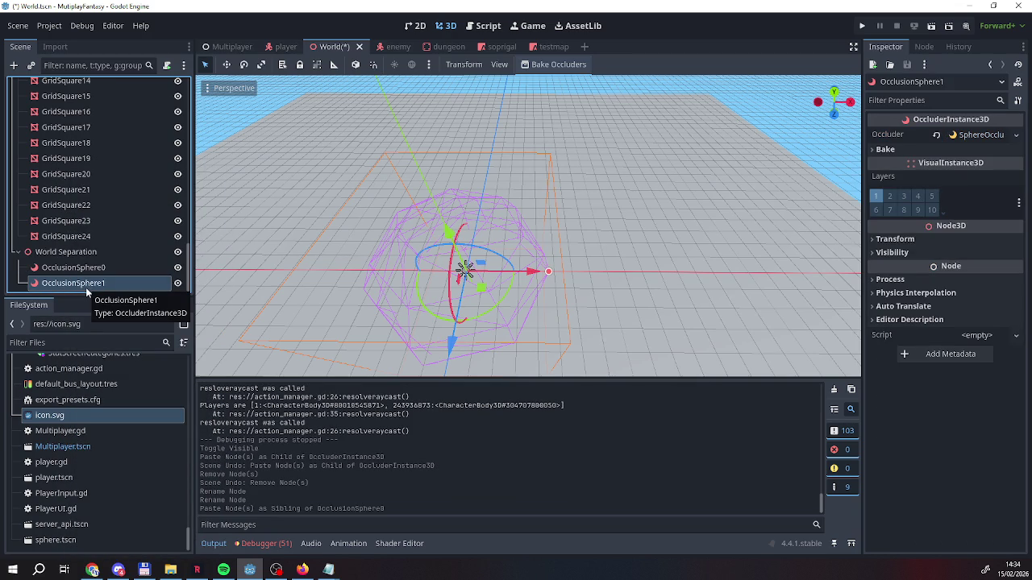
key(ctrl+v)
key(ctrl+v)
key(ctrl+v)
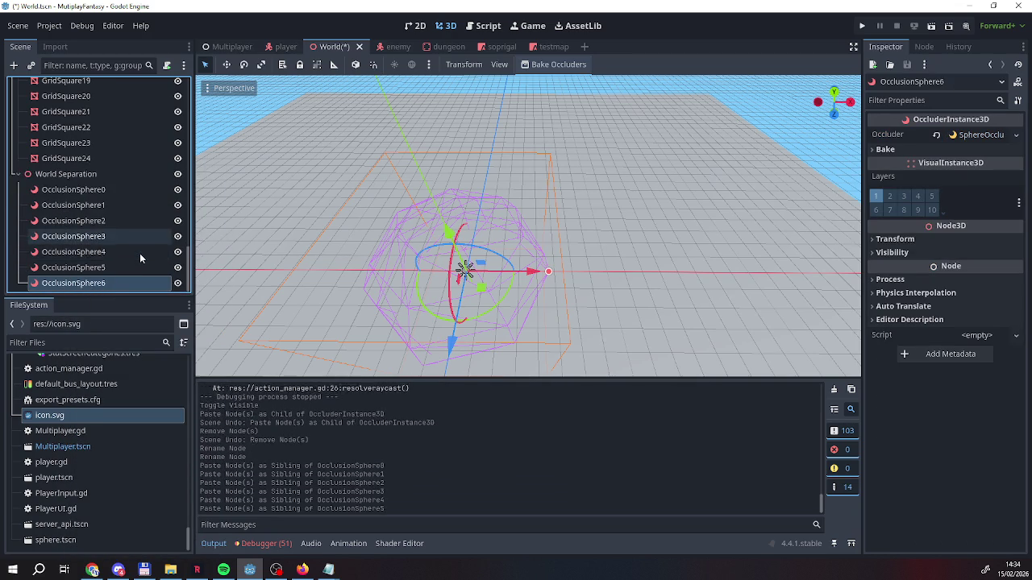
key(ctrl+v)
key(ctrl+v)
key(ctrl+v)
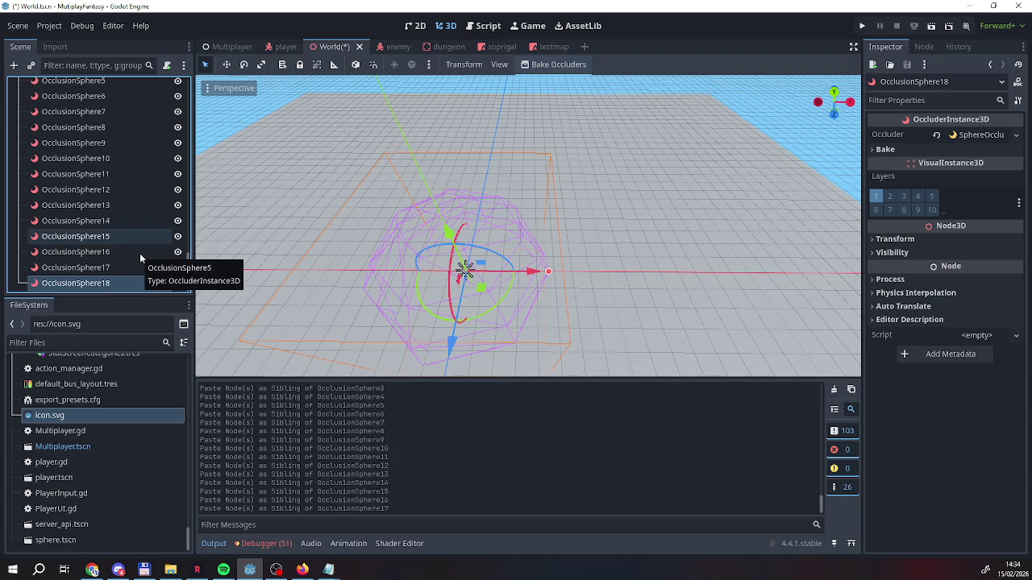
key(ctrl+v)
key(ctrl+v)
key(ctrl+v)
scroll(132, 255, up, 3)
scroll(132, 255, up, 10)
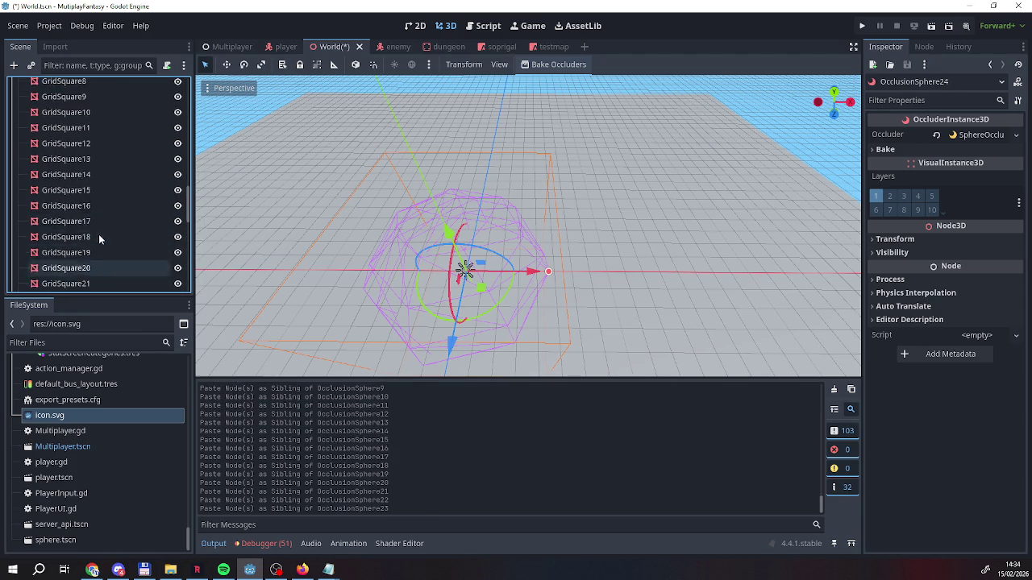
click(63, 185)
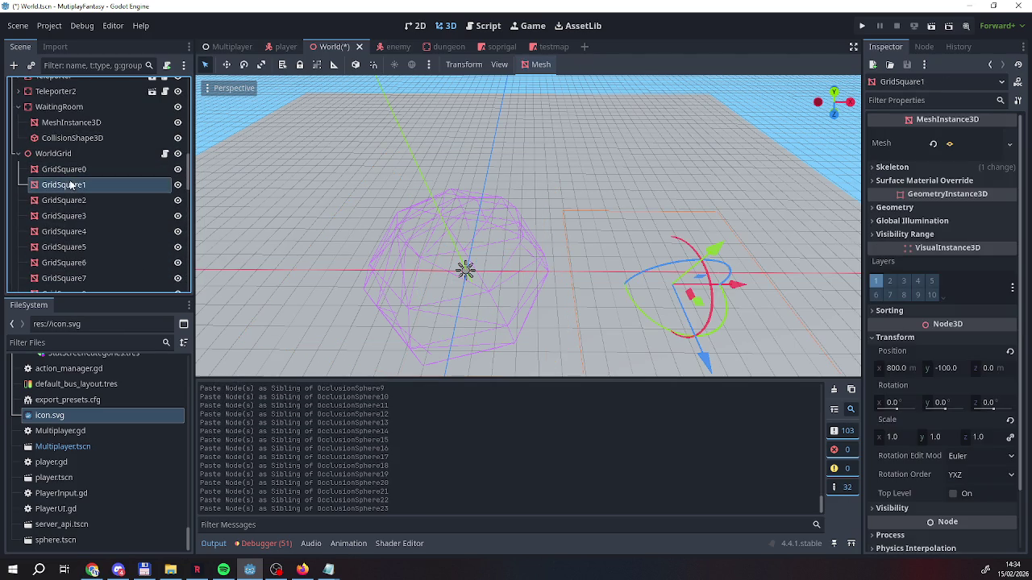
Copy GridSquare1's position onto OcclusionSphere1, placing it at 800, -100, 0
right_click(895, 353)
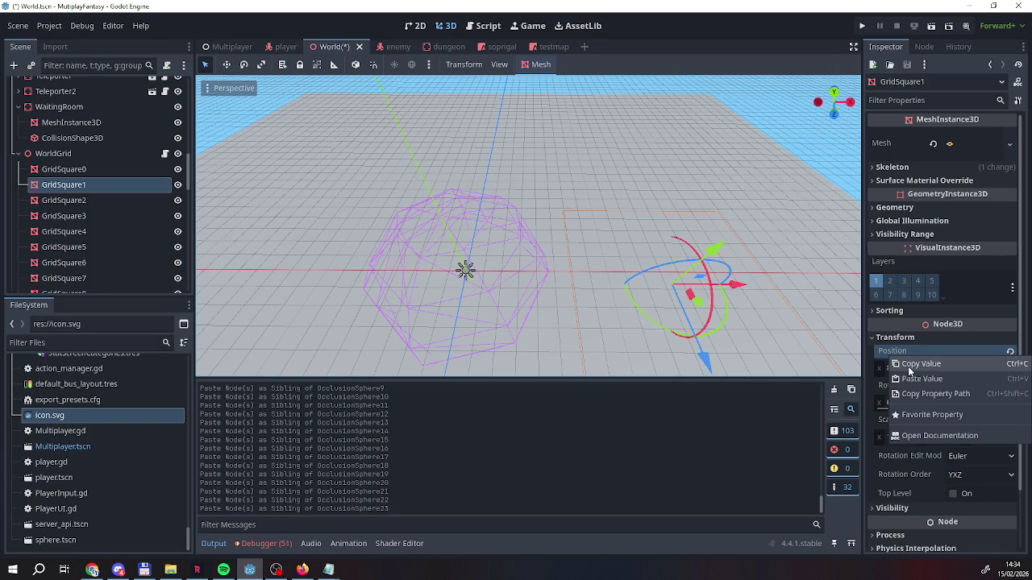
click(911, 365)
scroll(107, 244, down, 3)
scroll(108, 250, down, 7)
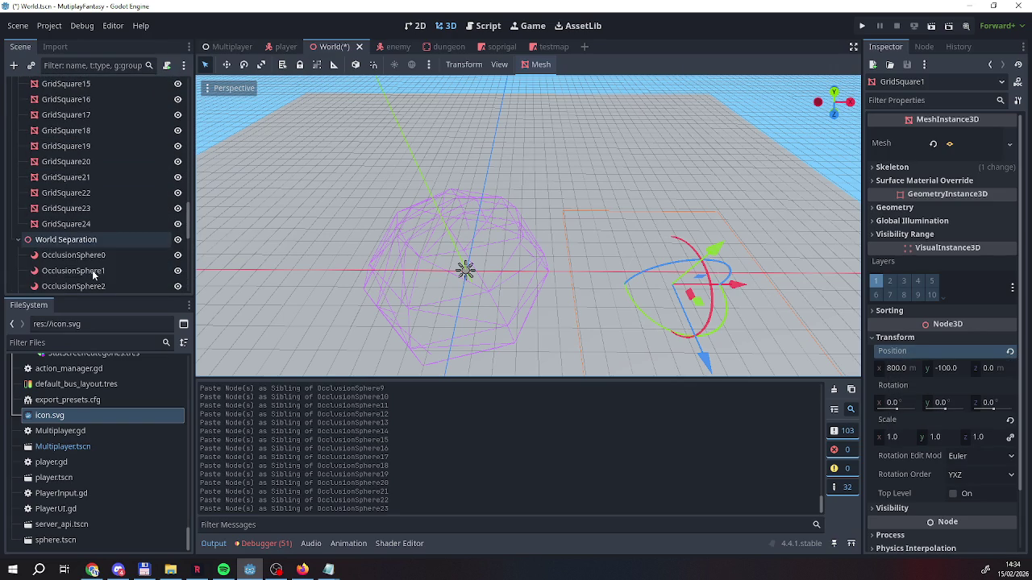
click(85, 270)
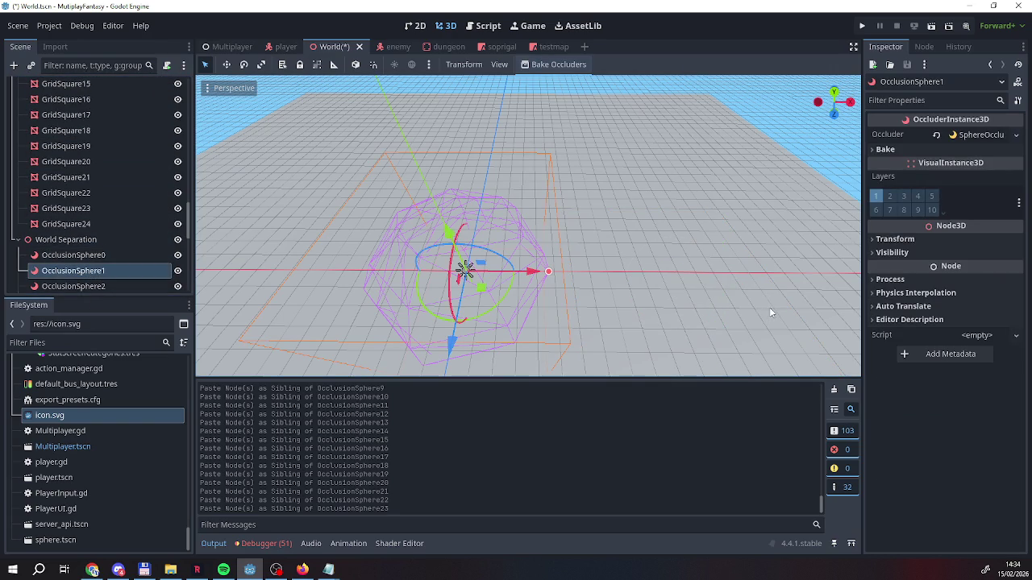
click(896, 240)
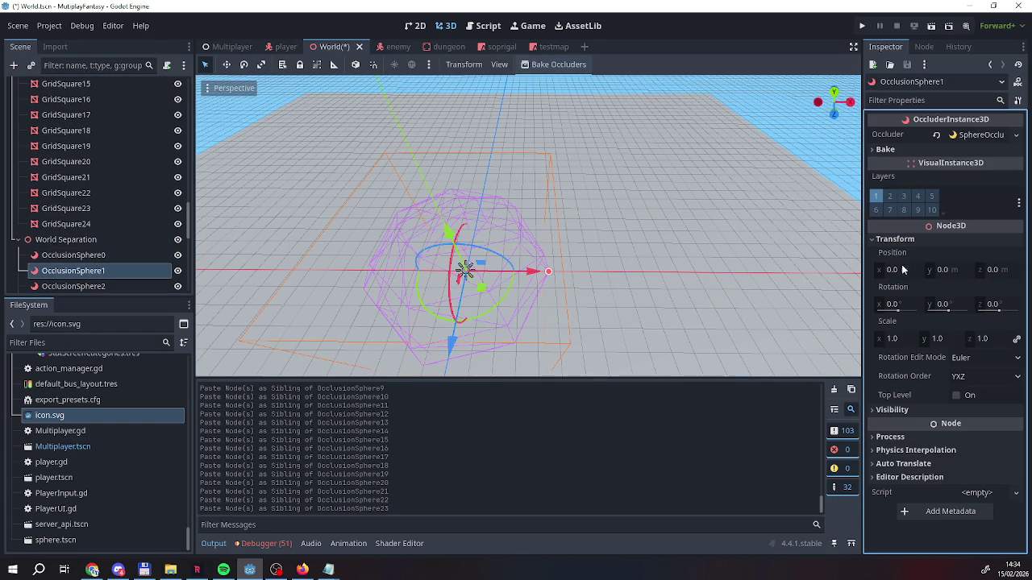
right_click(907, 279)
click(915, 282)
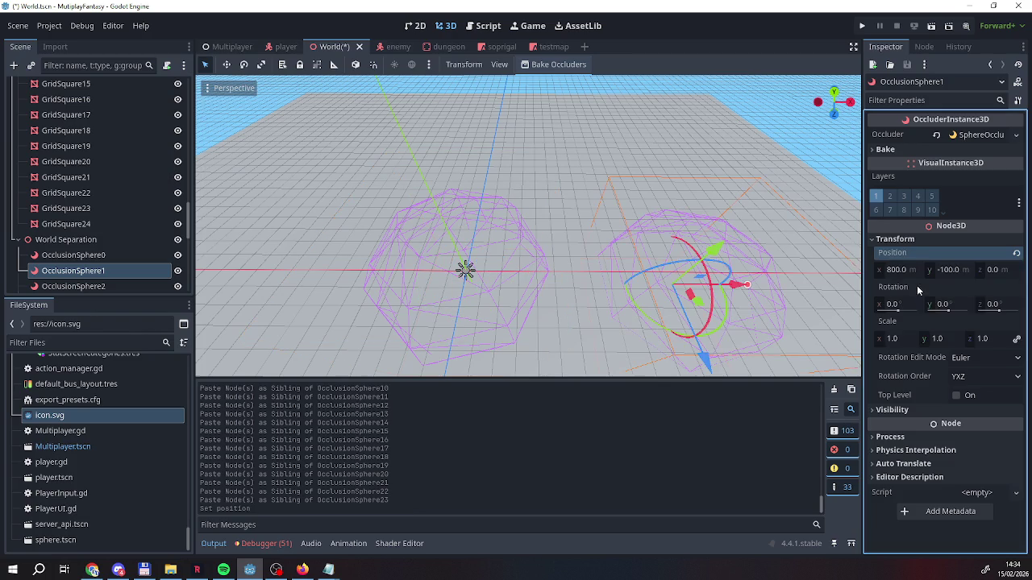
Copy GridSquare2's position onto OcclusionSphere2, placing it at -800, -100, 0
click(86, 258)
click(74, 286)
scroll(74, 193, up, 10)
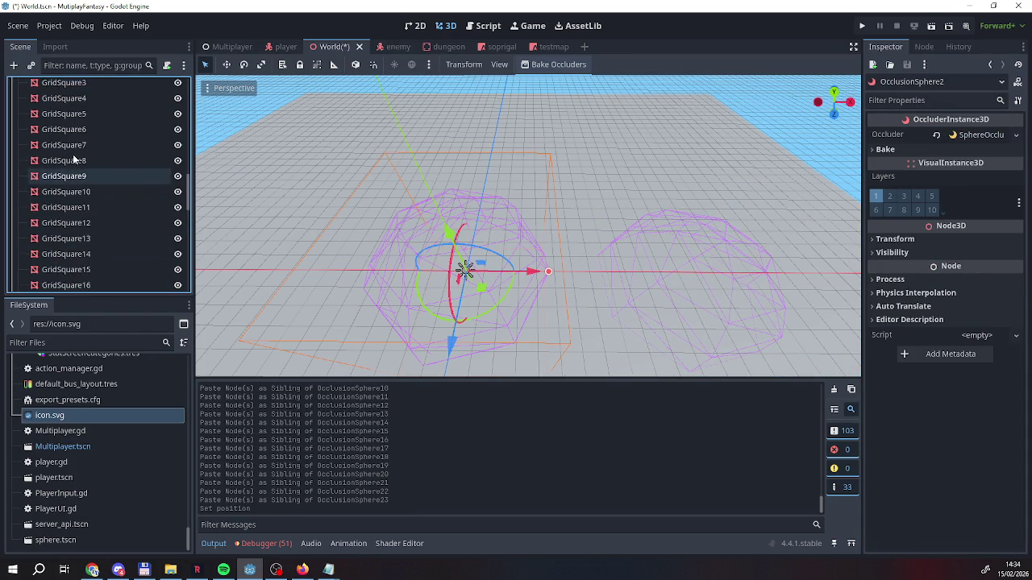
click(81, 174)
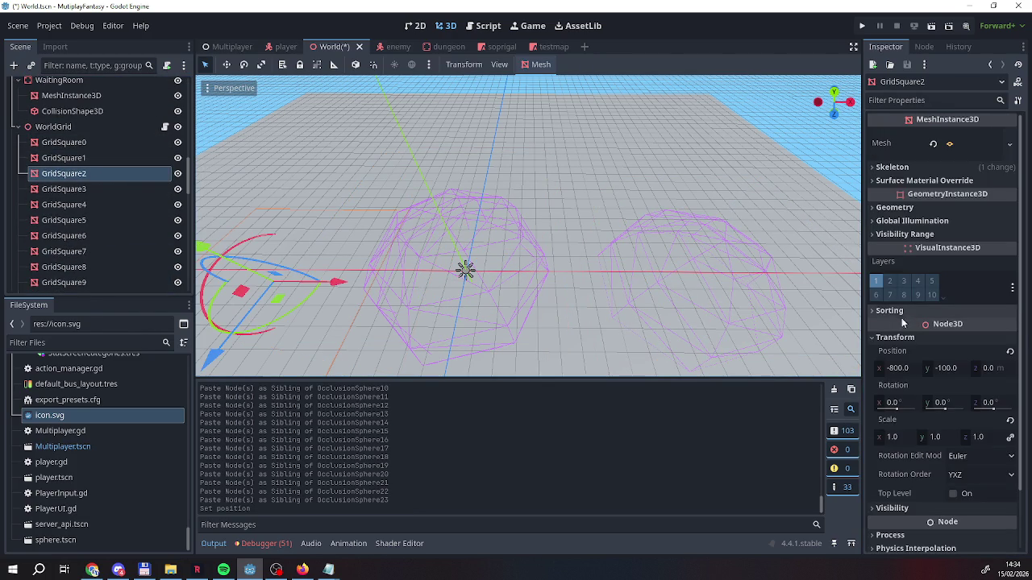
right_click(902, 363)
click(915, 368)
scroll(119, 196, down, 5)
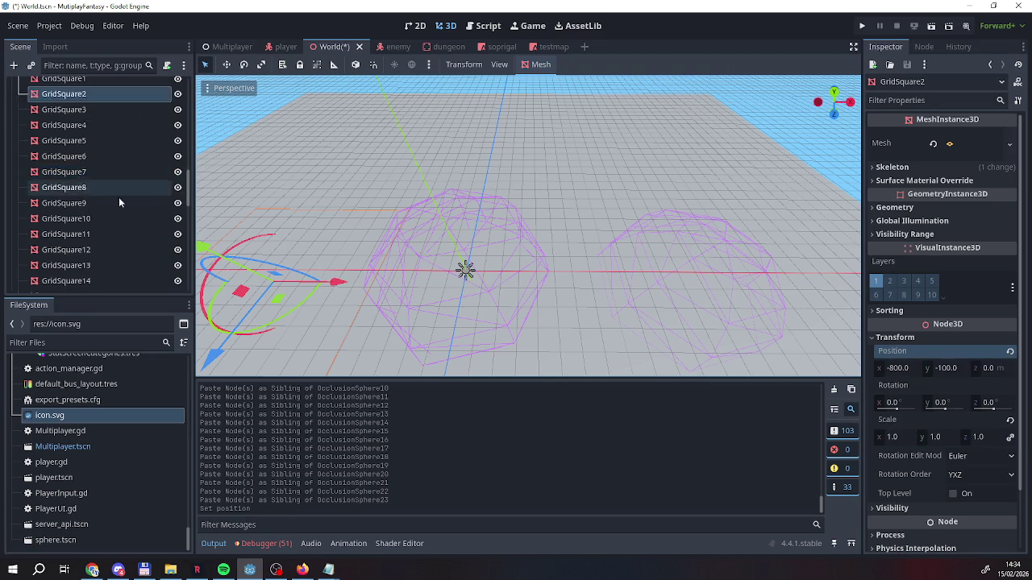
scroll(98, 246, down, 3)
click(81, 285)
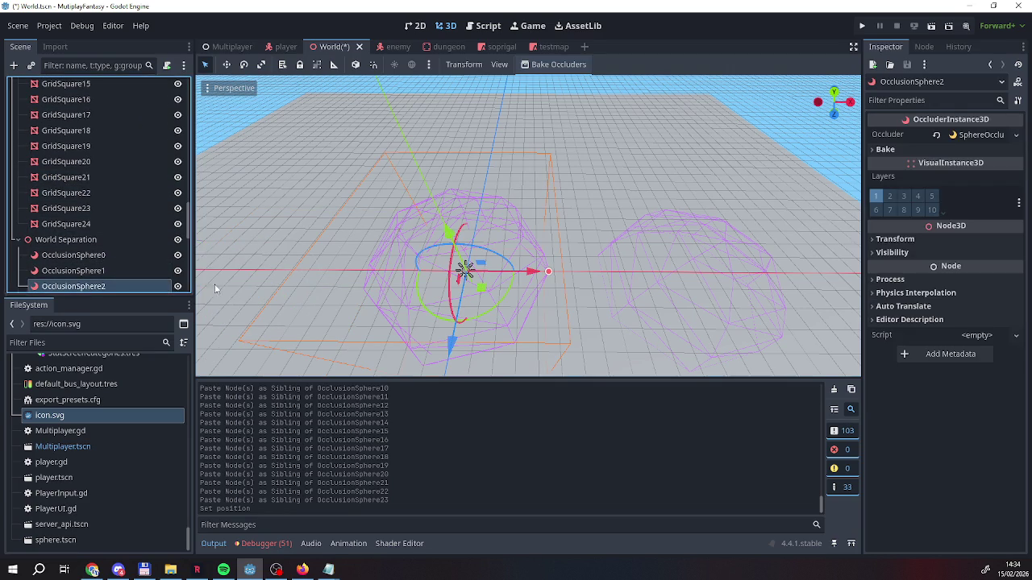
click(893, 239)
right_click(903, 254)
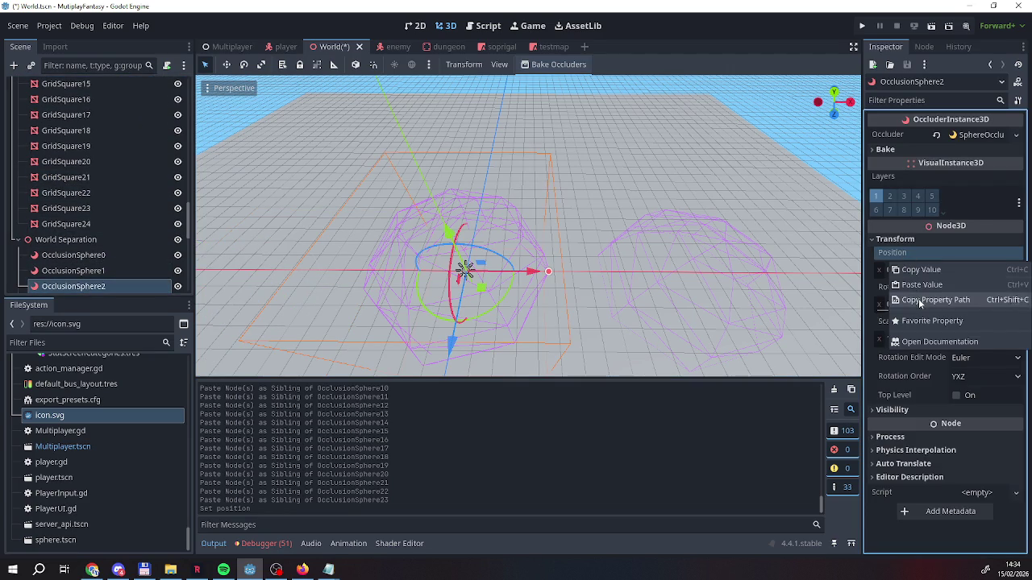
click(917, 285)
Save the World scene and relaunch the game
scroll(57, 202, up, 6)
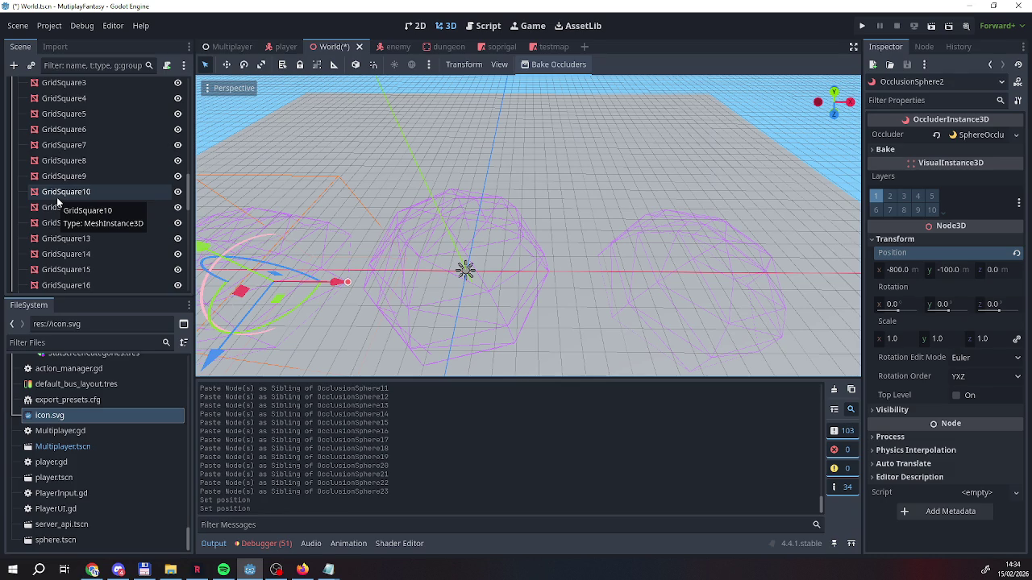
scroll(57, 200, up, 8)
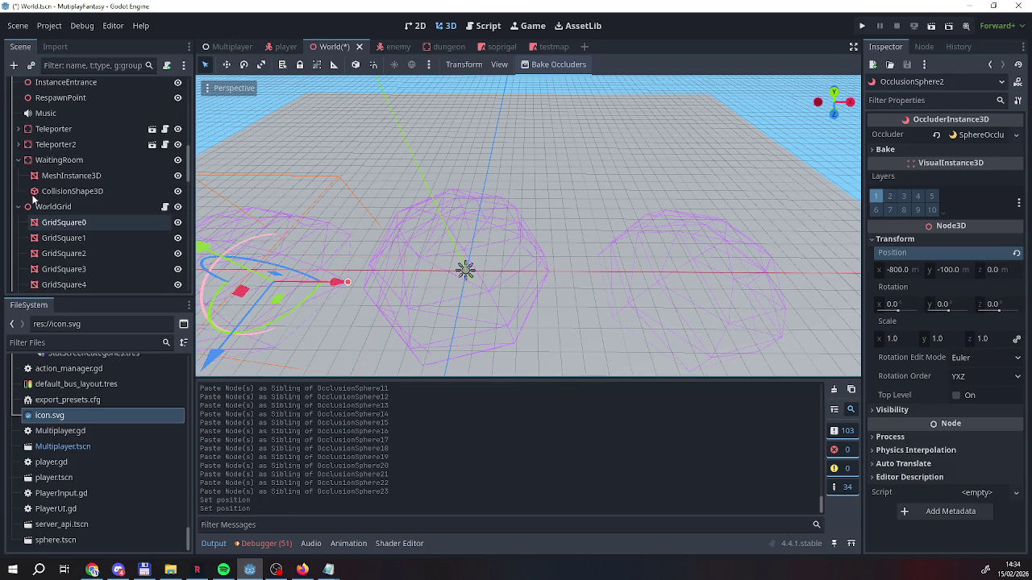
click(862, 26)
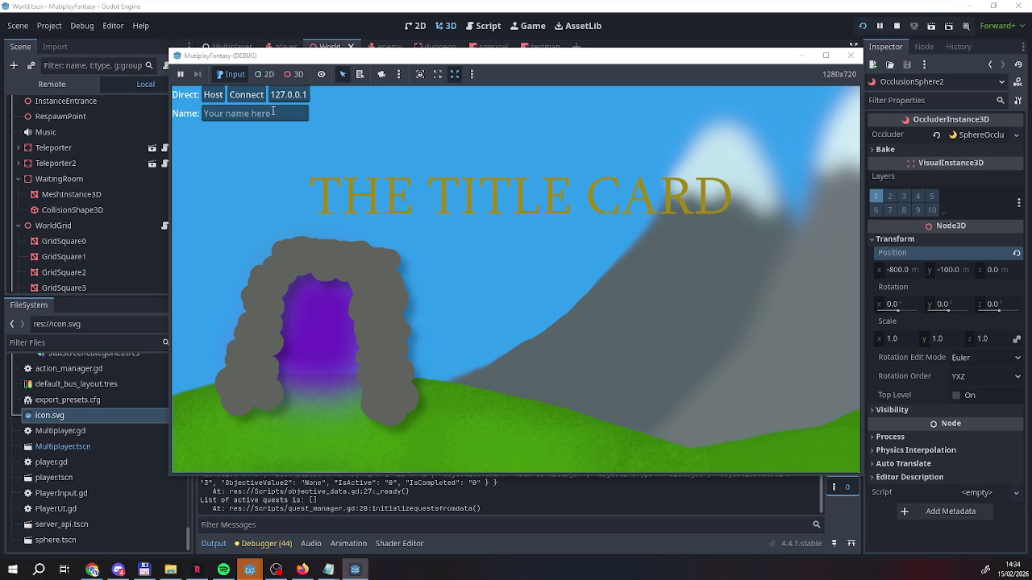
Start the game as the host server and capture the mouse for camera look
click(265, 116)
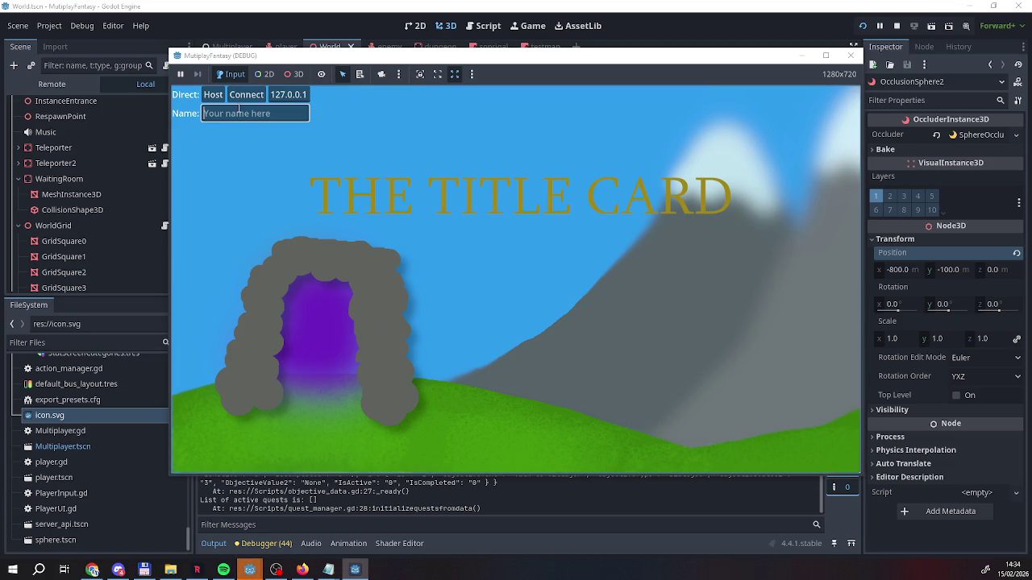
click(213, 94)
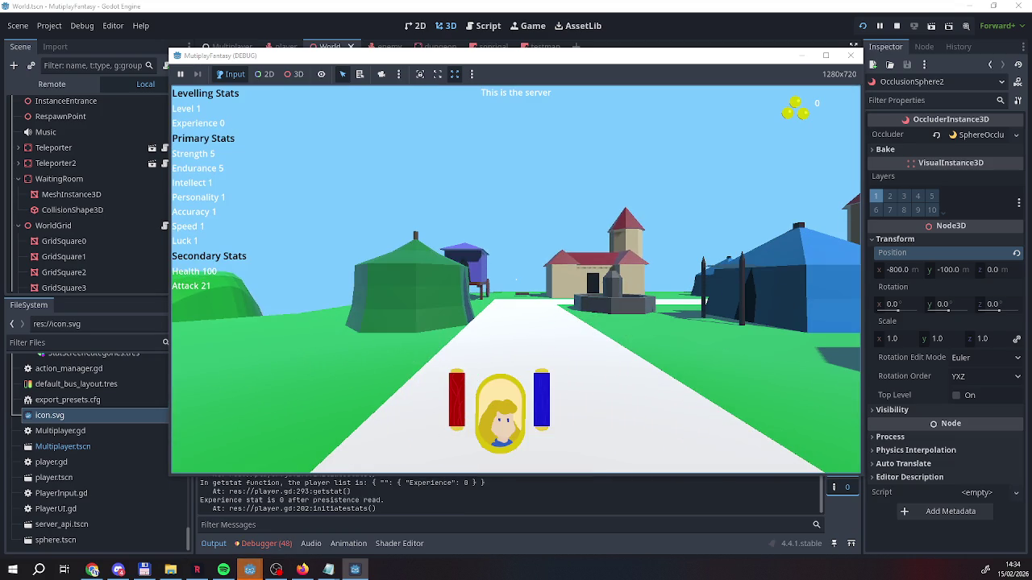
key(w)
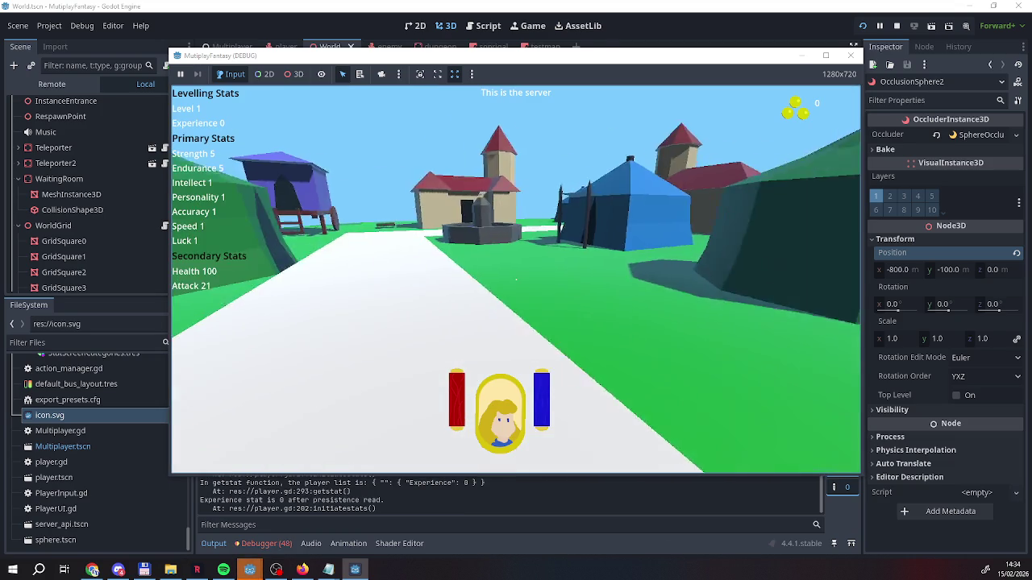
click(318, 460)
Walk the host player past the house and tents to the water's edge, then bring up the second game window
key(w)
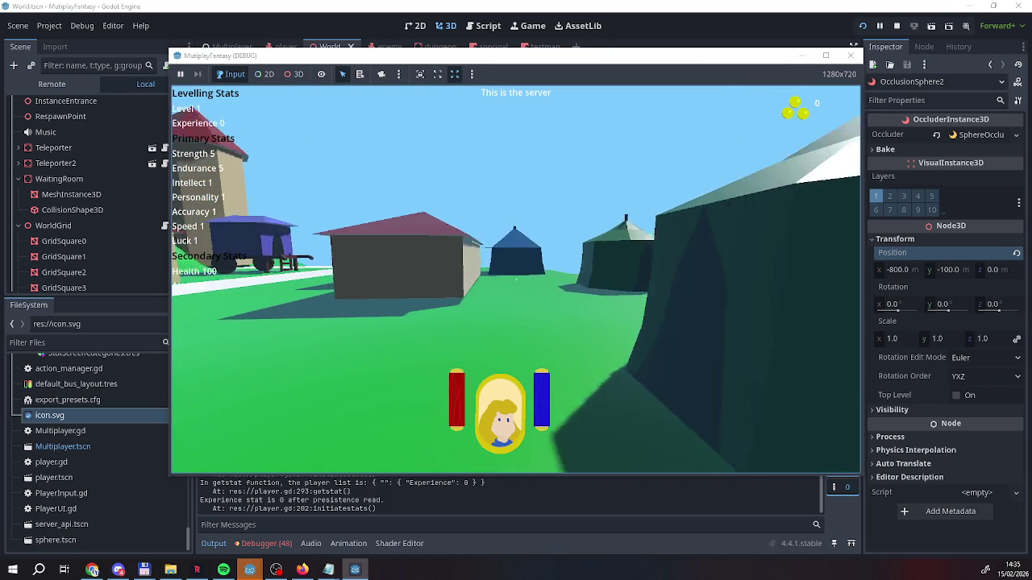
key(w)
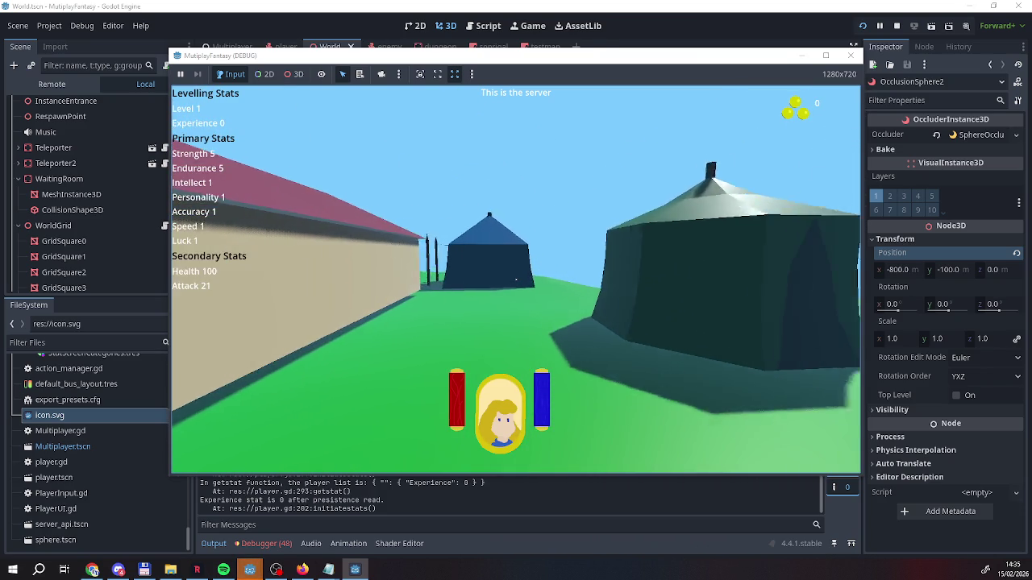
key(w)
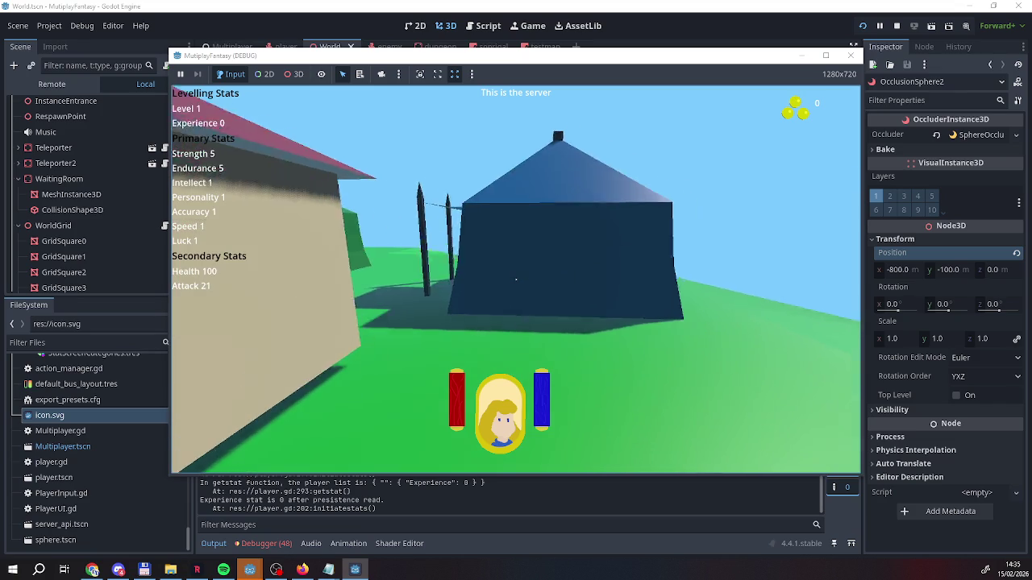
key(w)
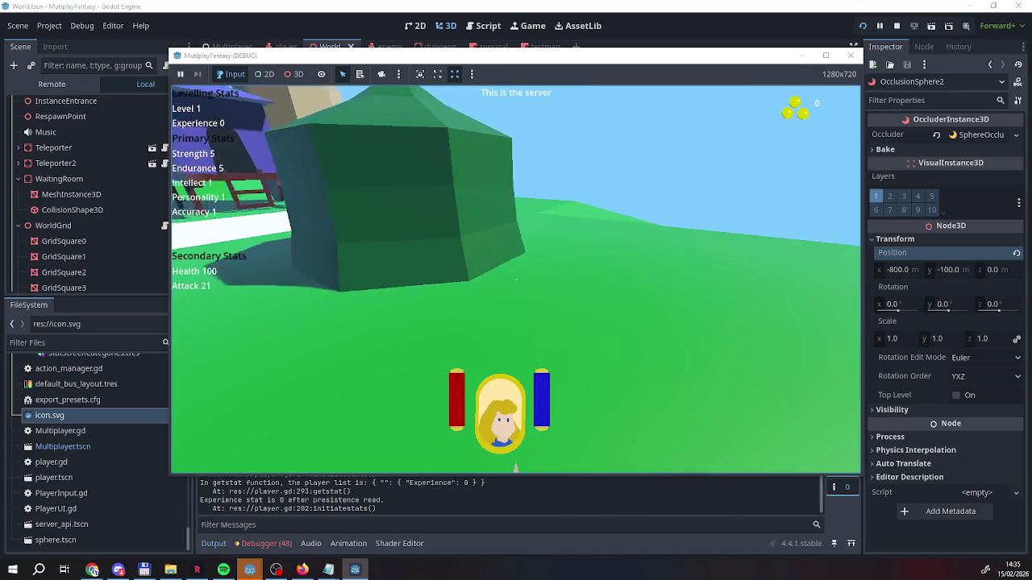
key(w)
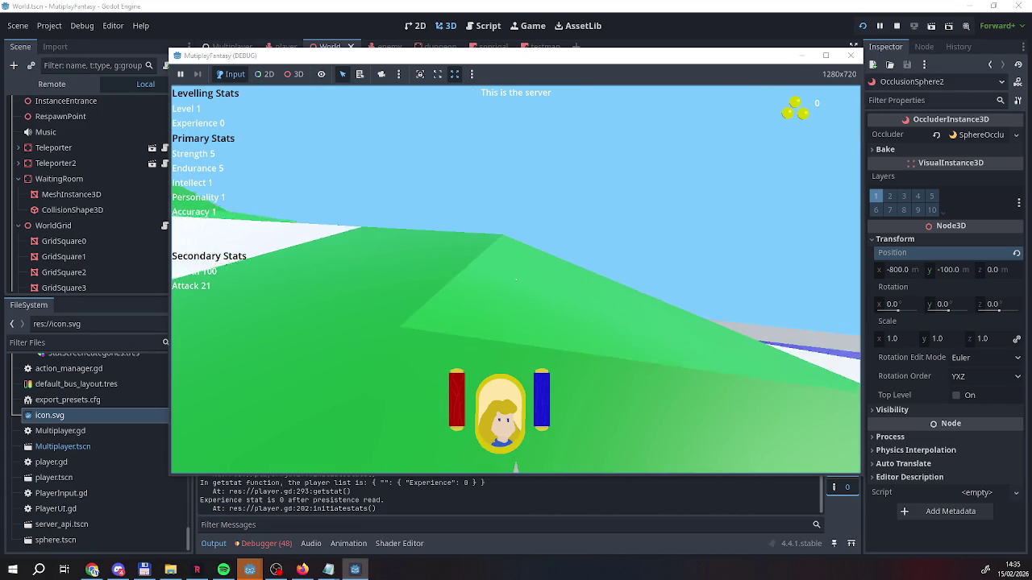
key(w)
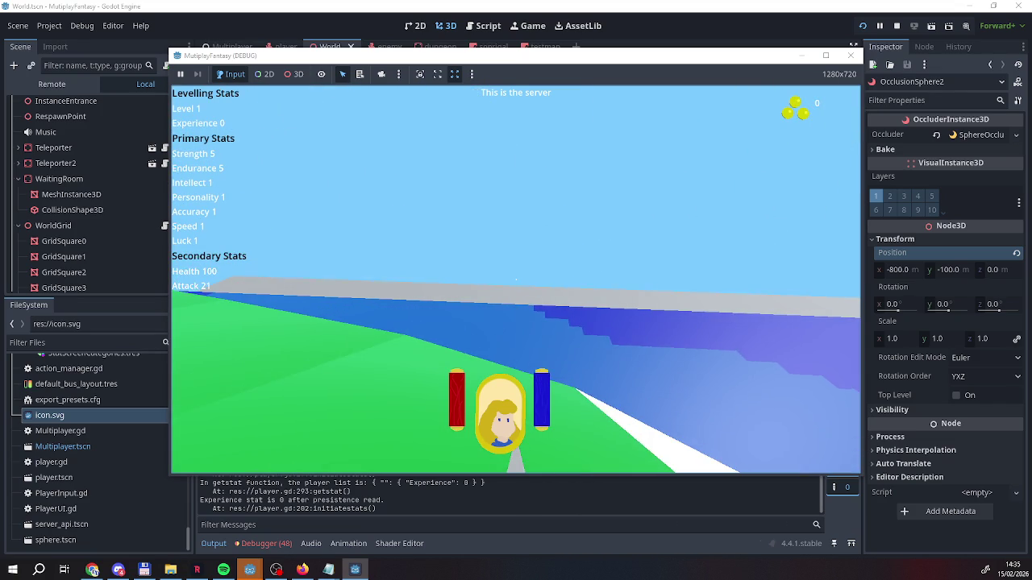
key(w)
key(w)
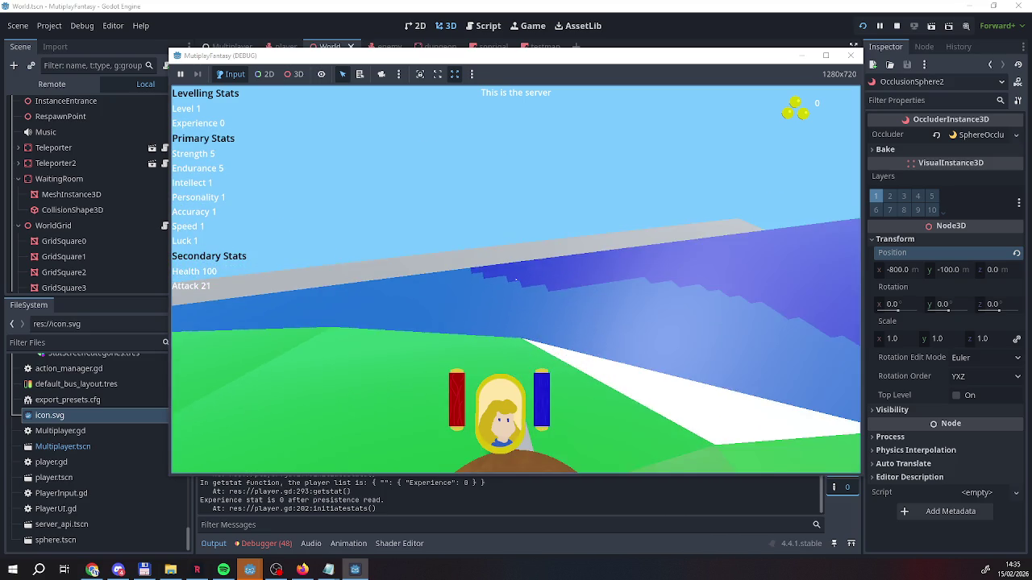
key(w)
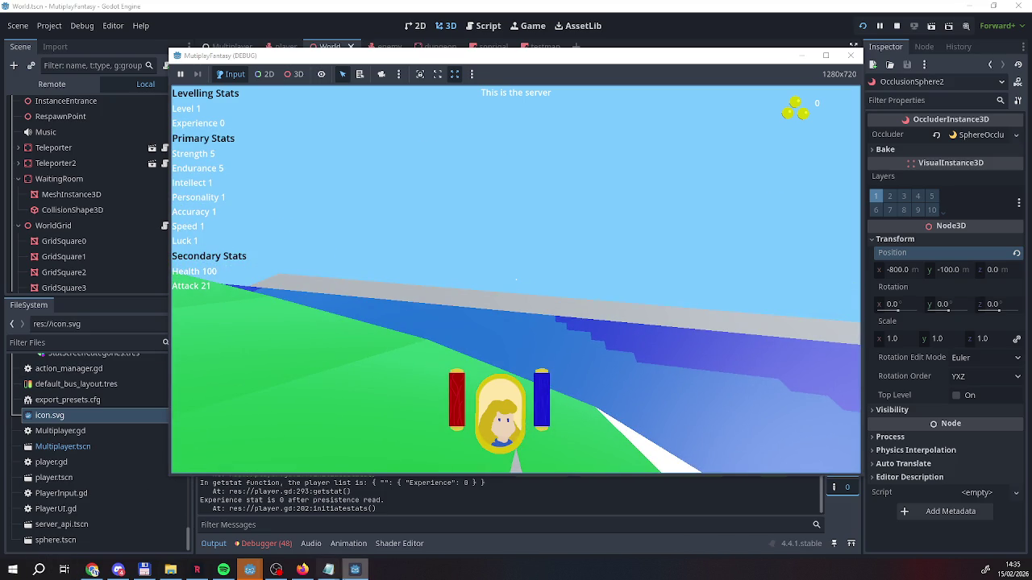
click(358, 571)
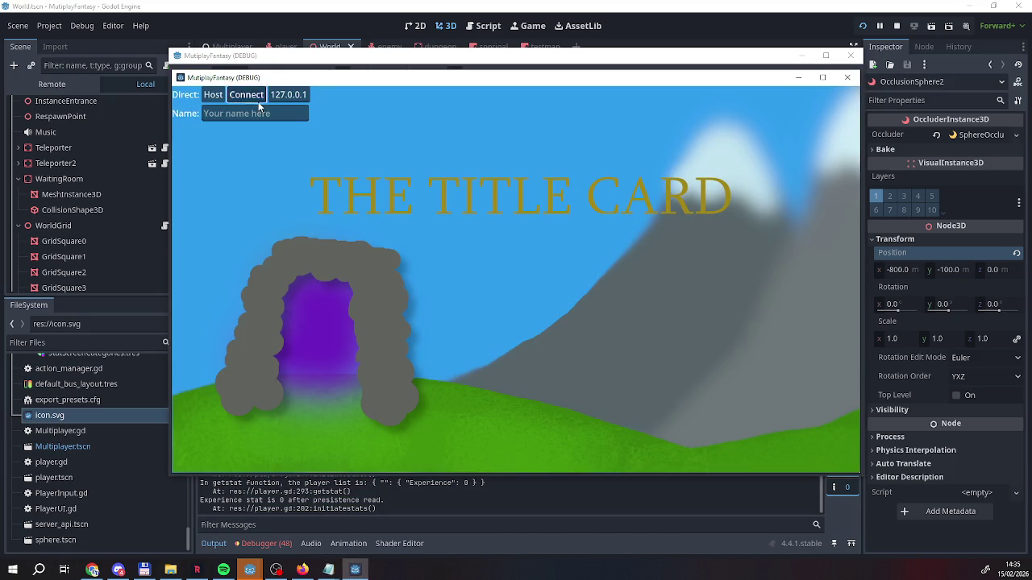
Join the hosted game as a client and travel through the Dungeon Entrance screen
click(258, 100)
key(w)
key(a)
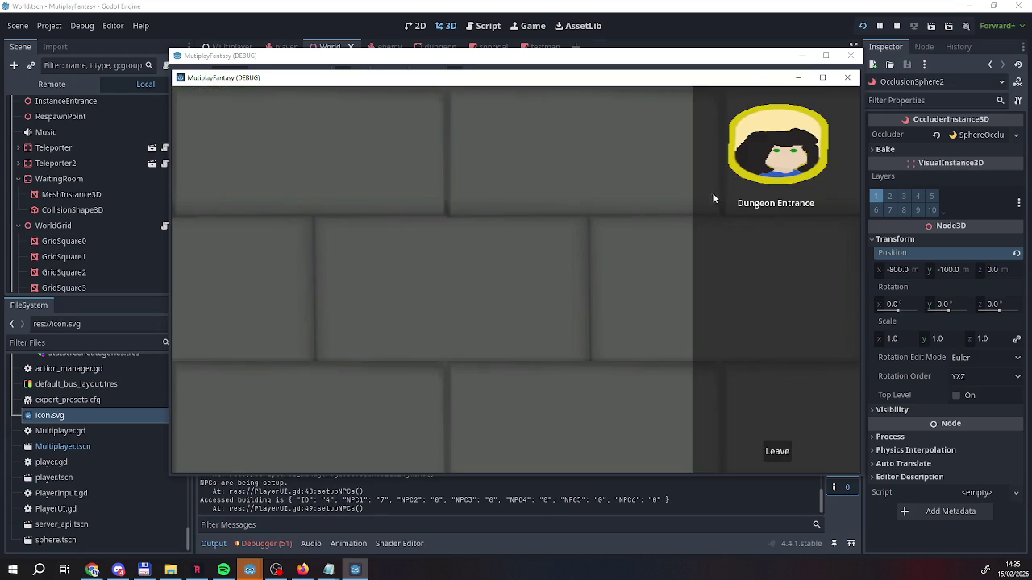
click(754, 192)
click(776, 231)
Walk the client past the cart, tents and tower to the green field, then stop the game
key(a)
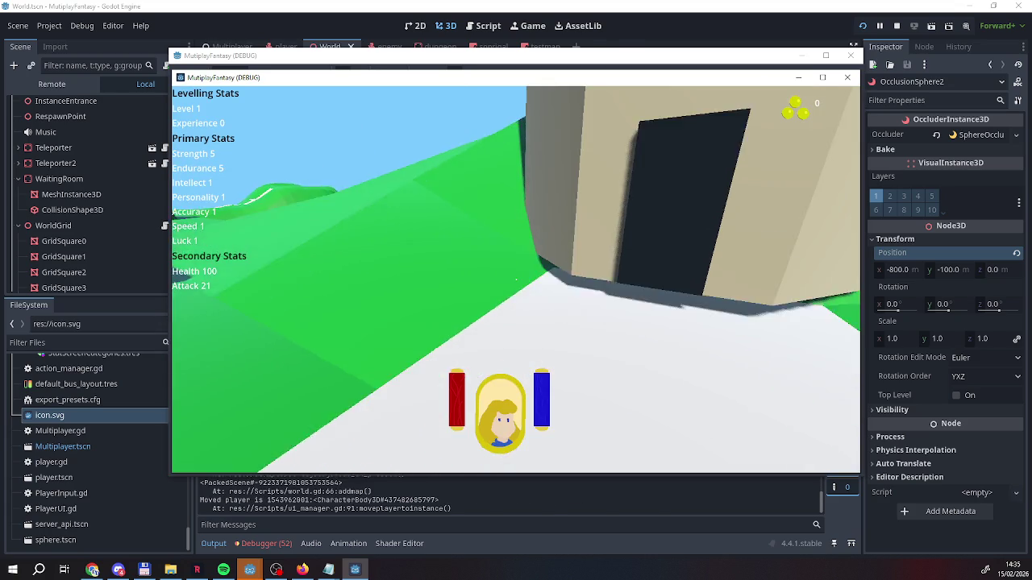
key(w)
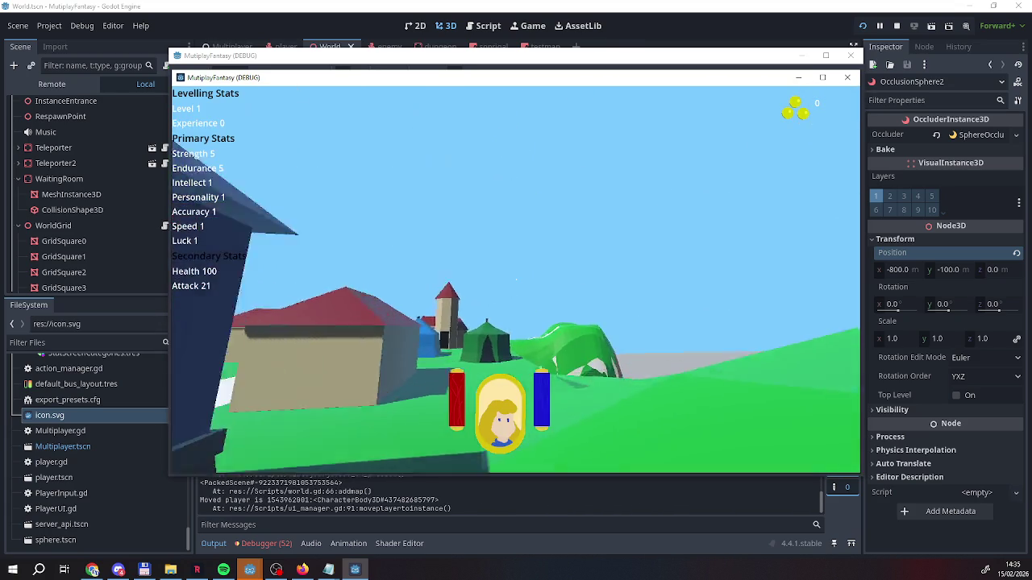
key(w)
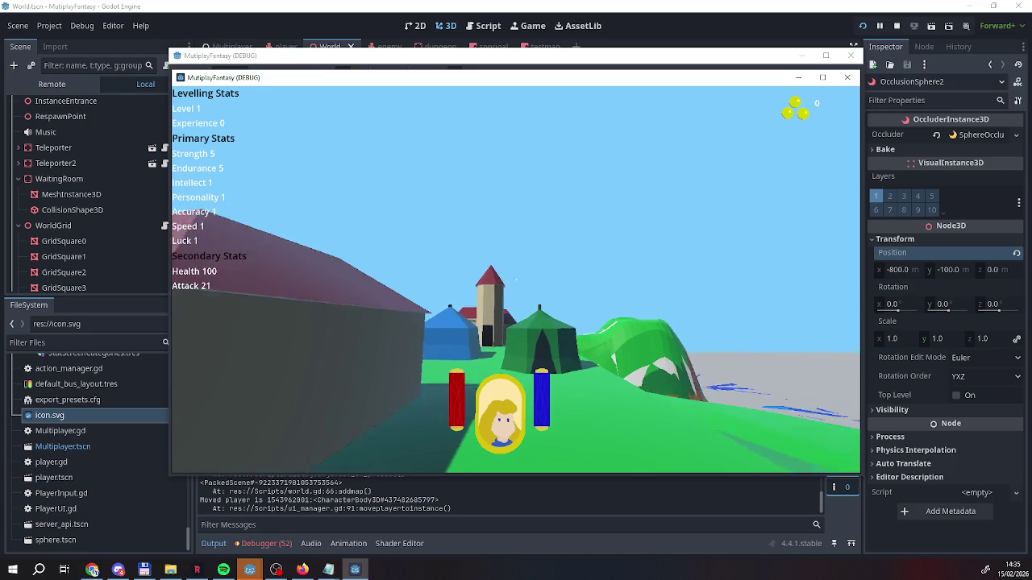
key(w)
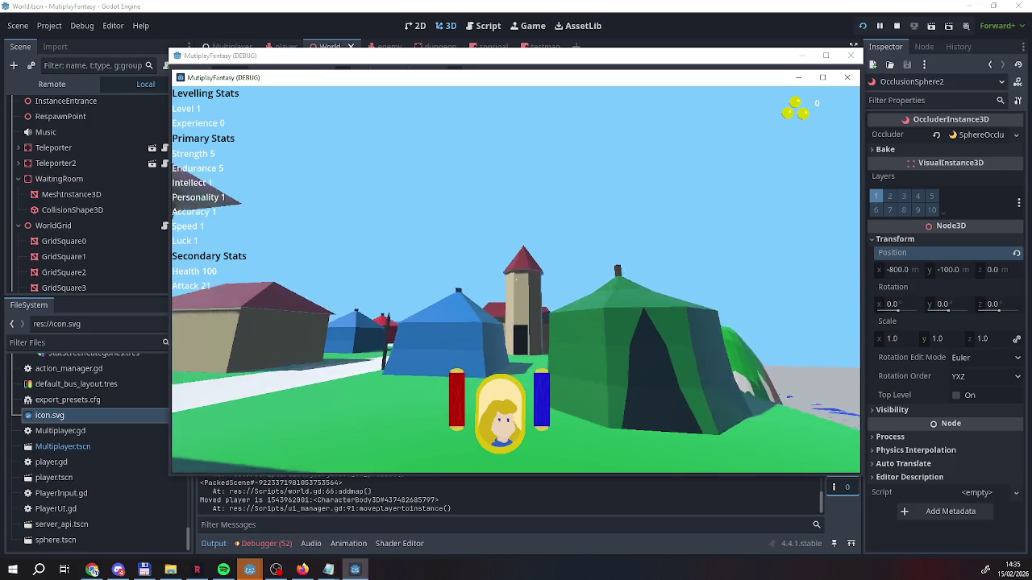
key(w)
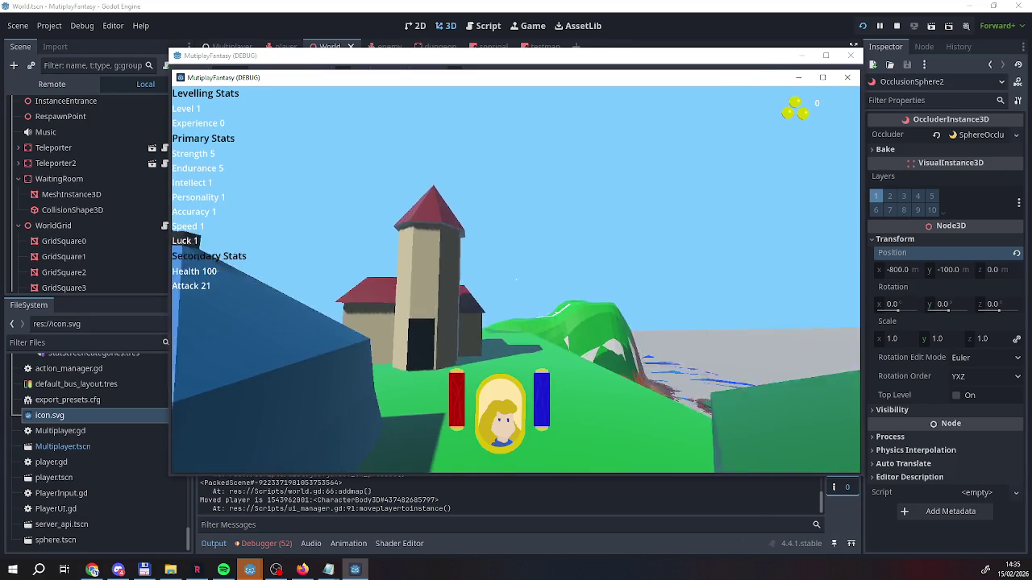
key(w)
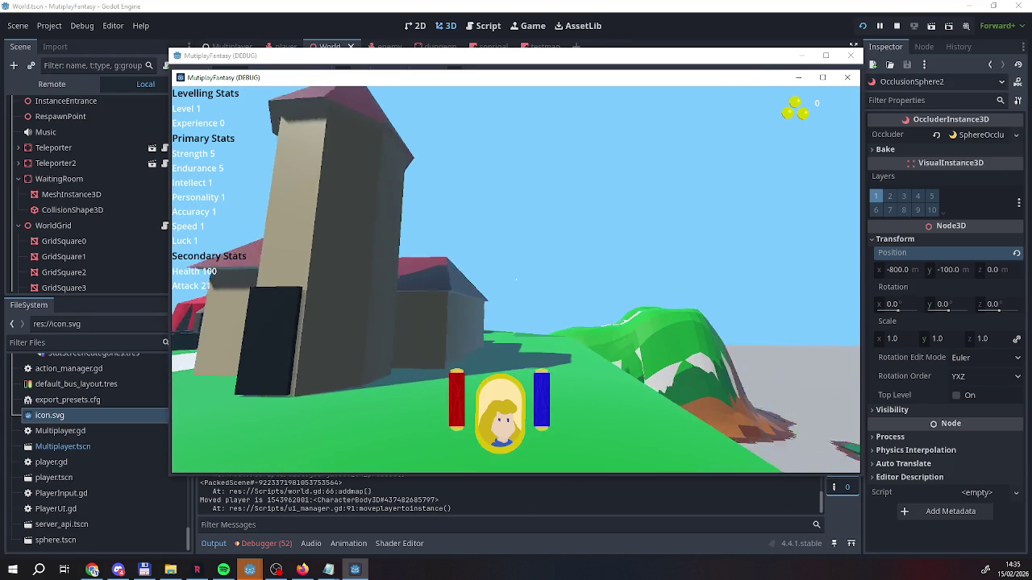
key(w)
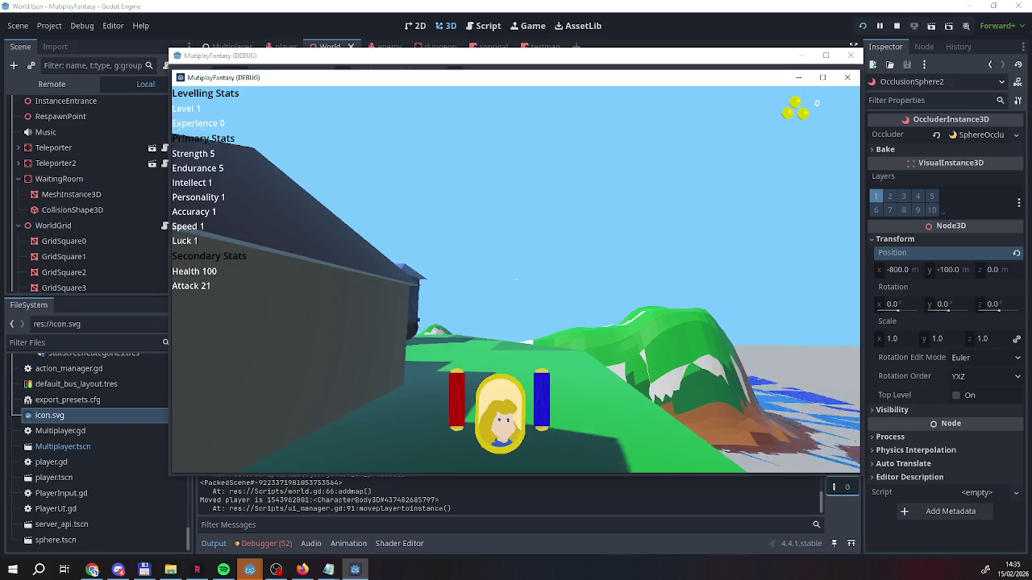
key(w)
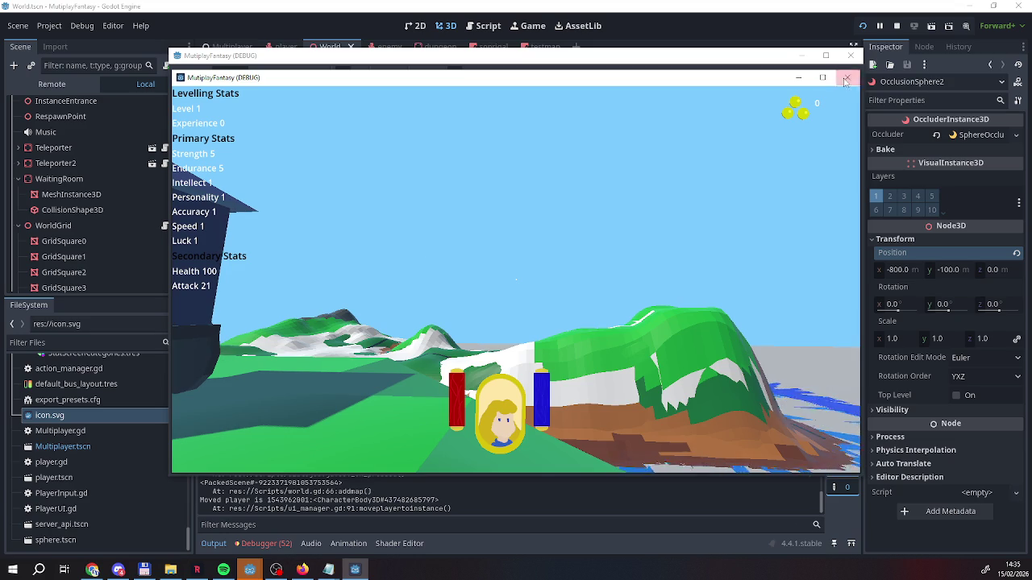
click(895, 29)
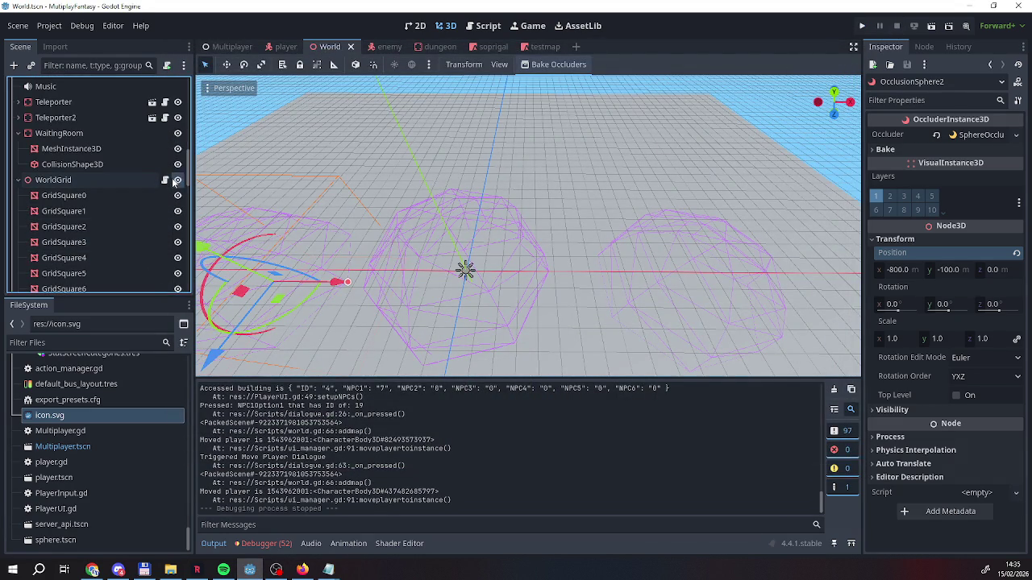
Hide the WorldGrid node, then save the scene and rerun the project
click(175, 182)
click(862, 29)
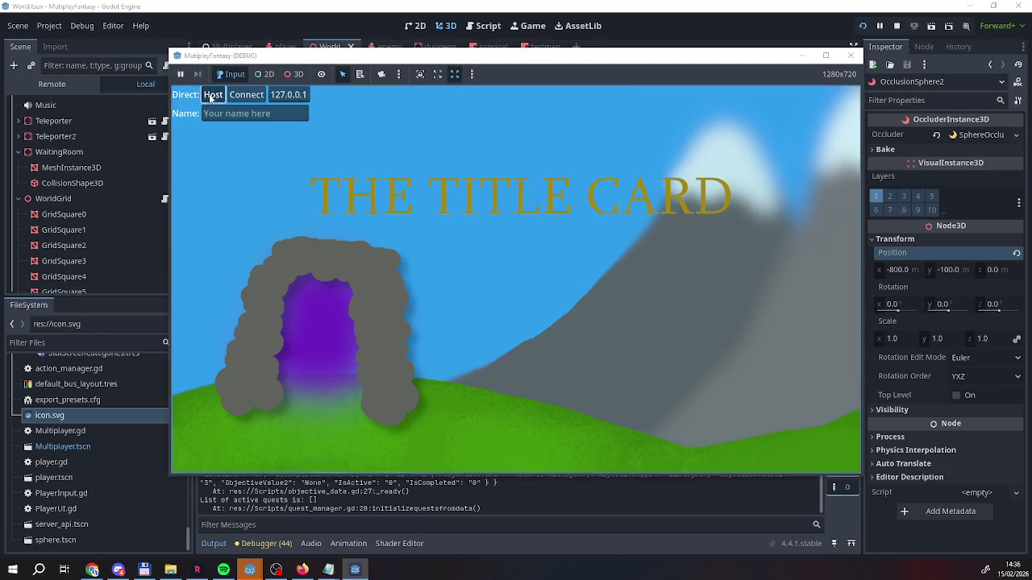
Host the game and walk past the green and blue tents onto the slopes, then bring up the second window
click(213, 95)
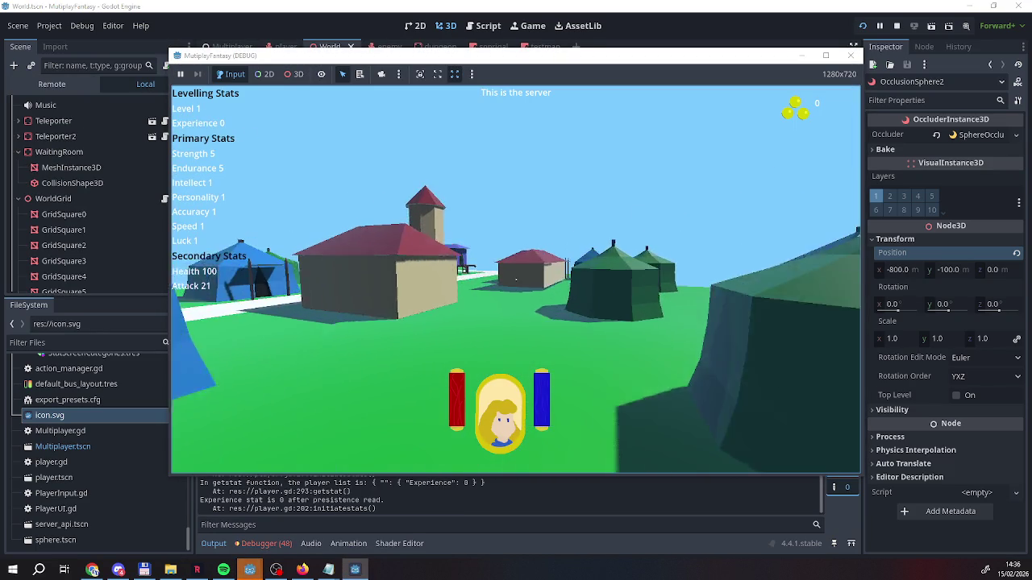
key(w)
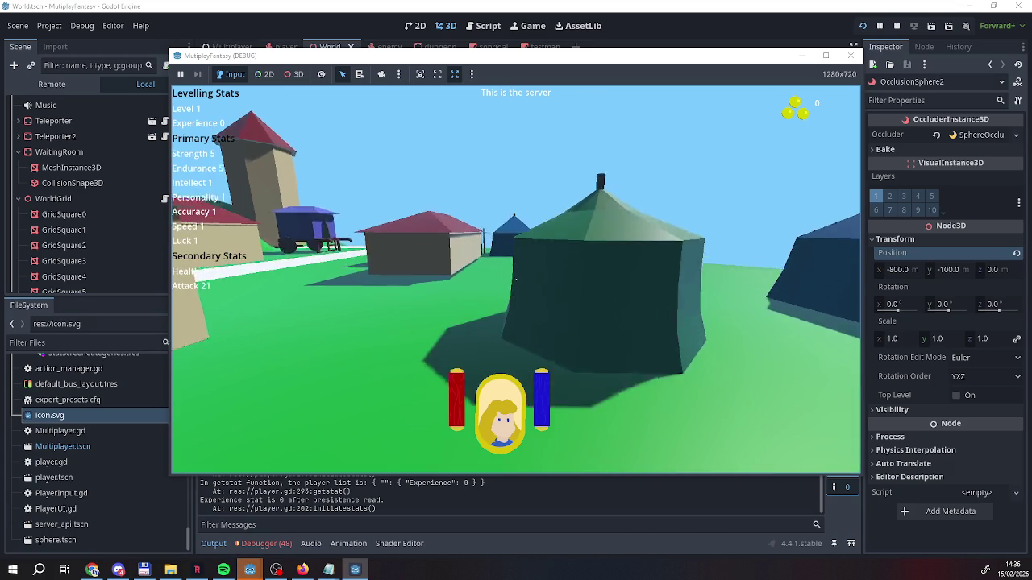
key(a)
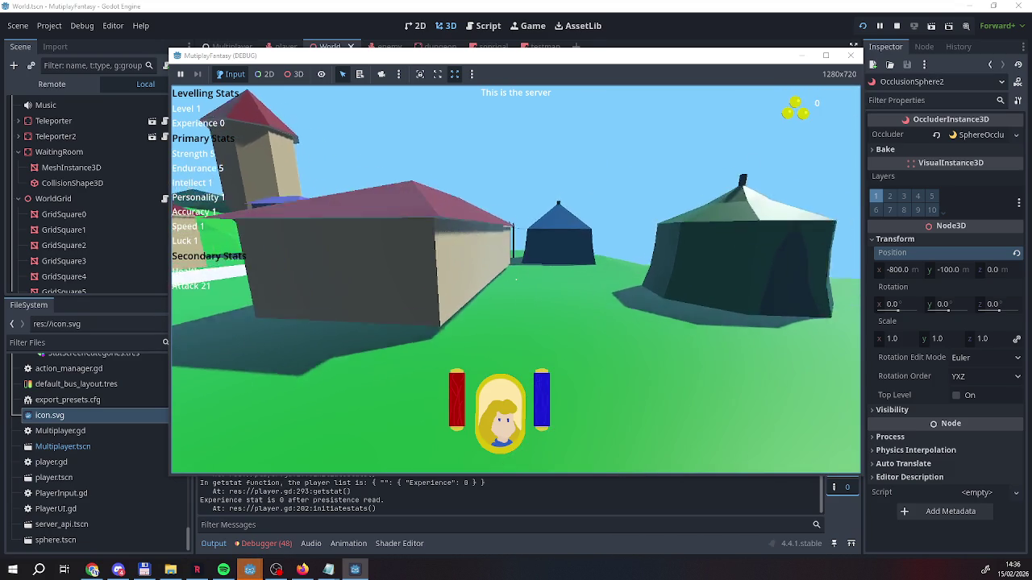
key(w)
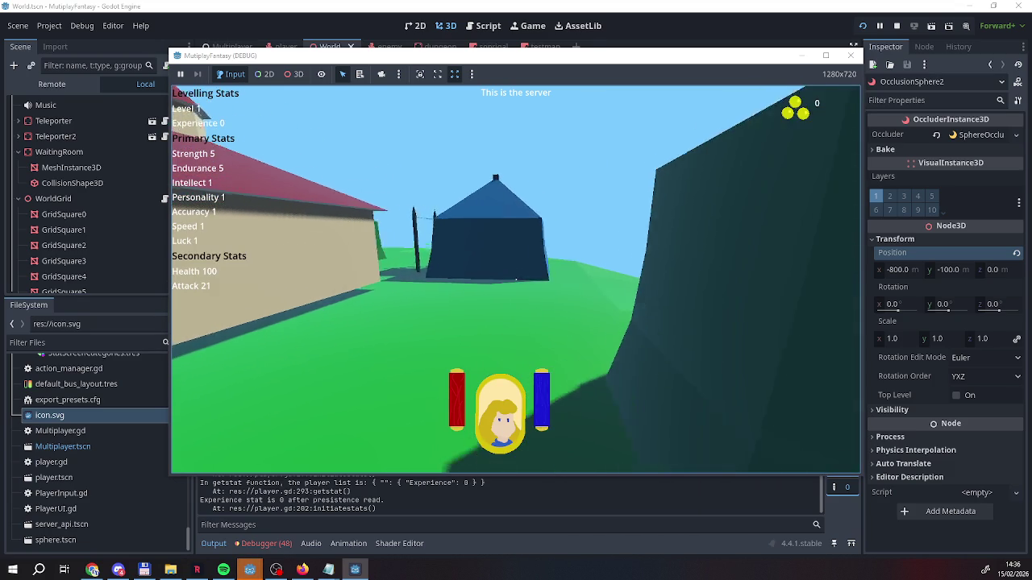
key(w)
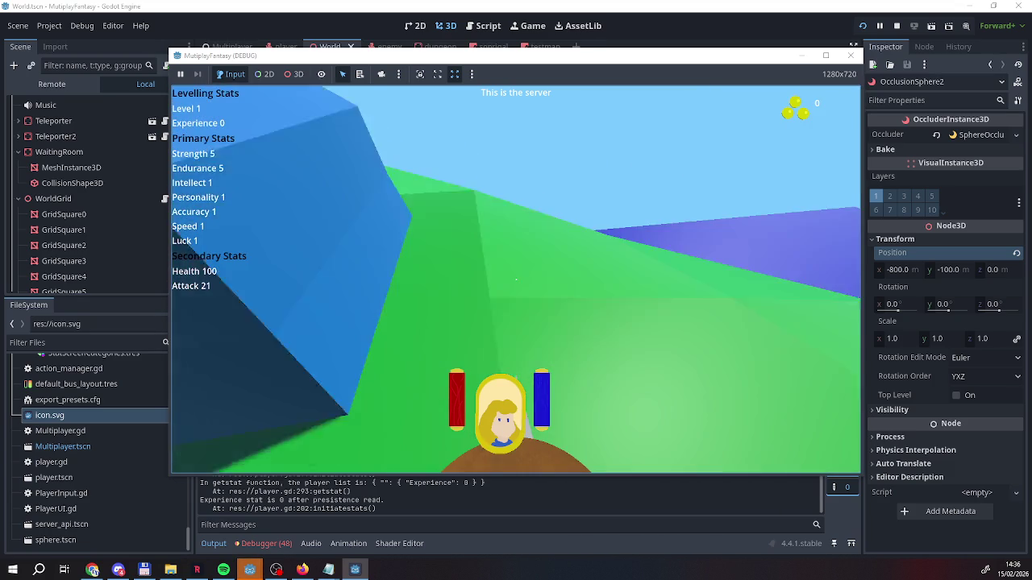
key(w)
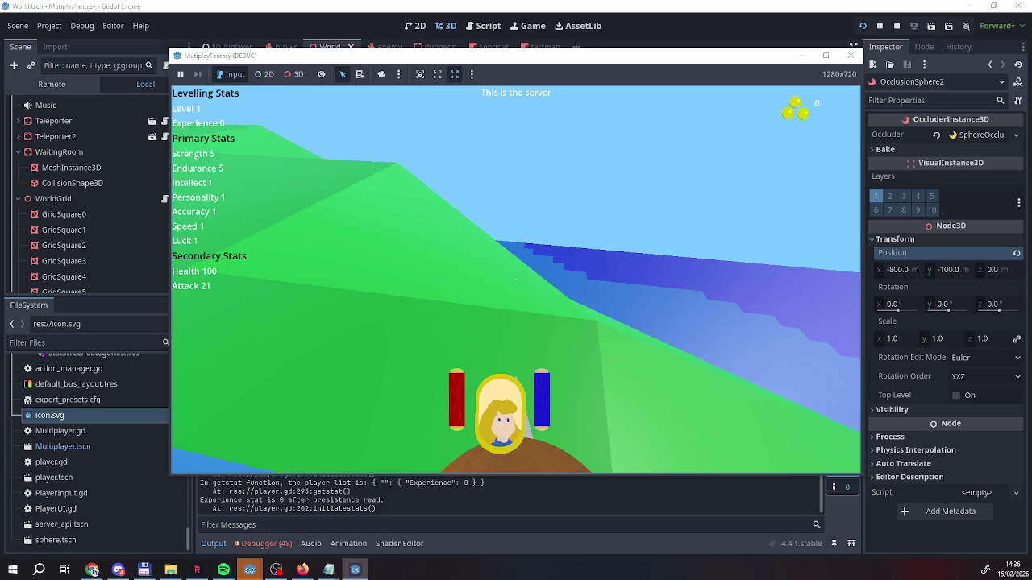
key(w)
key(w)
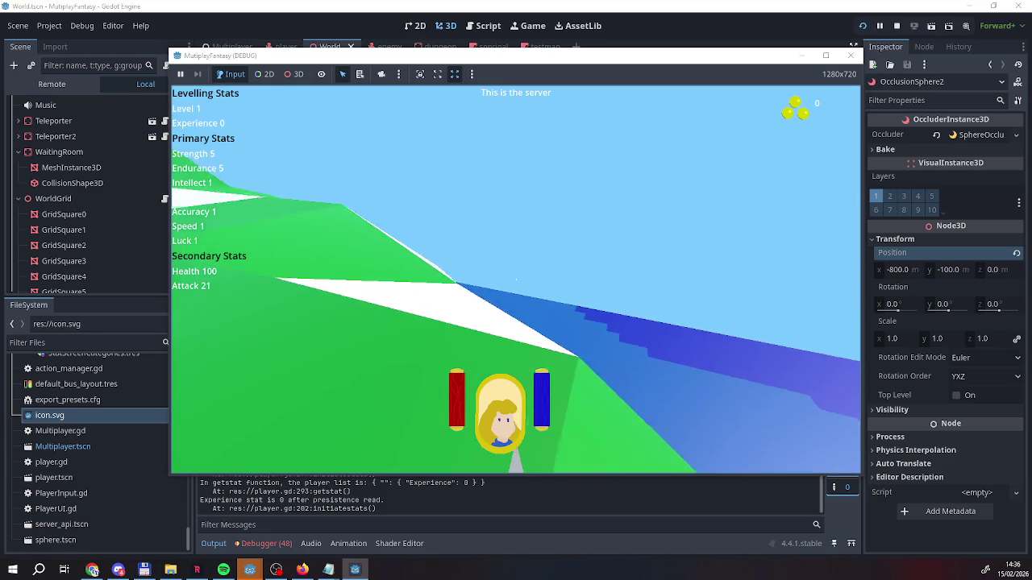
key(w)
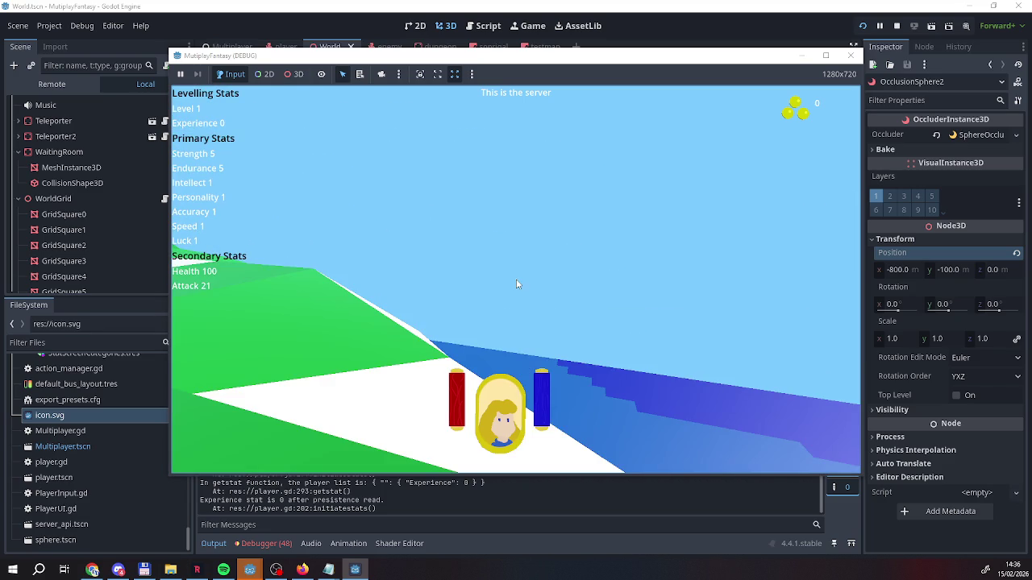
click(347, 571)
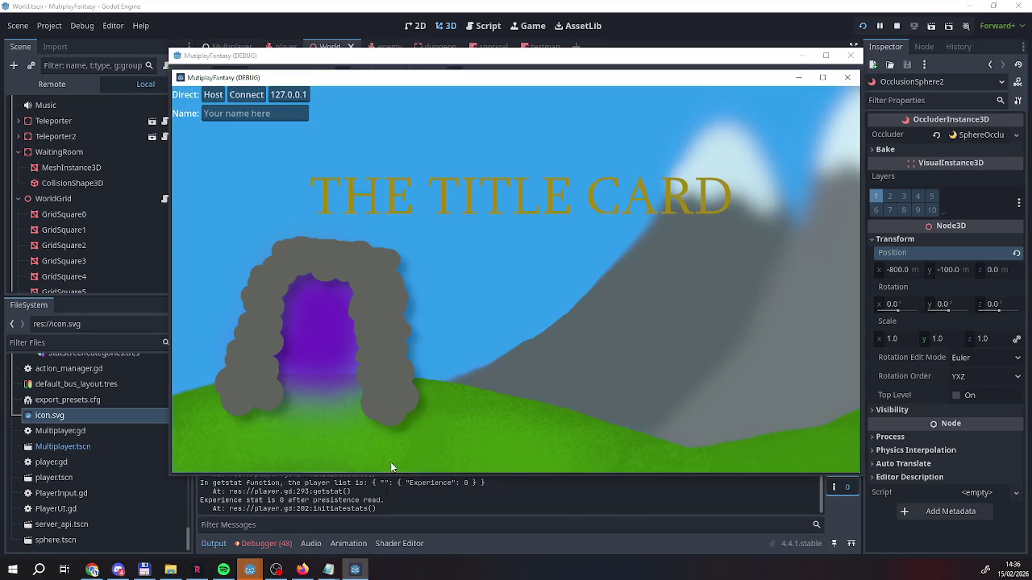
Connect the second window to the host and pass through the Dungeon Entrance screen back to the village
click(244, 98)
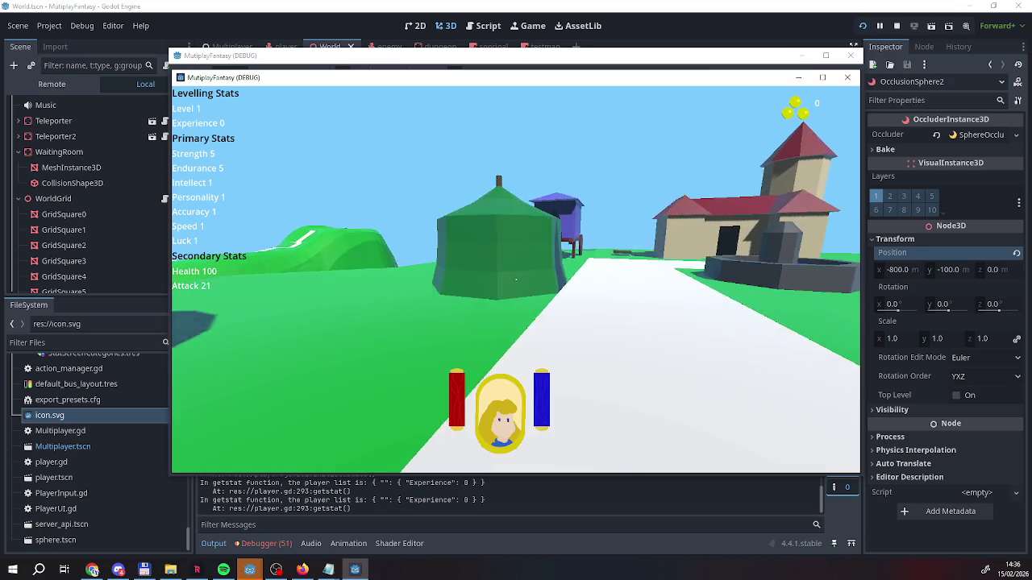
key(w)
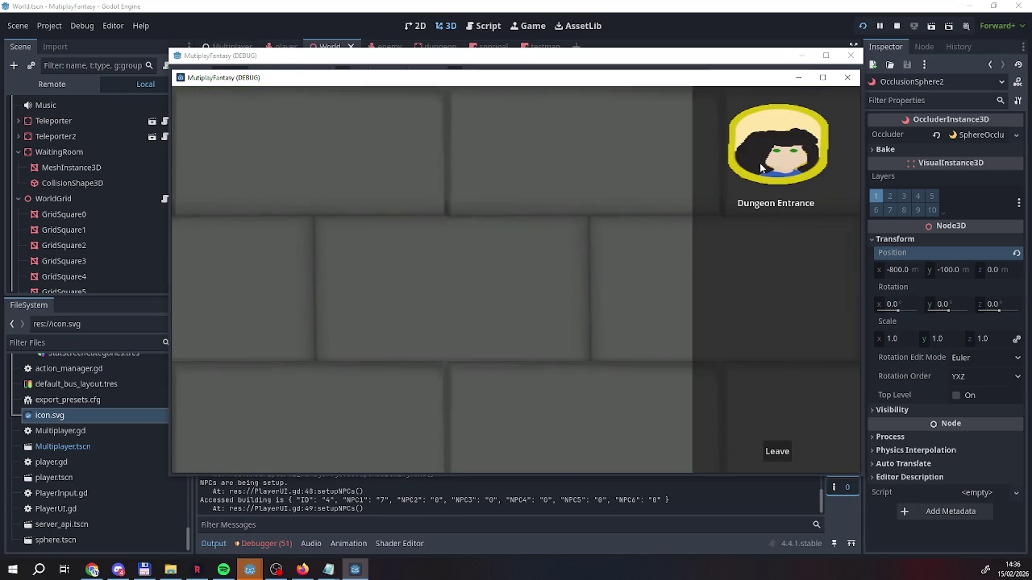
click(774, 234)
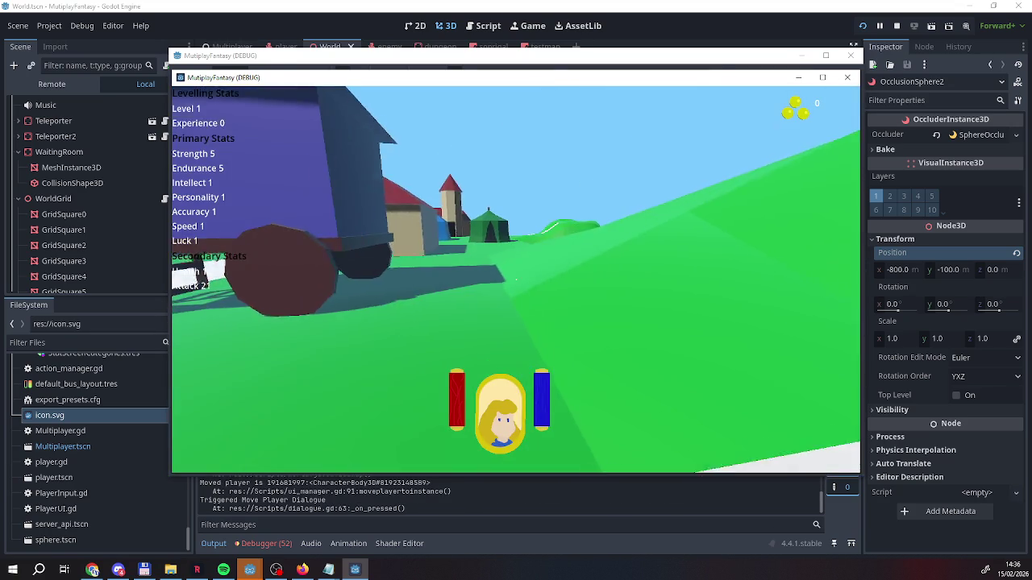
Walk the client past the wagon, house, tents and tower toward the snowy hills
key(w)
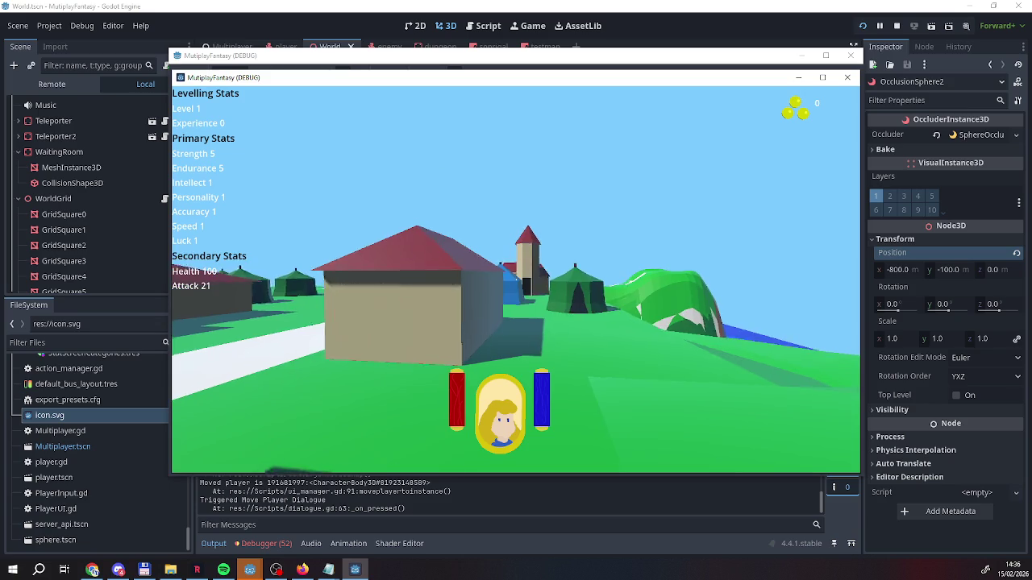
key(w)
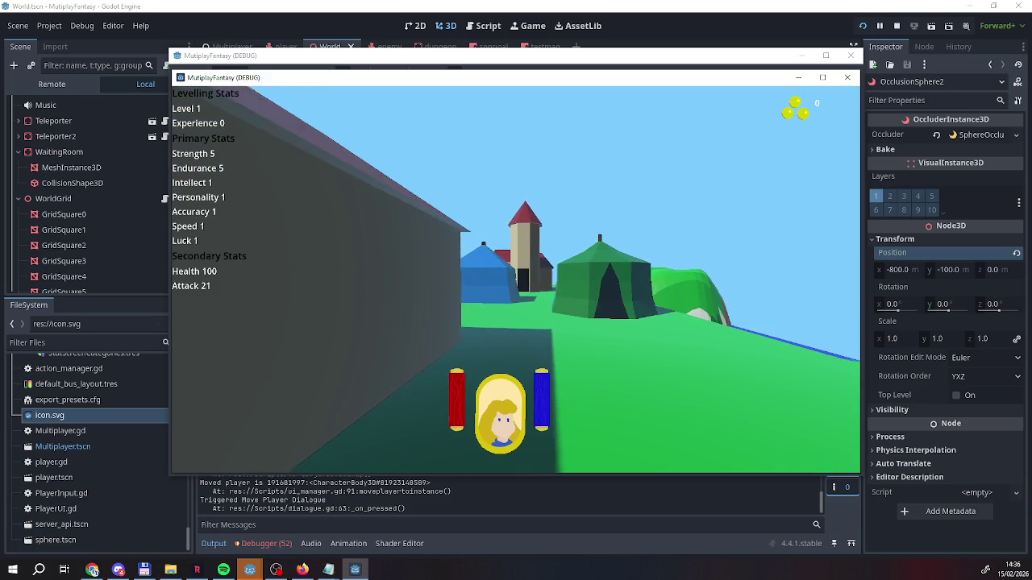
key(w)
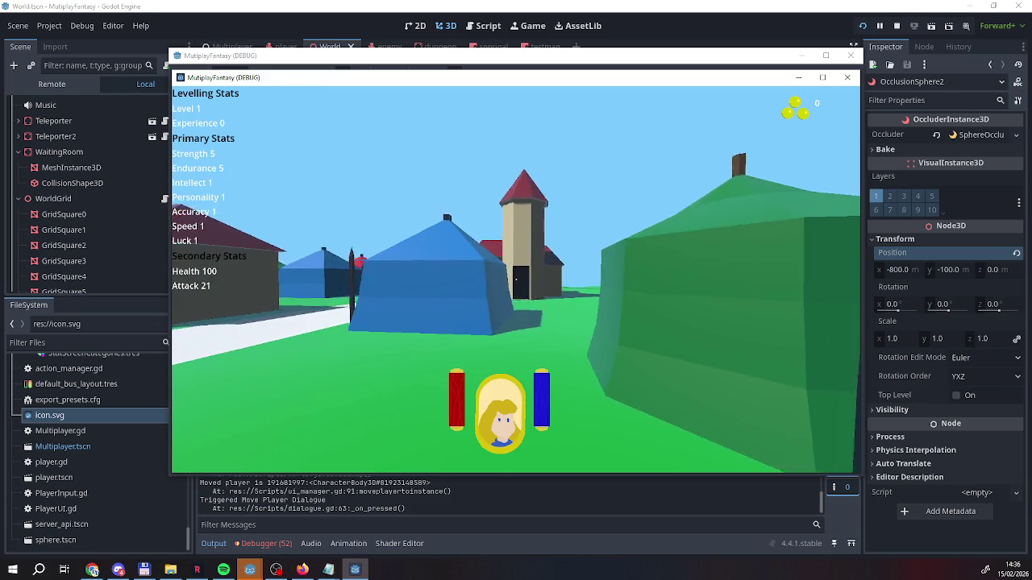
key(w)
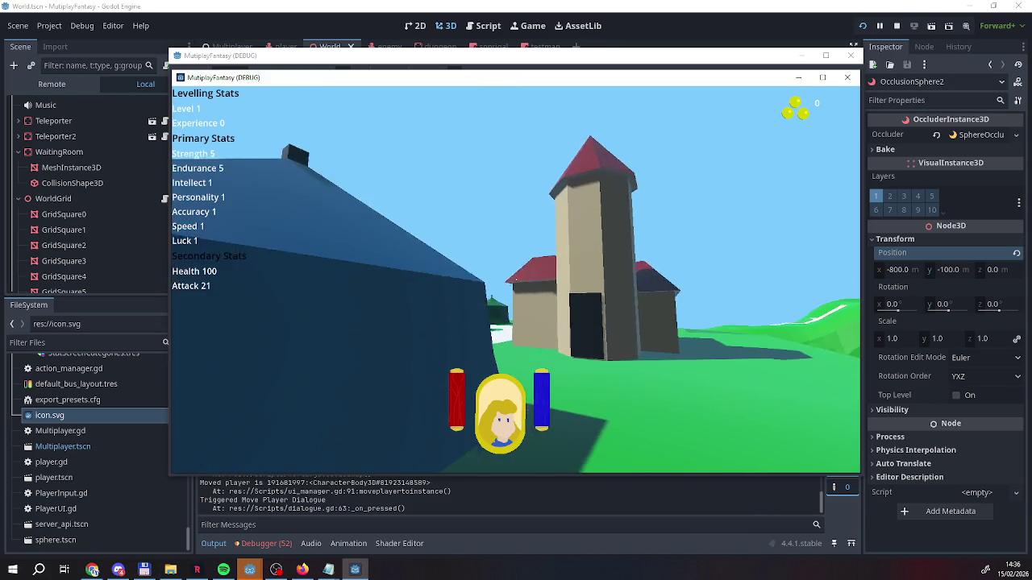
key(w)
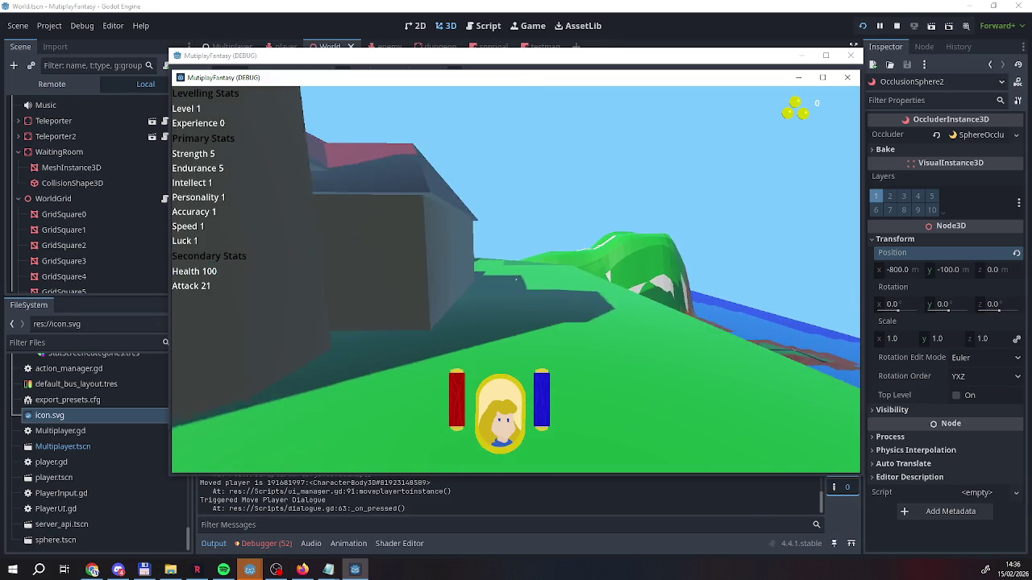
key(w)
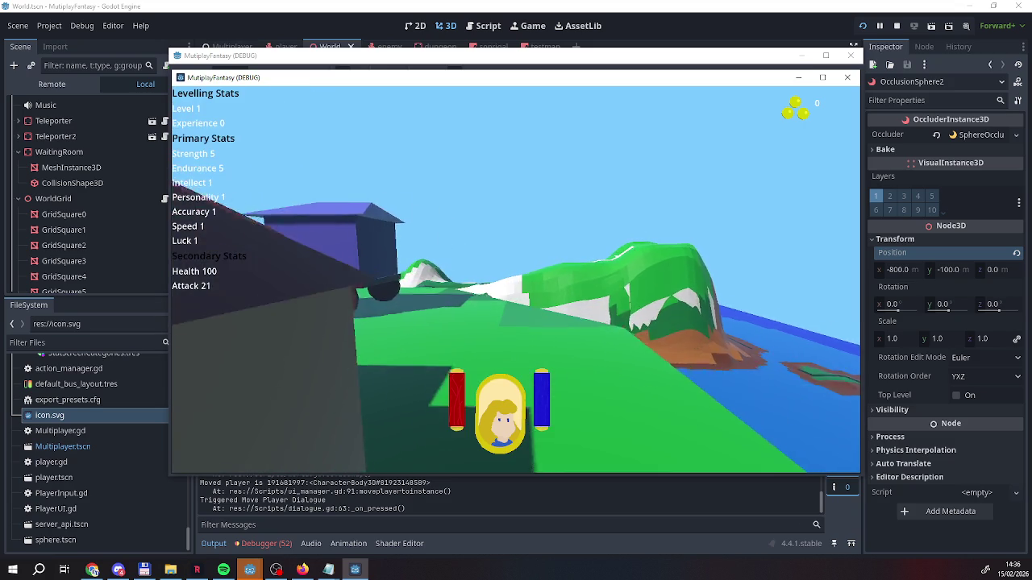
key(w)
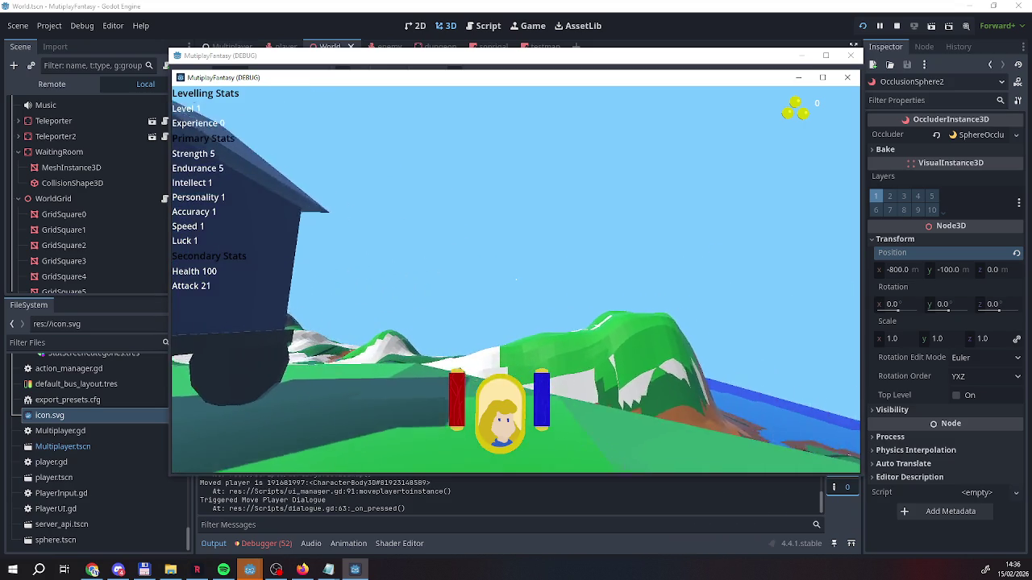
key(w)
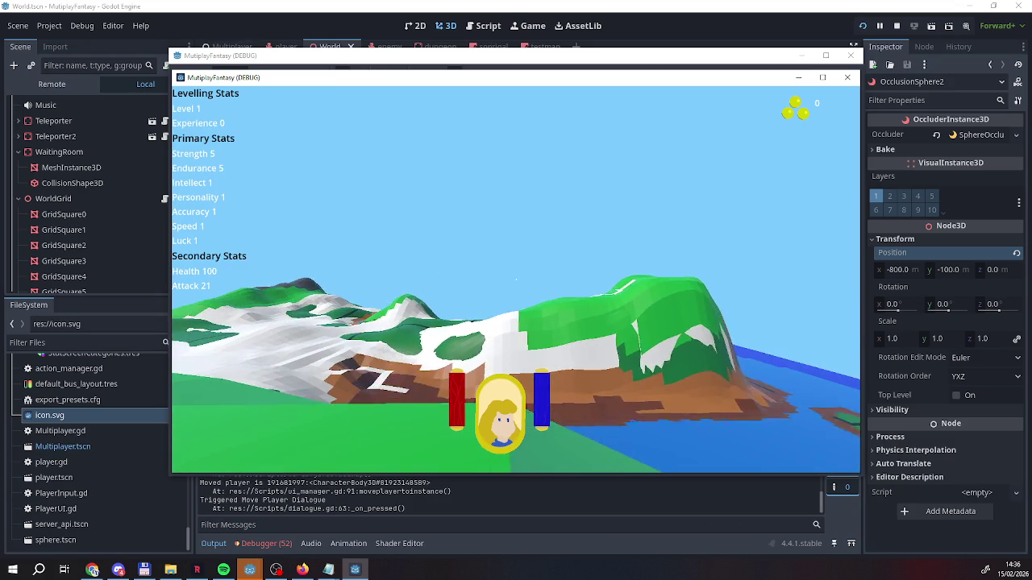